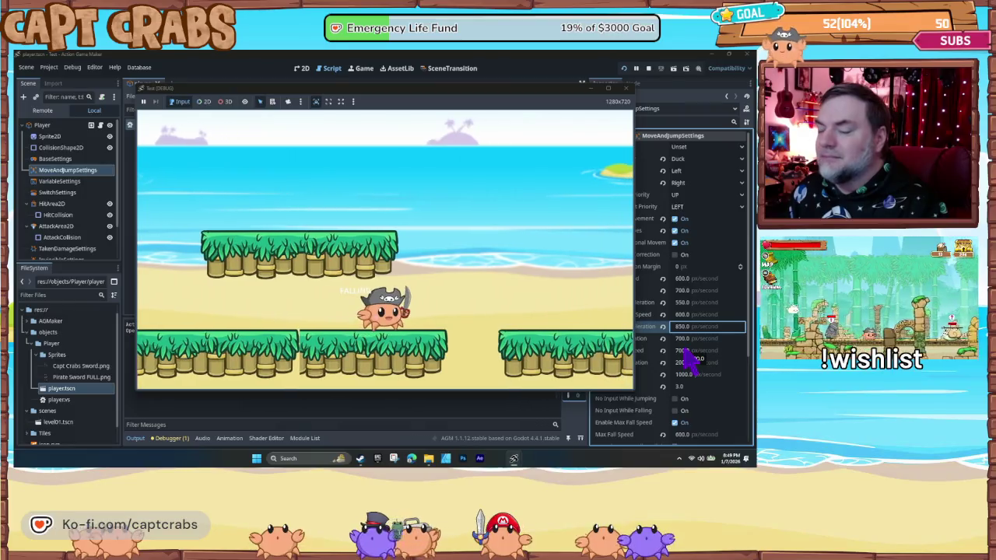
- Walk the crab left and right in the running game, then stop the playtest
key(Left)
key(Left)
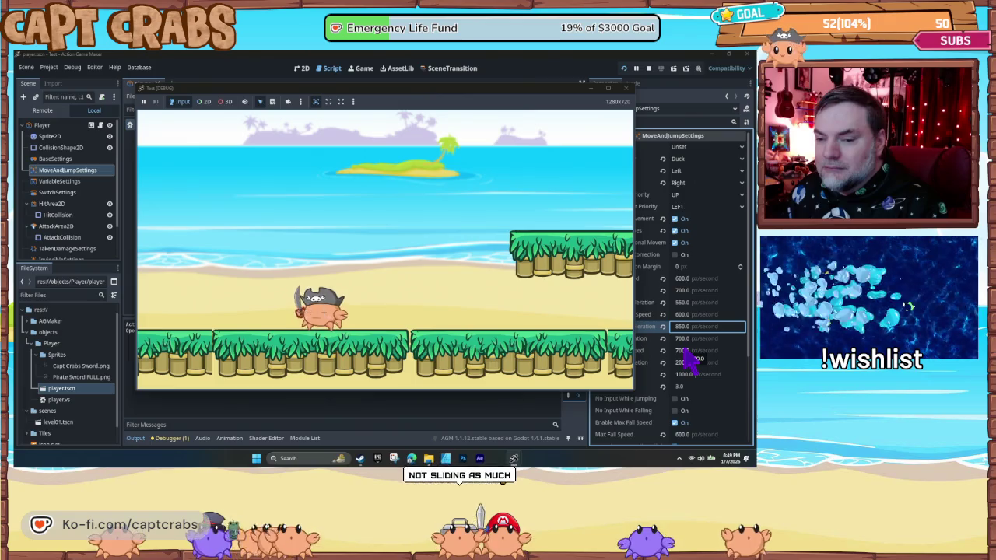
key(Right)
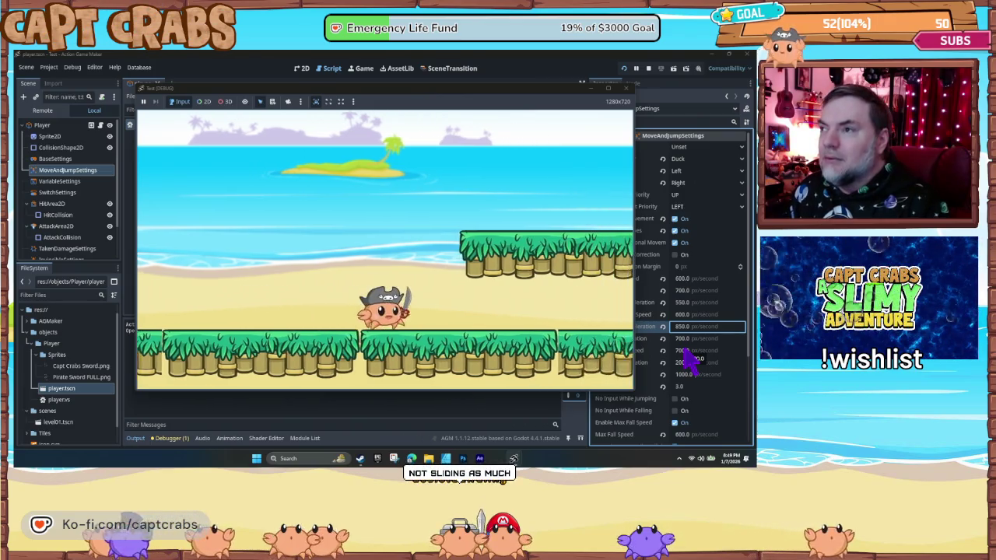
click(626, 88)
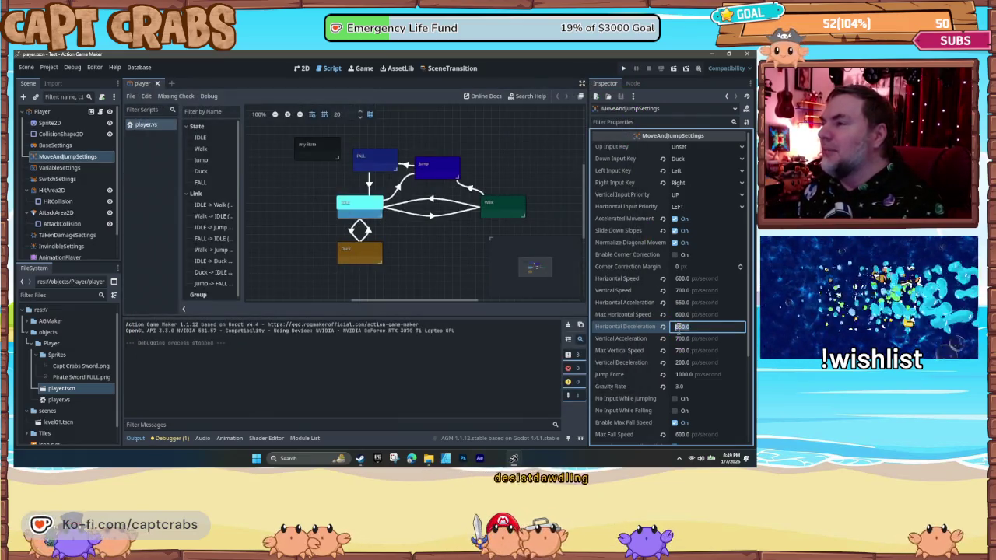
- Set Horizontal Deceleration to 950 and Horizontal Acceleration to 600, then run the game again
text(50)
key(Return)
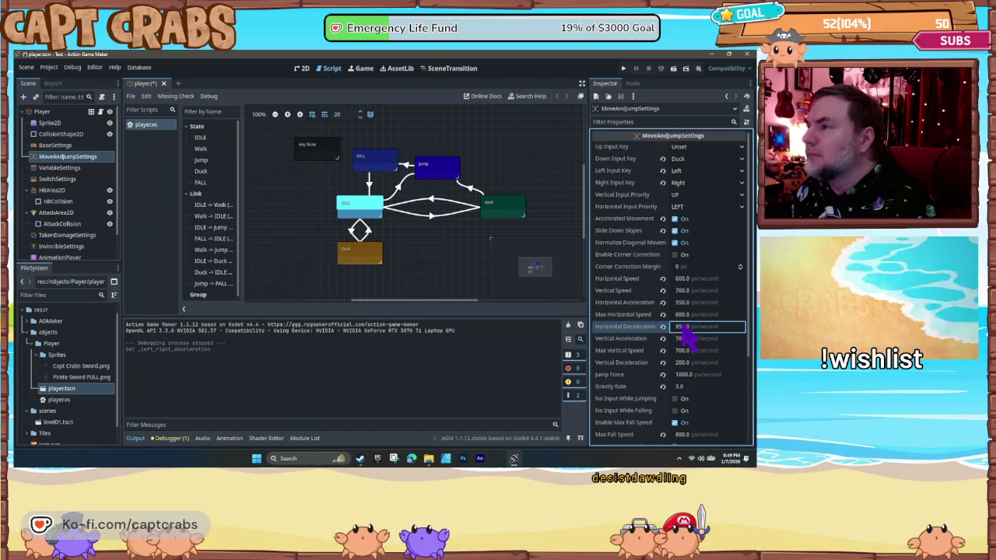
click(682, 304)
text(600)
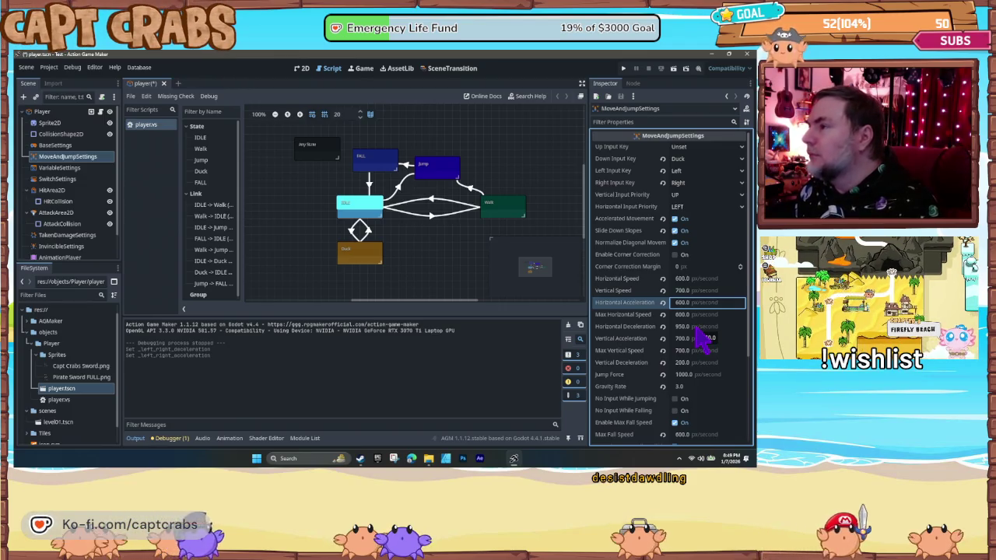
key(F5)
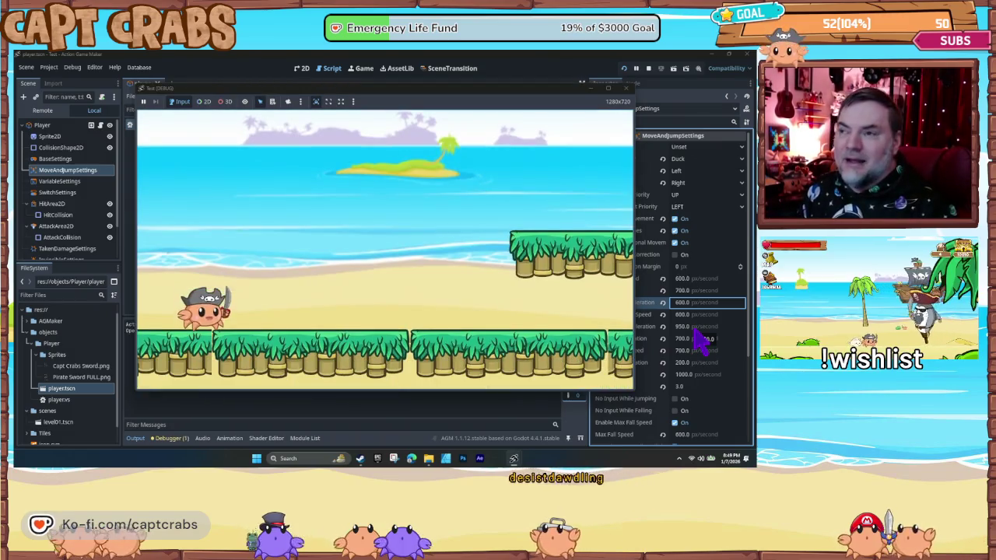
key(Right)
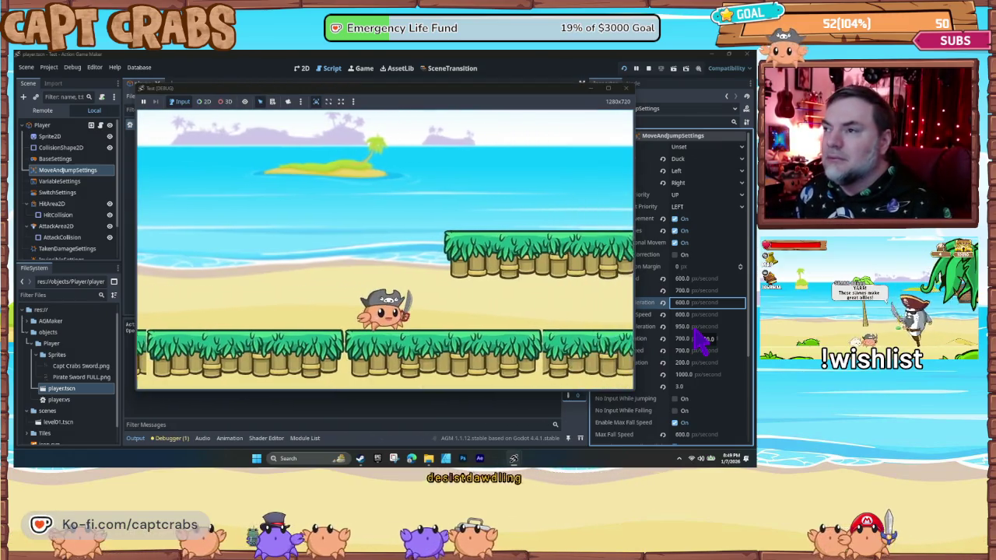
key(Right)
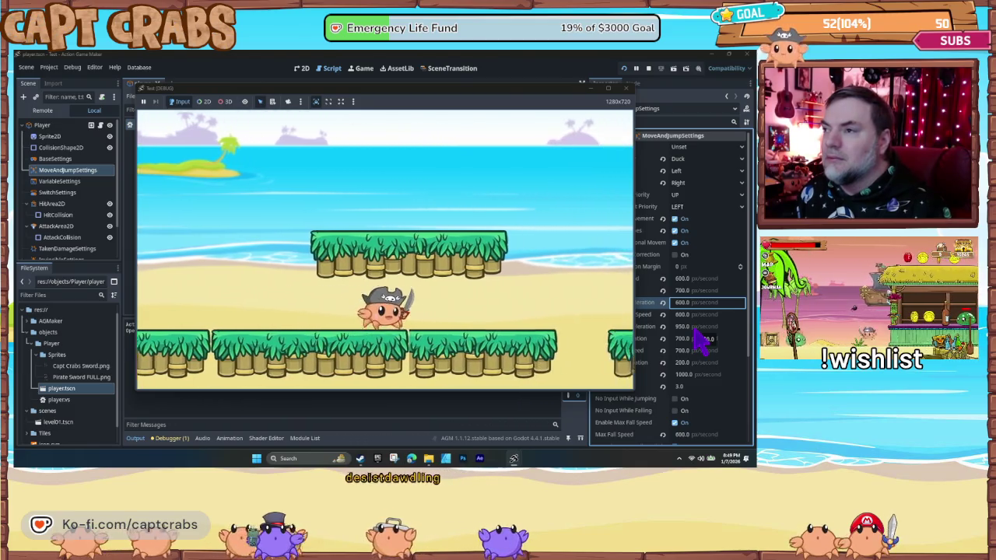
key(Right)
key(space)
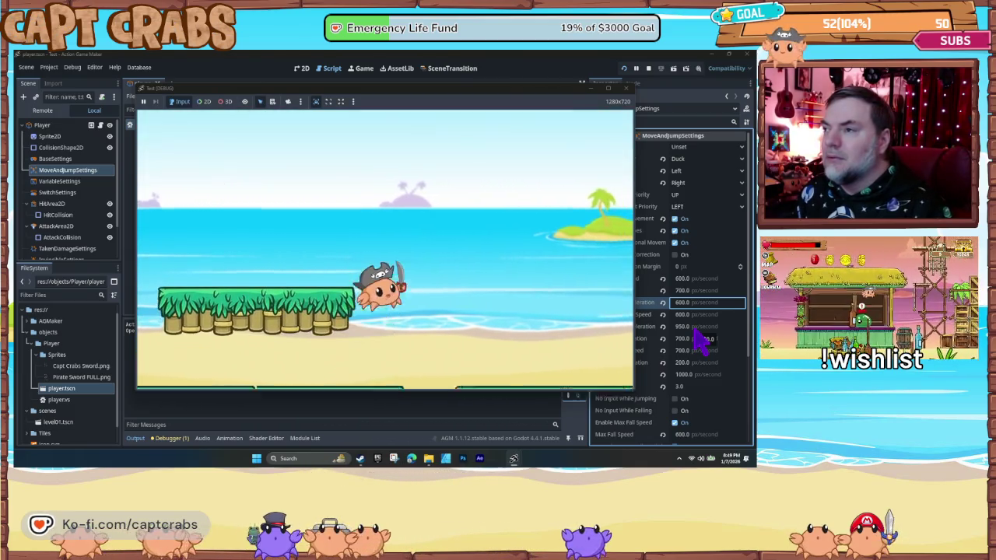
key(Right)
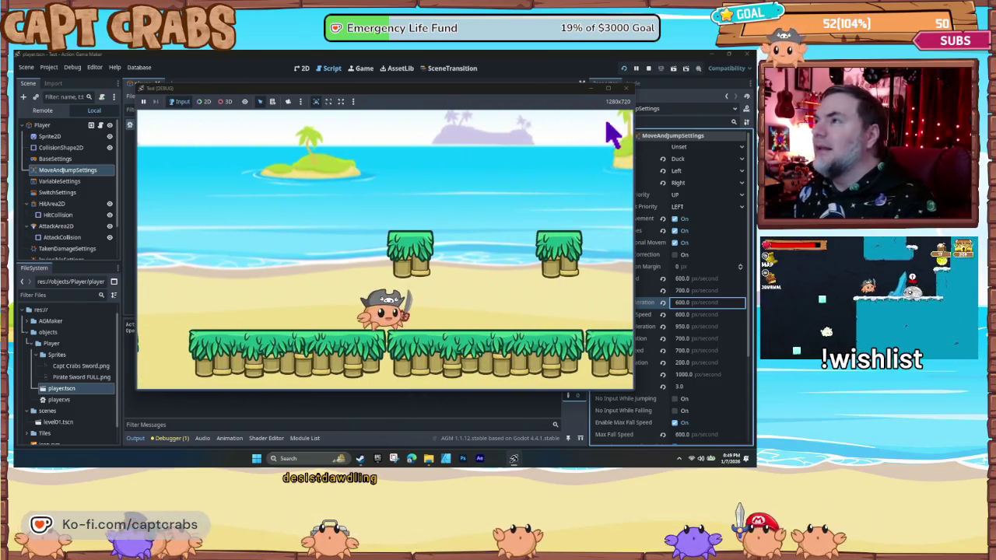
click(629, 90)
text(1000)
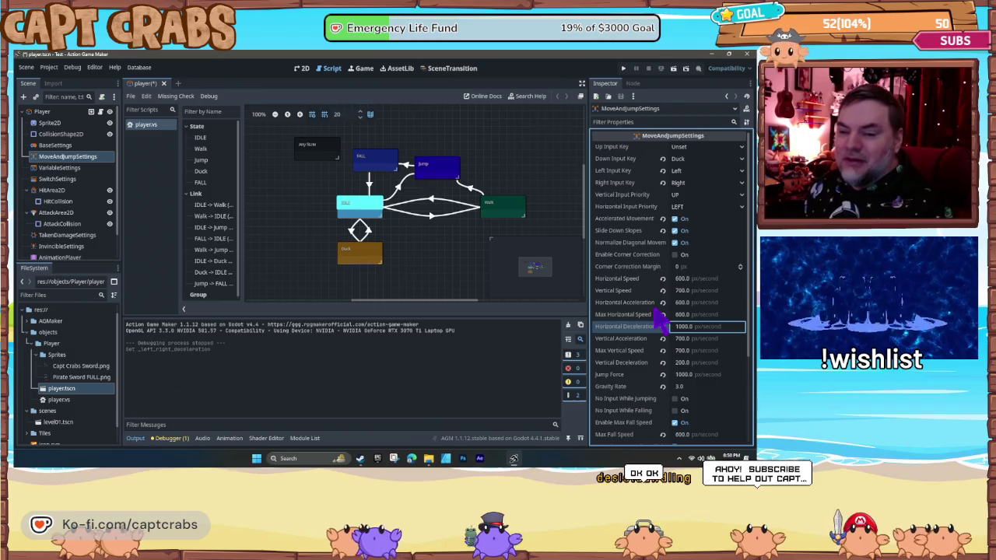
- Save the player scene and start a new test run with F5
key(F5)
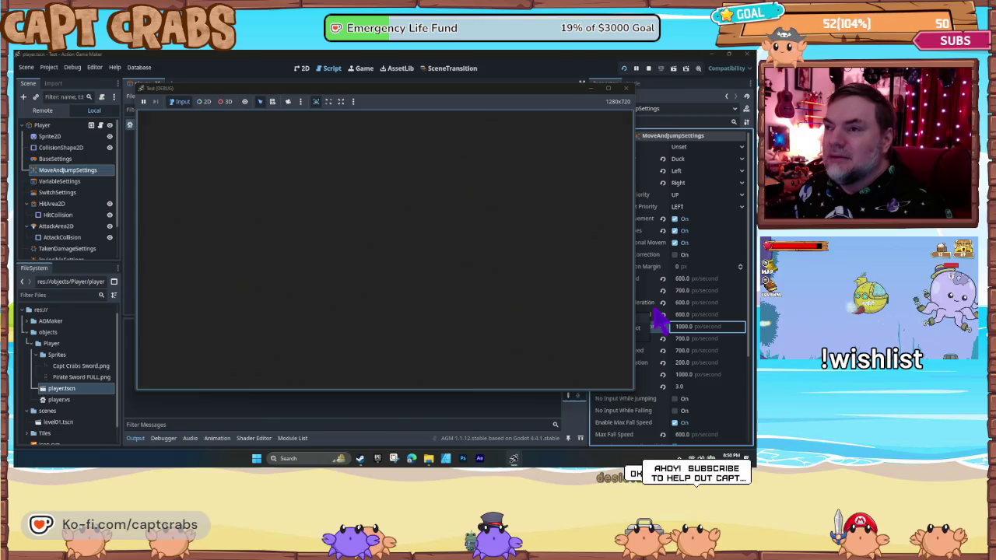
- Walk the crab right, then turn it left and back right to feel the 1000 deceleration
key(Right)
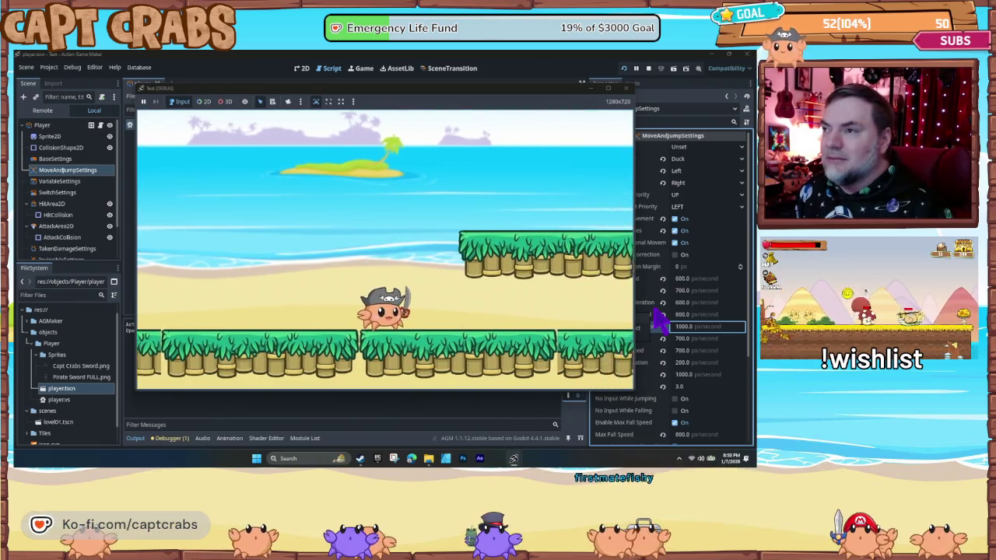
key(Right)
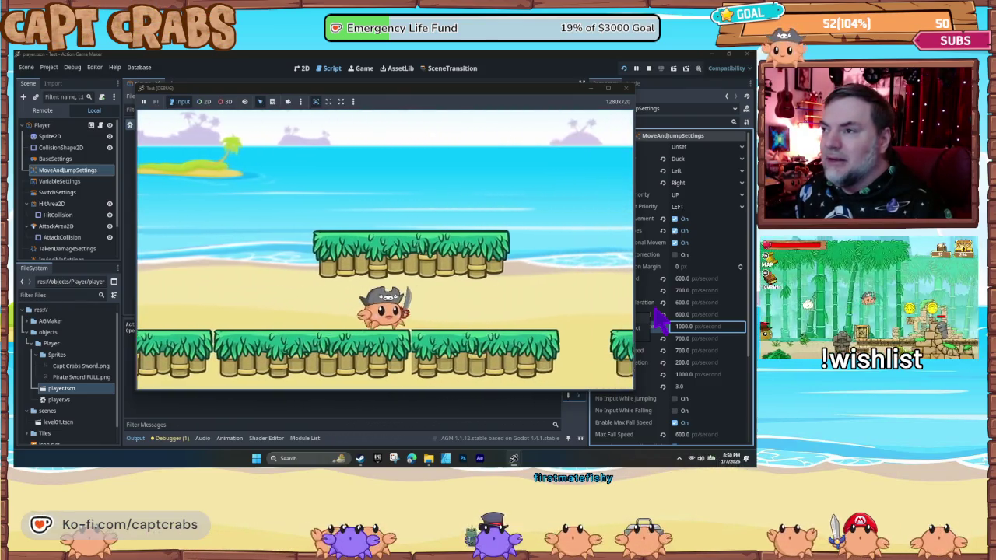
key(Right)
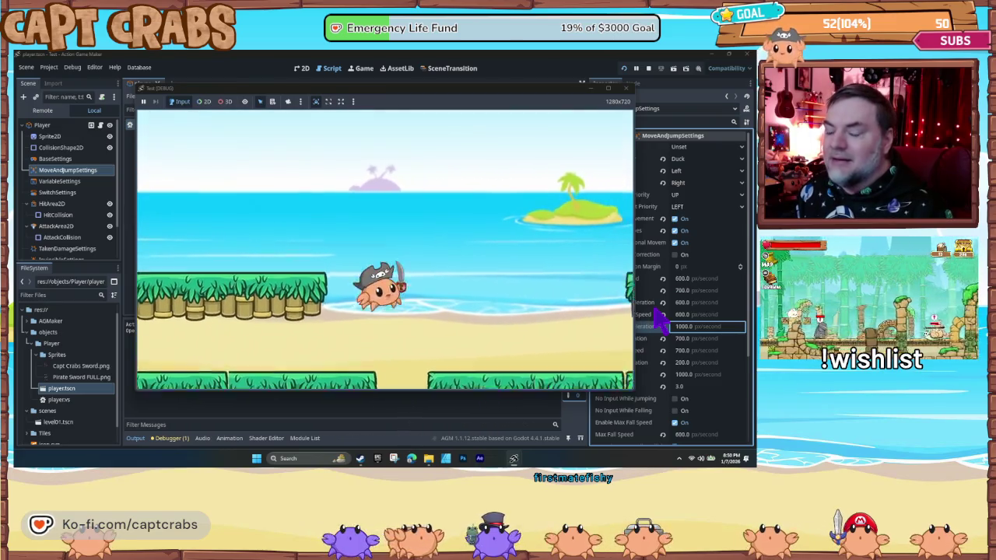
key(Right)
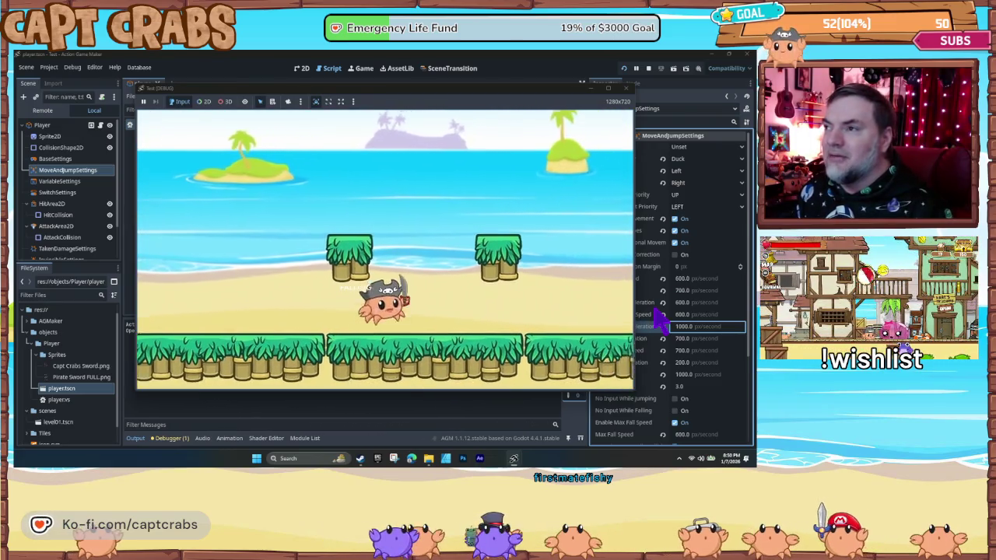
key(Right)
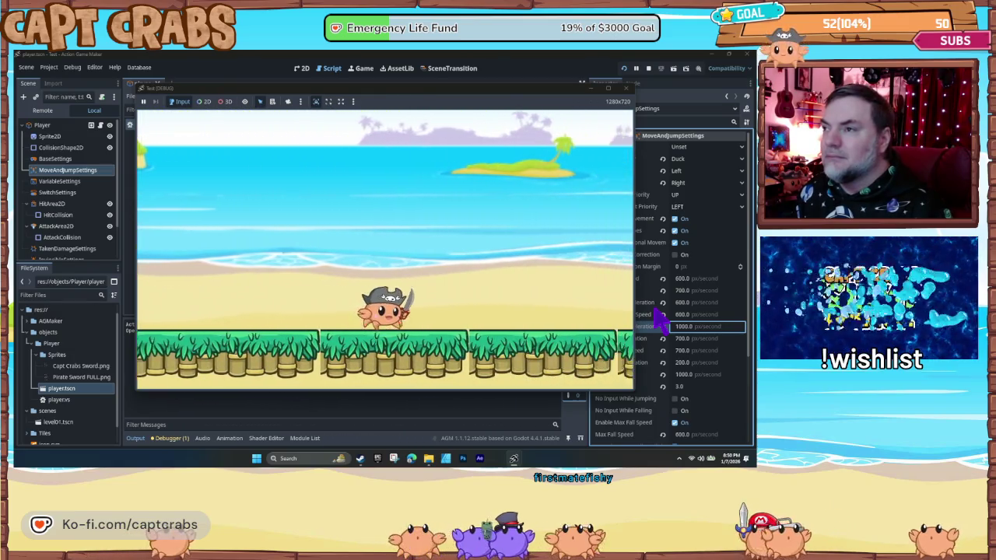
key(Left)
key(Left)
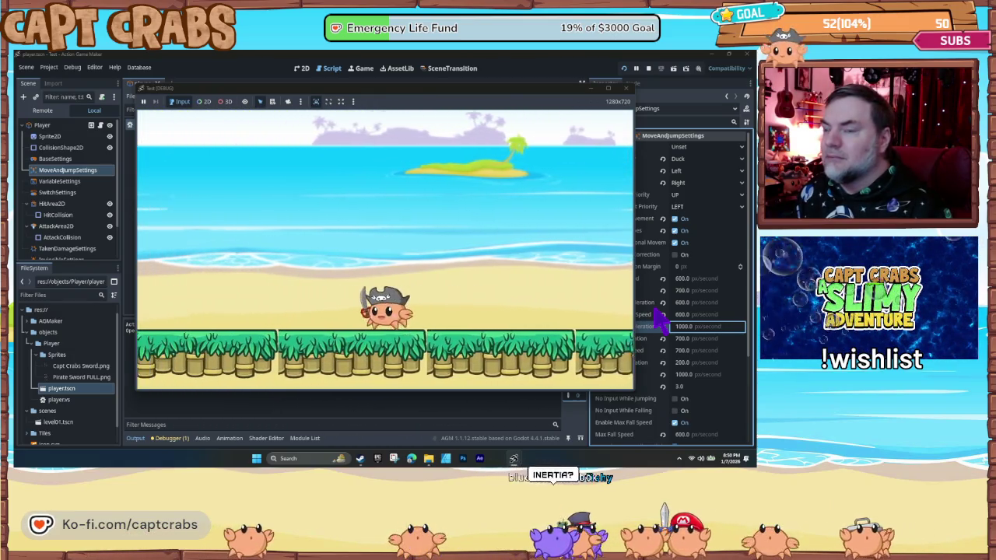
key(Left)
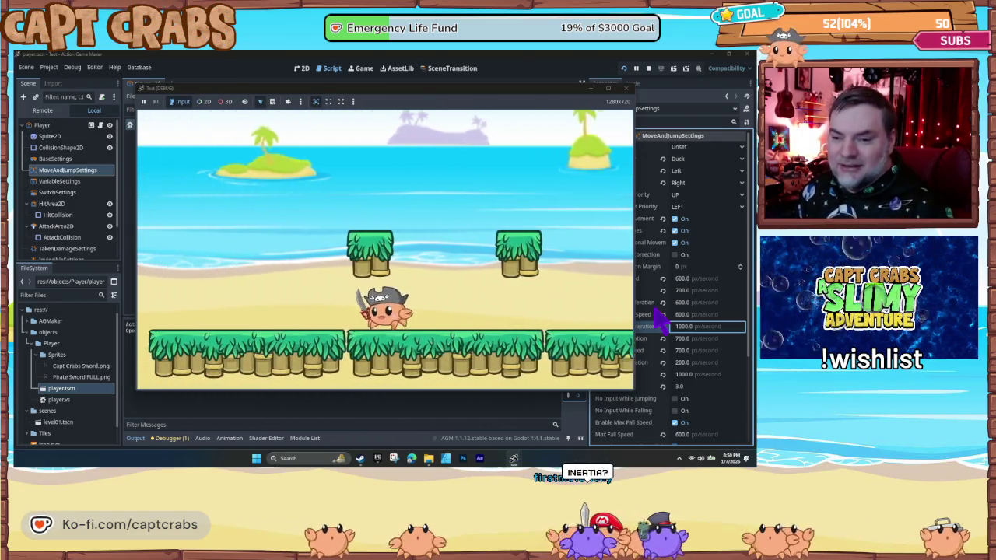
key(Right)
key(Right)
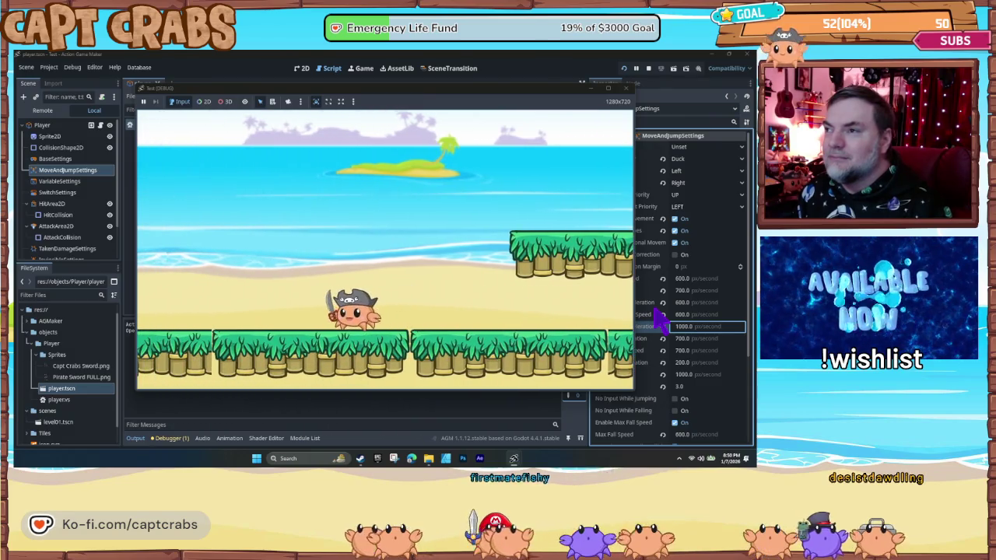
key(Right)
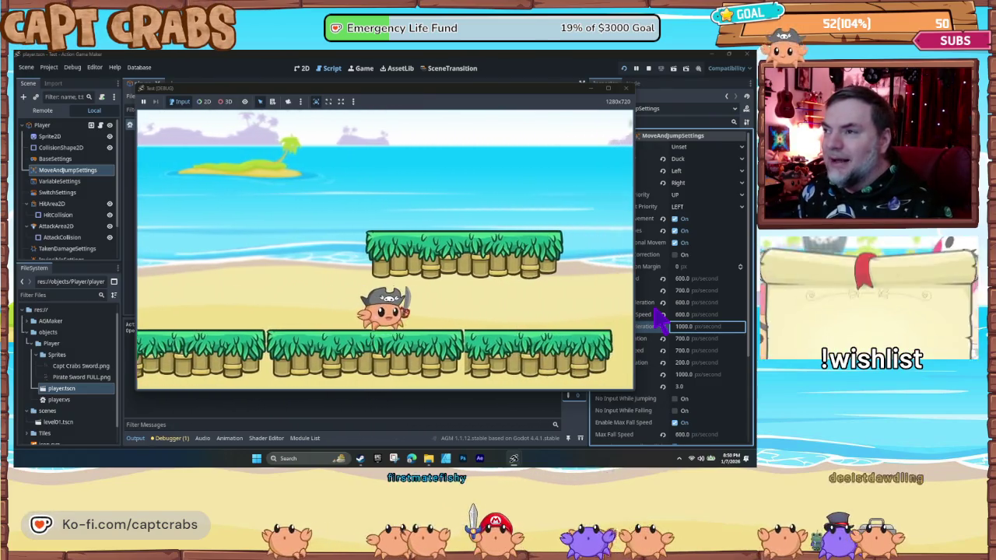
- Reverse the crab, jump while moving right, walk both ways, then stop the playtest
key(Left)
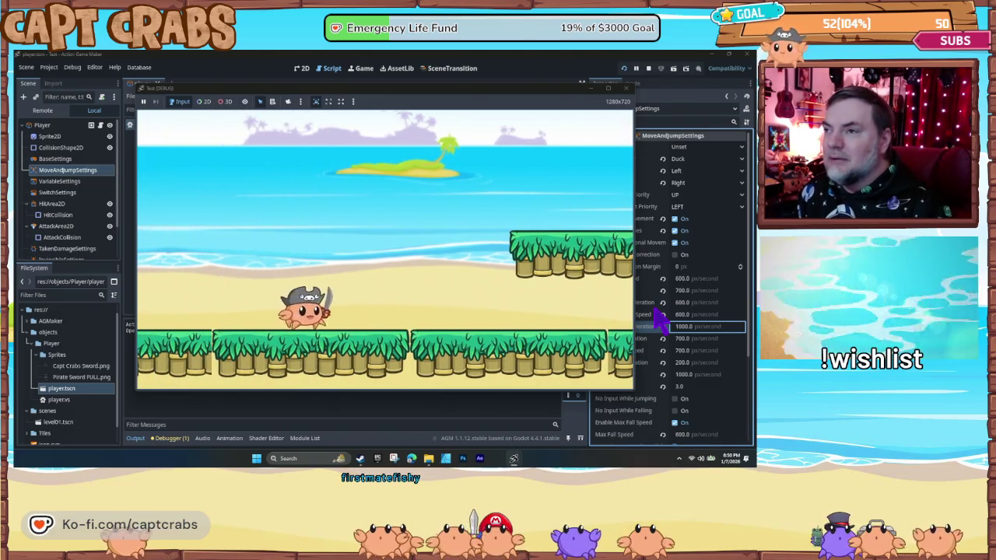
key(Right)
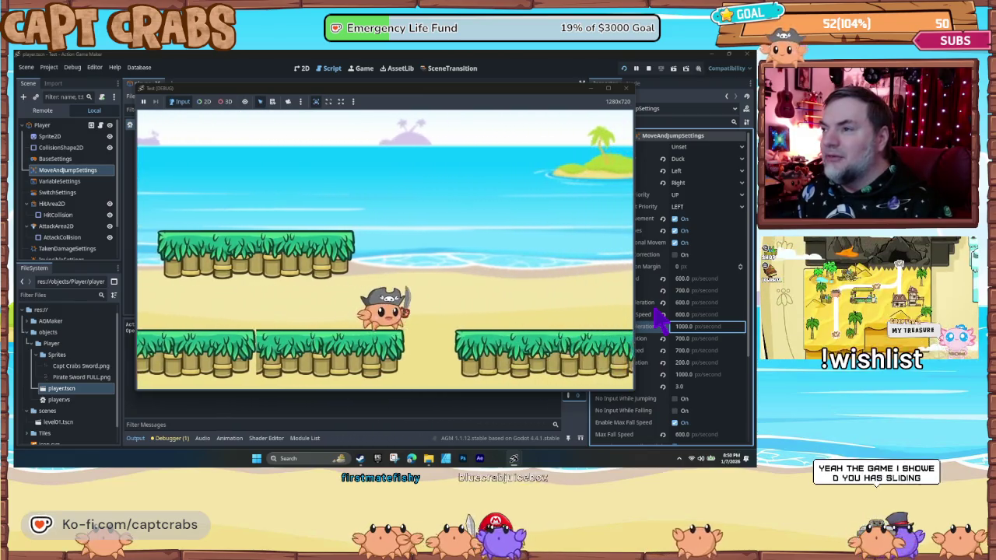
key(Right)
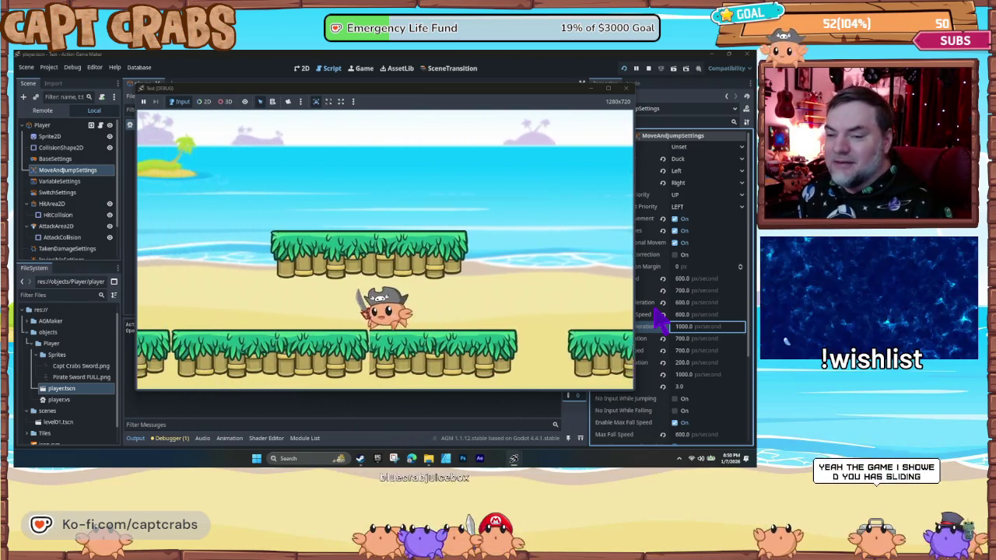
key(Left)
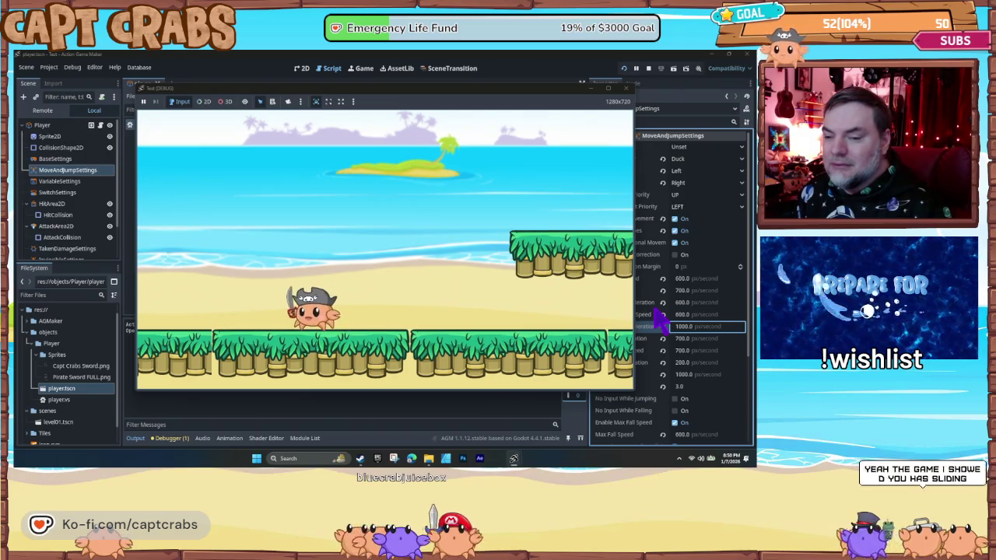
key(Right)
key(space)
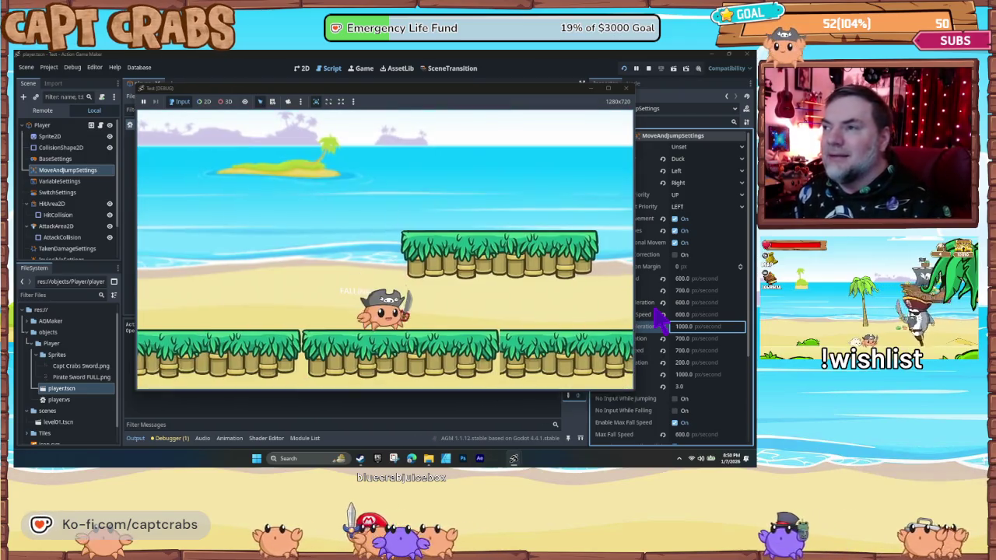
key(Left)
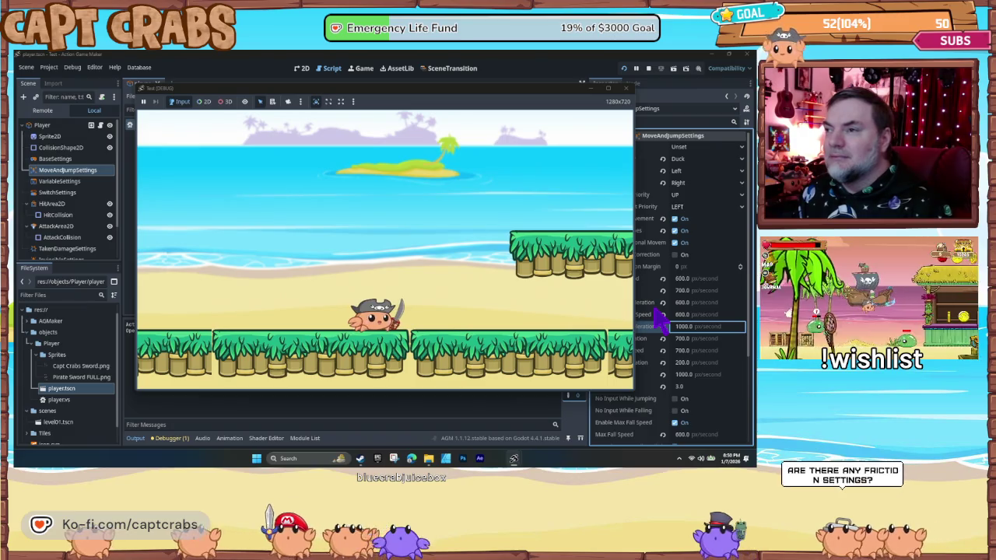
key(Right)
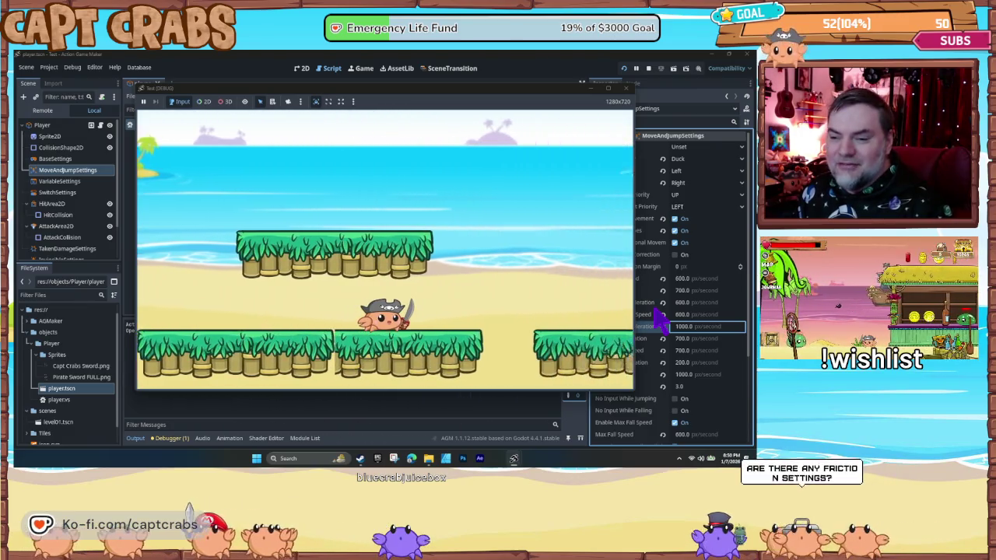
key(Left)
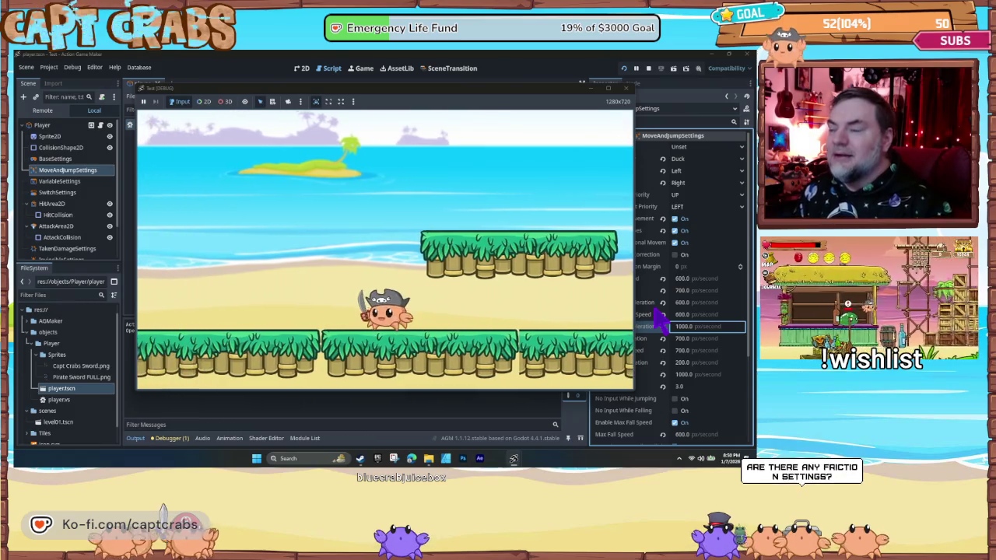
click(625, 88)
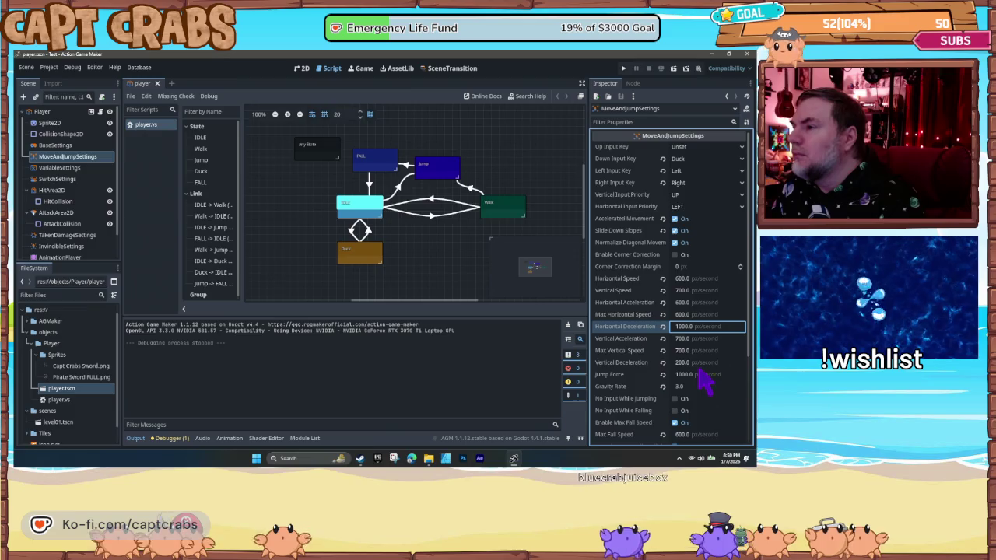
- Check Jump Force (1100), set Horizontal Acceleration to 850 px/second, and launch a playtest
click(682, 375)
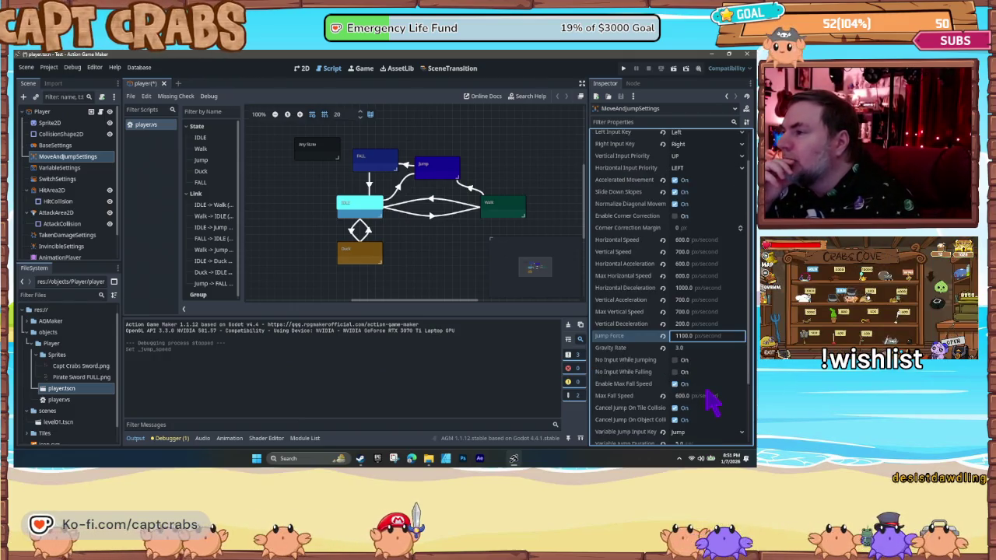
scroll(715, 397, down, 3)
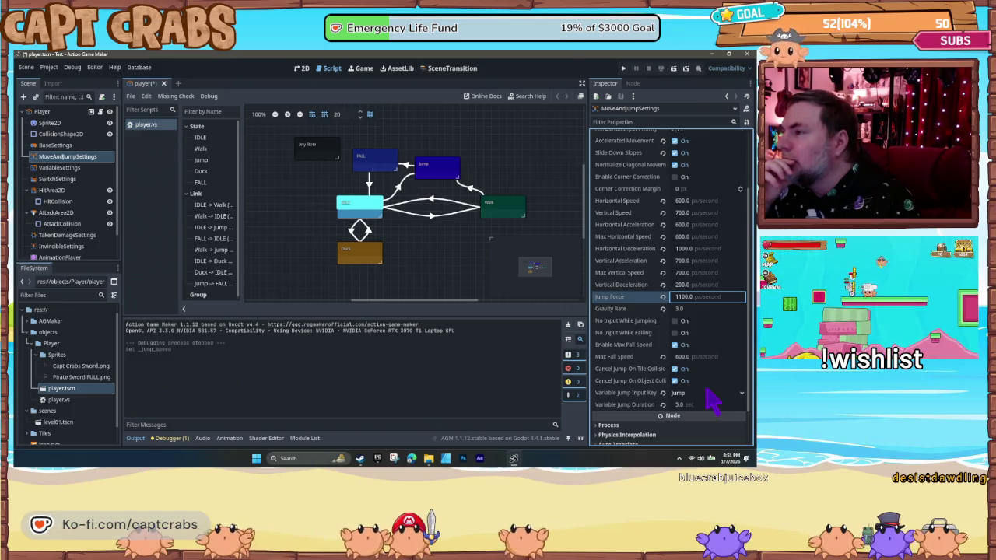
scroll(712, 385, up, 3)
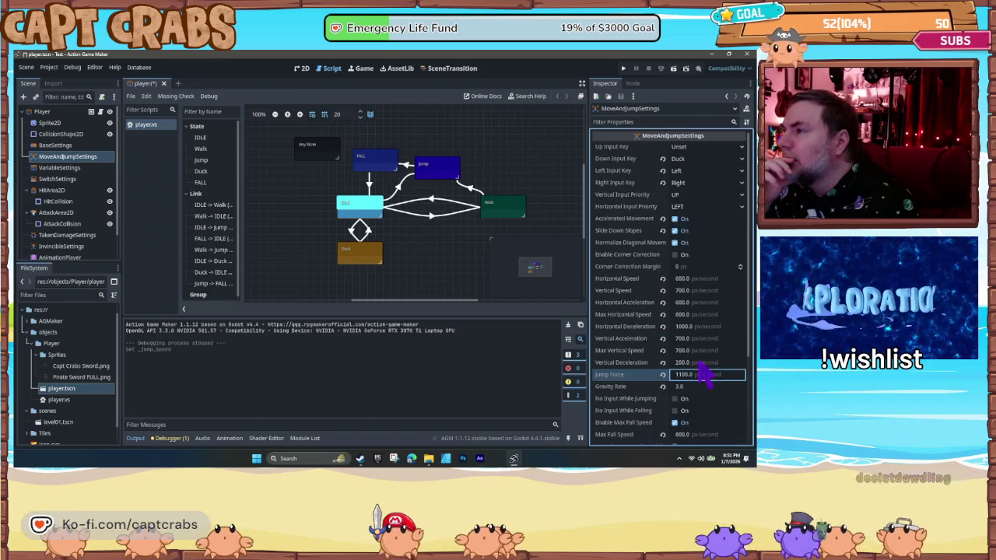
click(685, 303)
text(850)
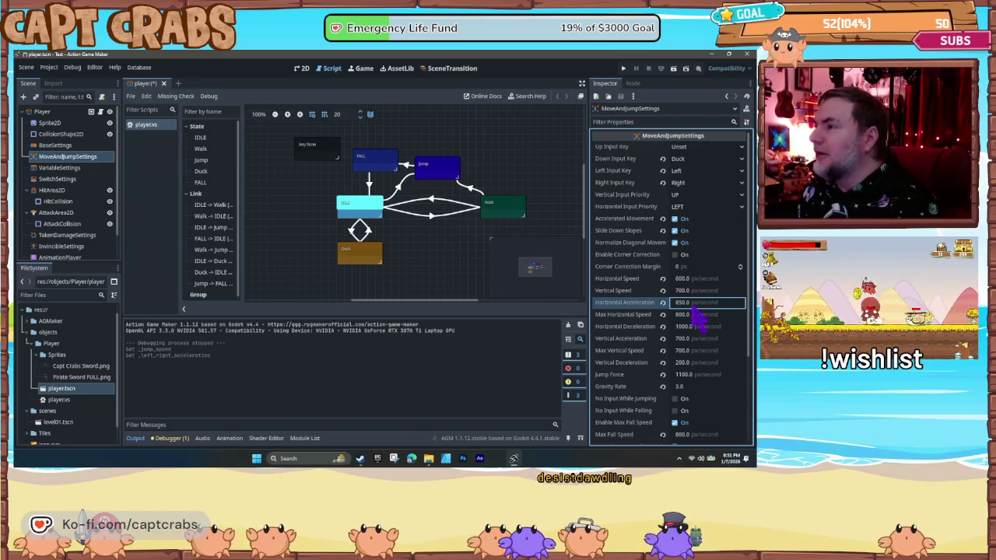
key(F5)
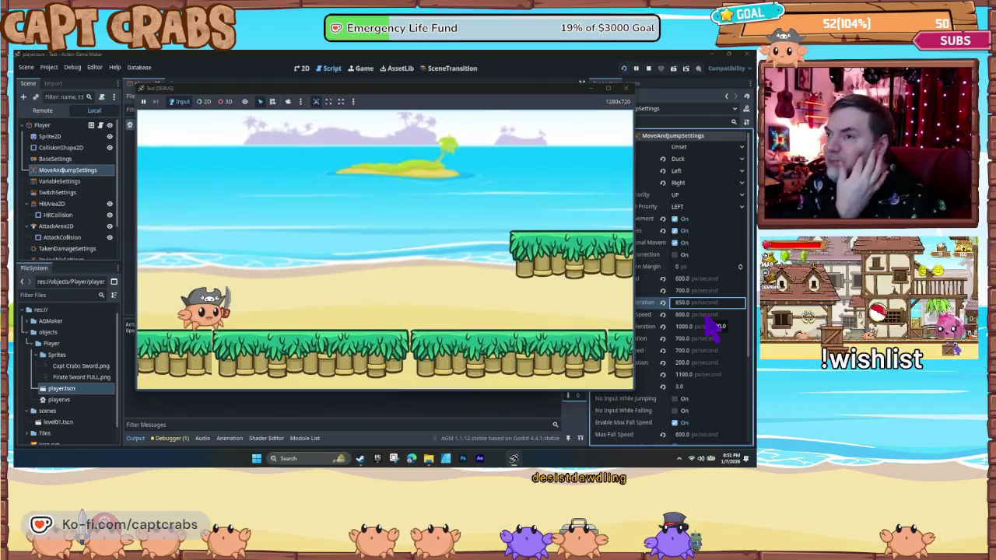
- Walk the crab right and left, jumping several times in both directions
key(Right)
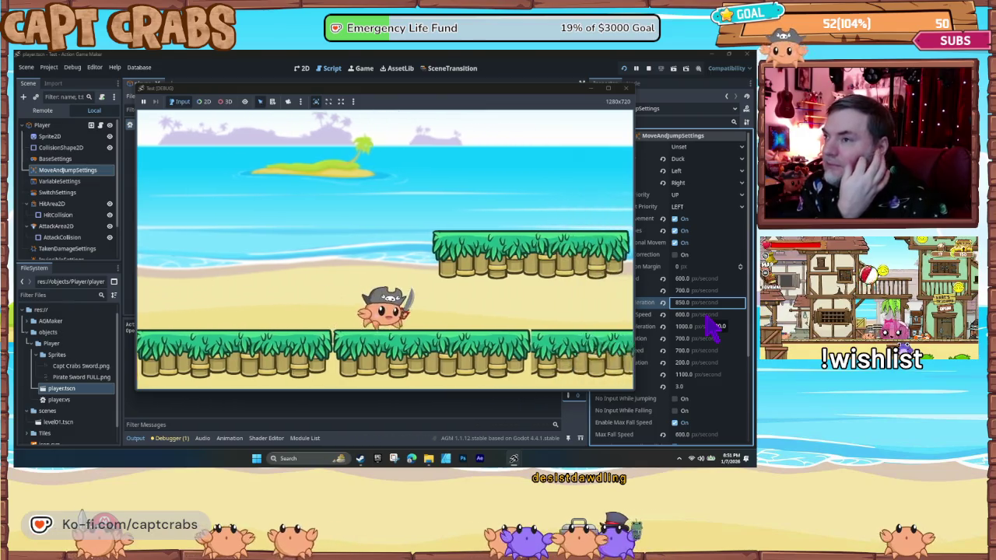
key(Left)
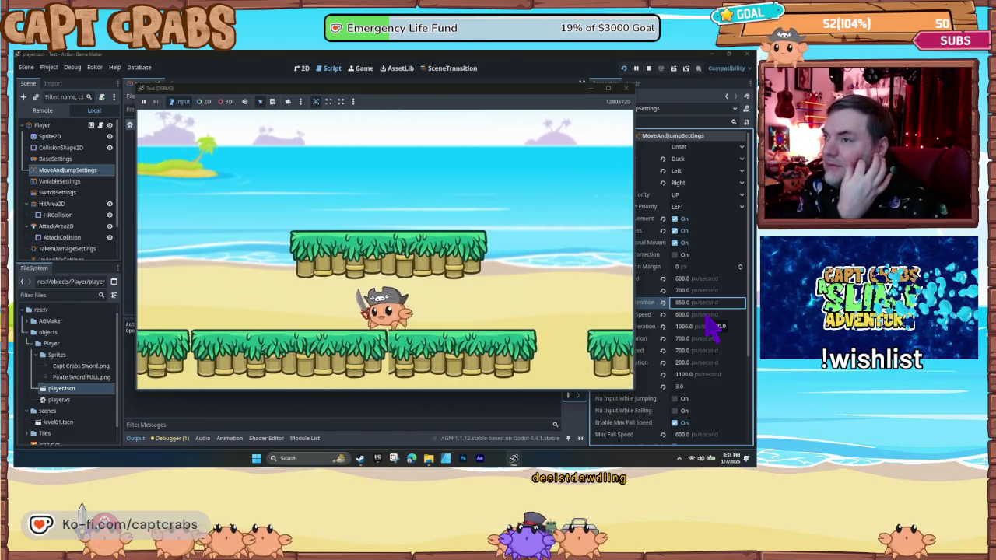
key(Left)
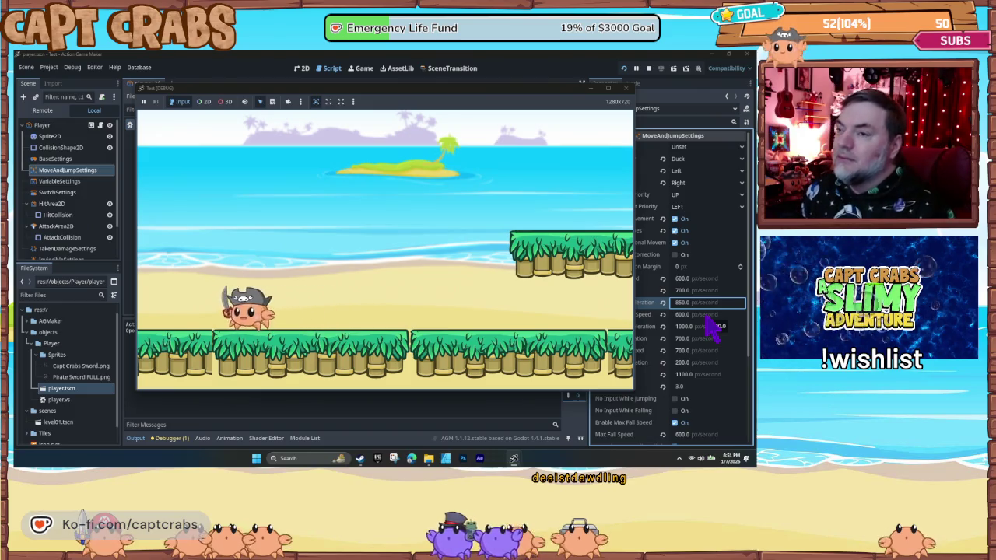
key(space)
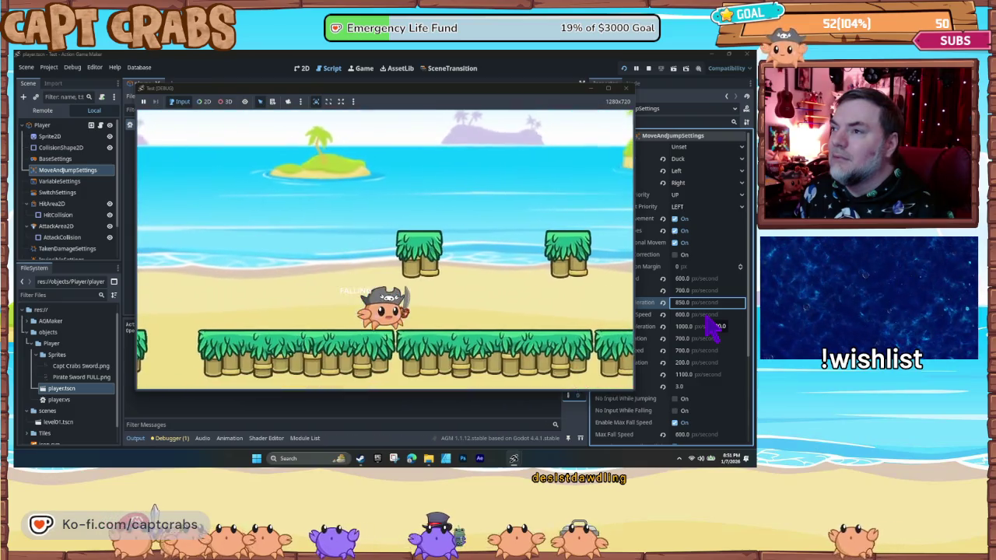
key(space)
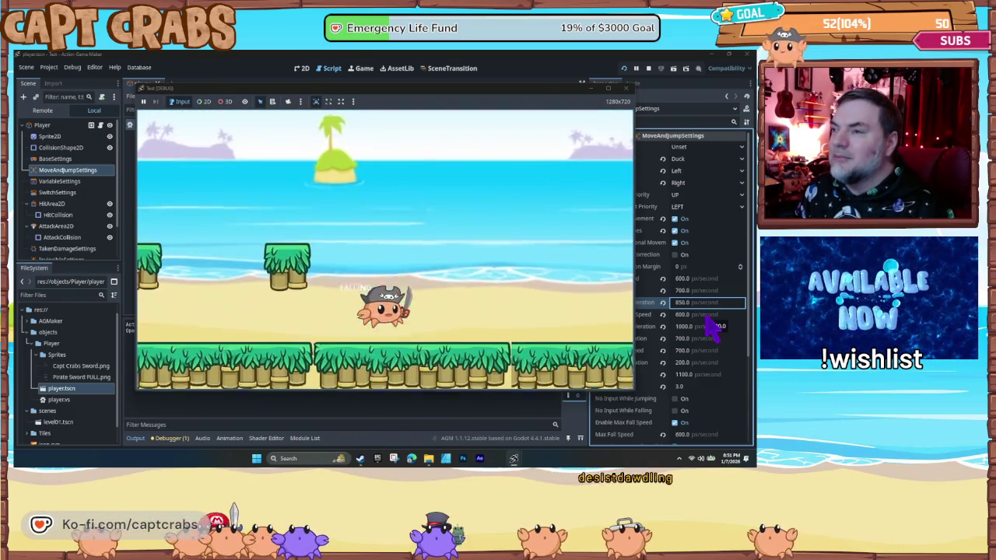
key(Left)
key(space)
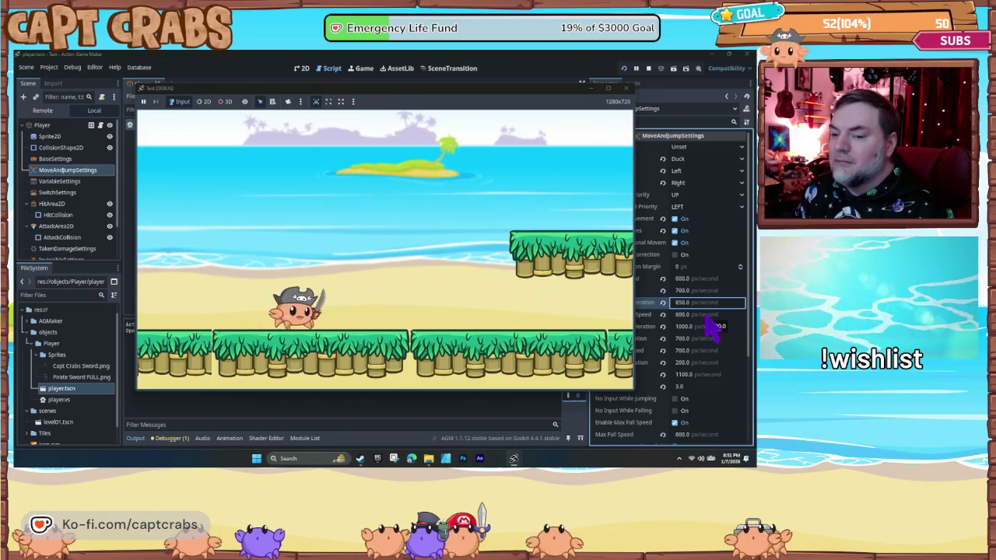
key(space)
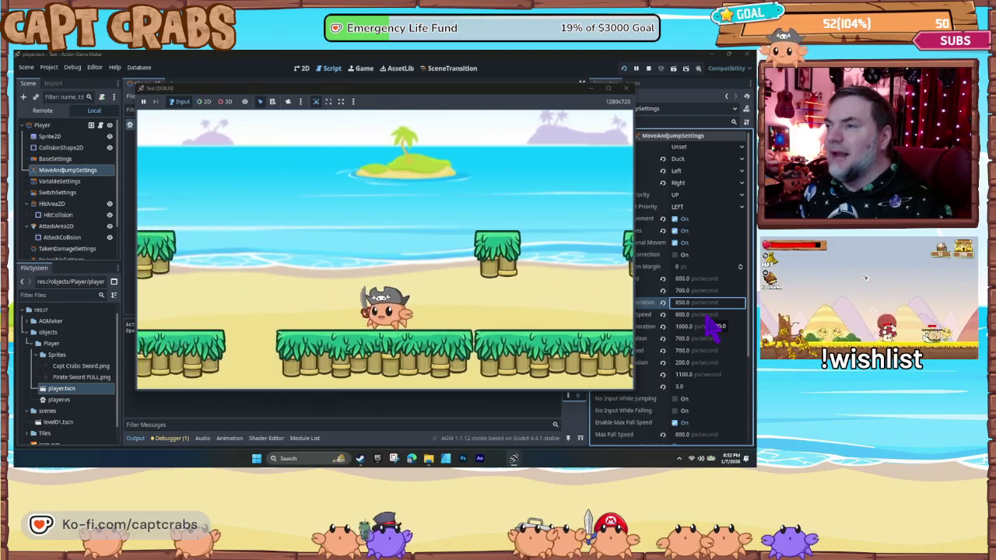
- Jump the crab rightward across successive beach platforms, then stop the playtest
key(space)
key(Right)
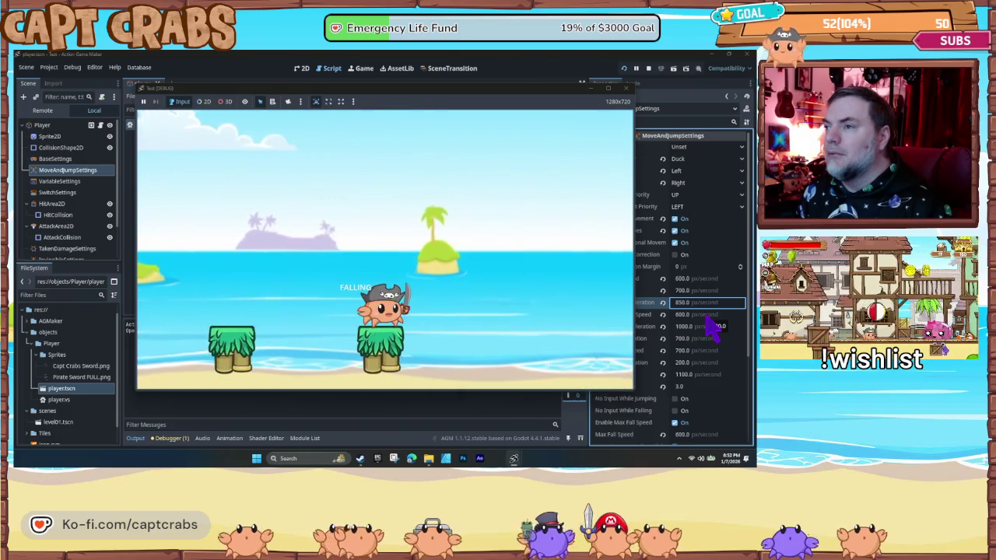
key(space)
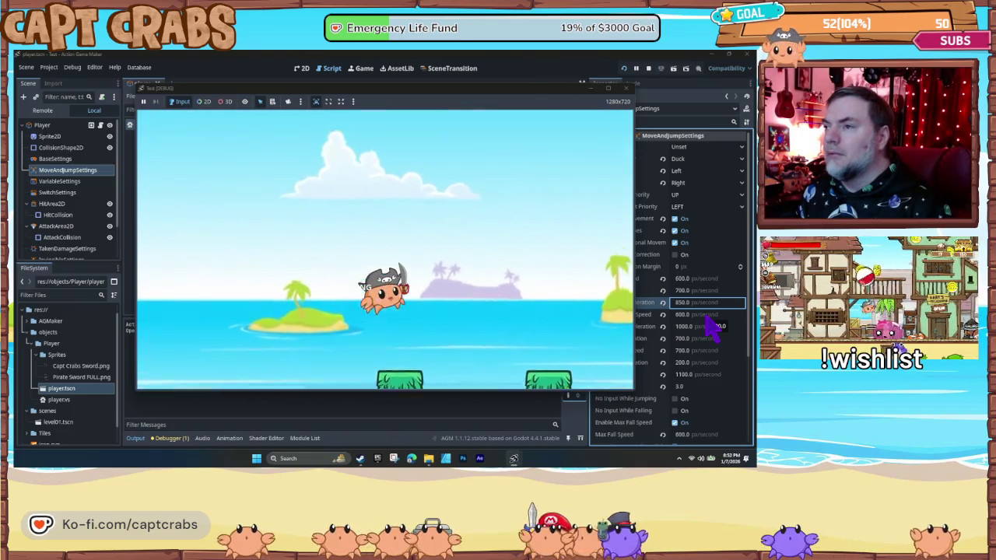
key(Right)
key(space)
key(Right)
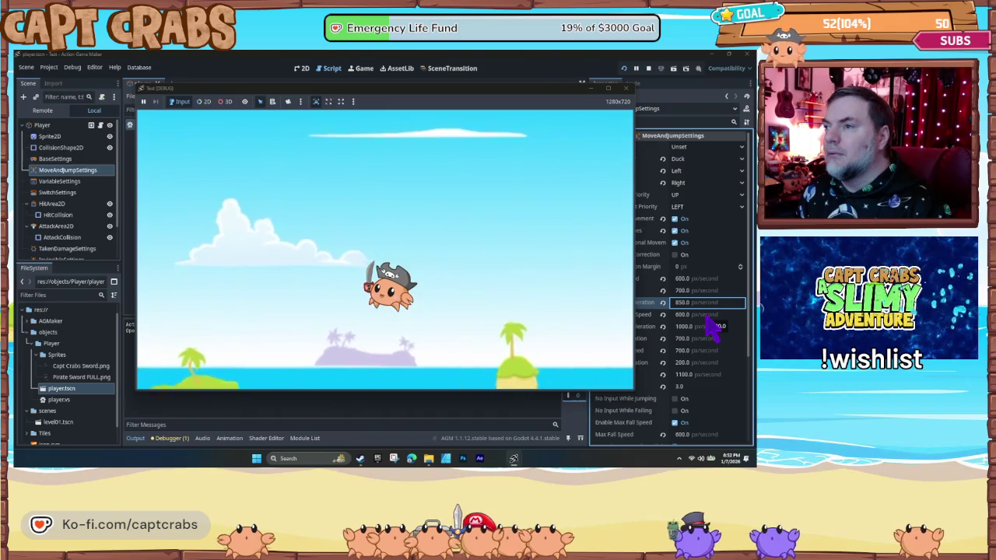
key(space)
key(Right)
key(space)
key(space)
key(Right)
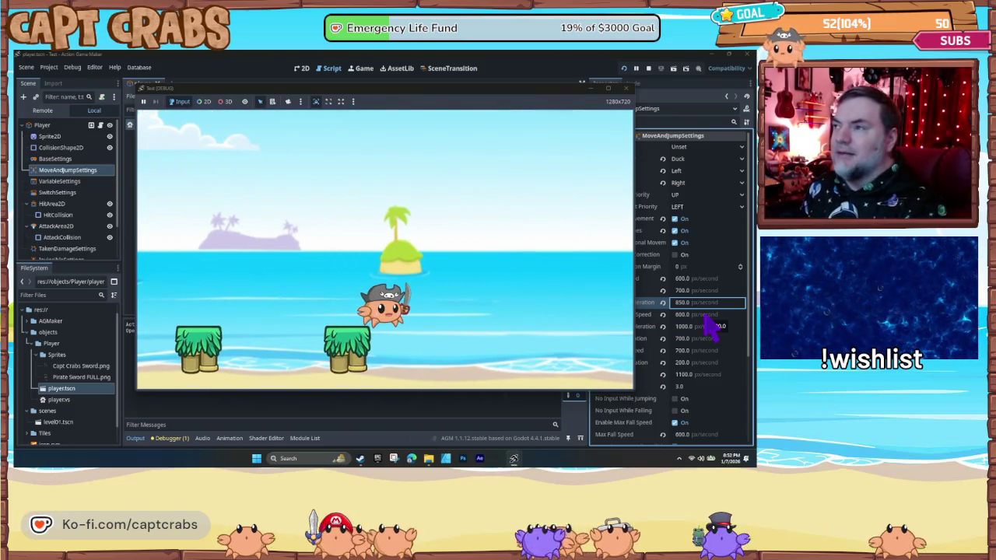
click(626, 89)
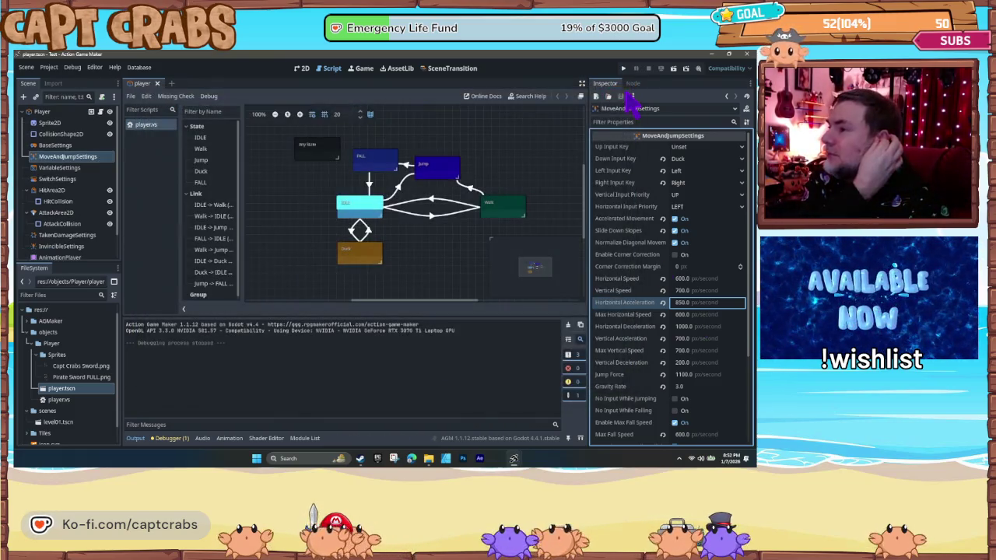
- Set Vertical Acceleration to 950 px/second and relaunch the game
click(679, 339)
text(95)
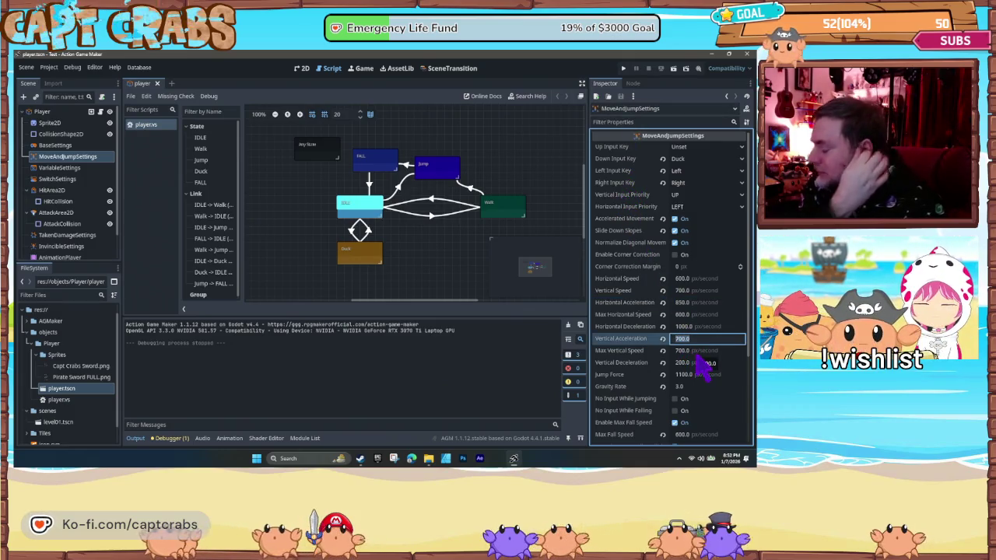
text(0)
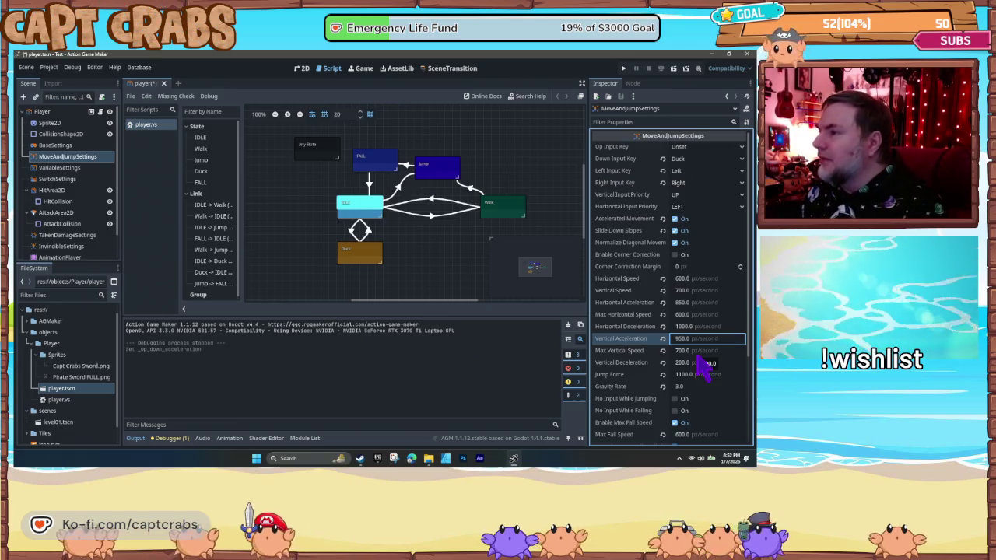
key(F5)
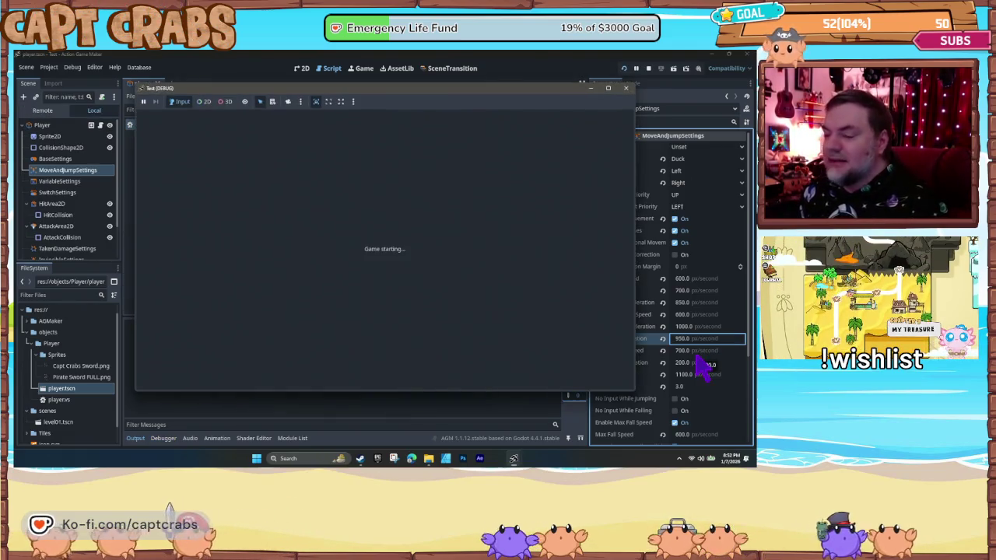
- Move the crab right and left with repeated jumps onto the platform, then stop the playtest
key(Right)
key(space)
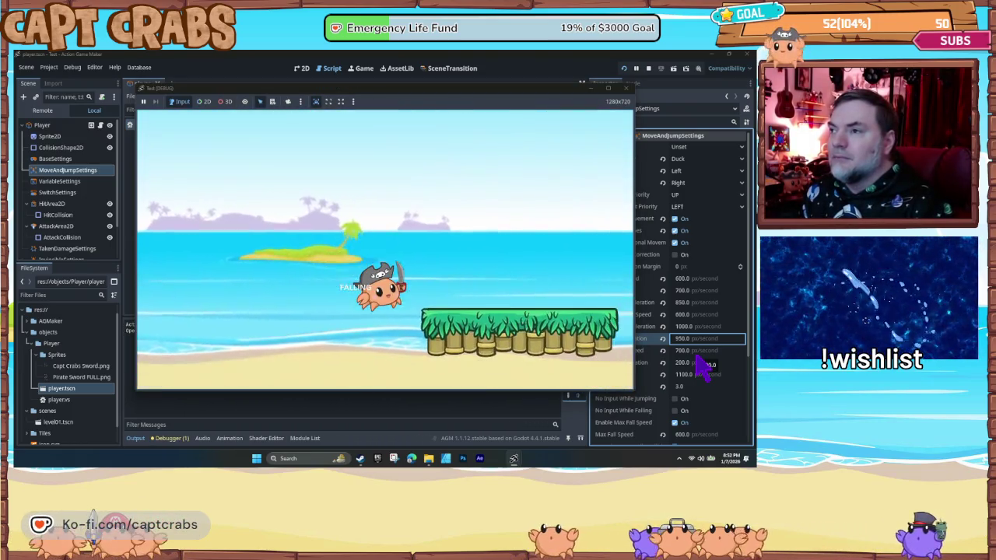
key(Left)
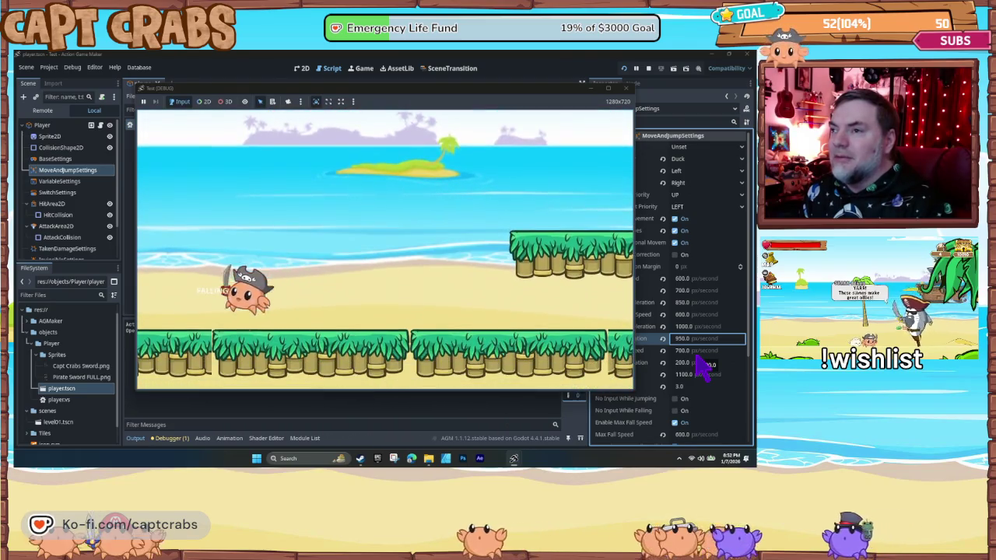
key(space)
key(Right)
key(space)
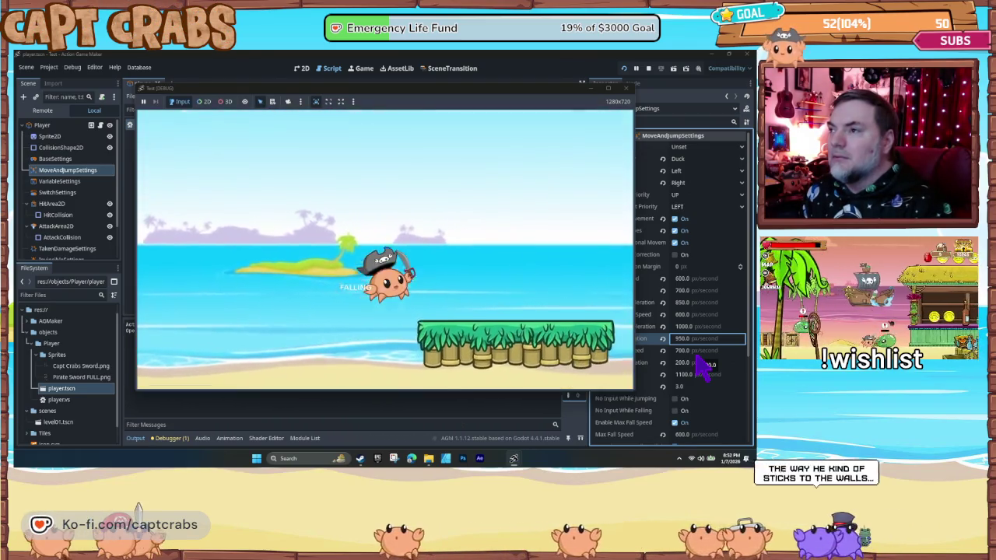
key(space)
key(Right)
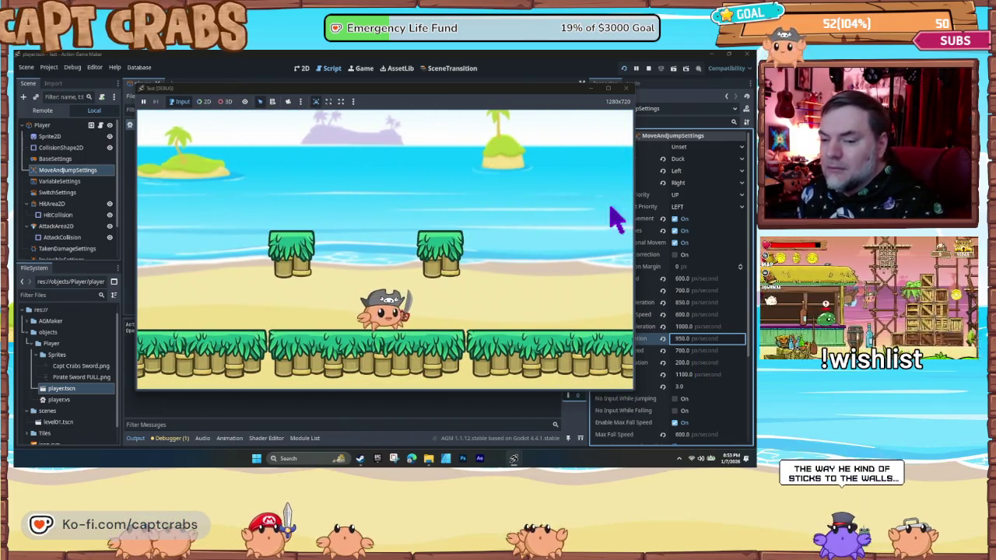
click(627, 88)
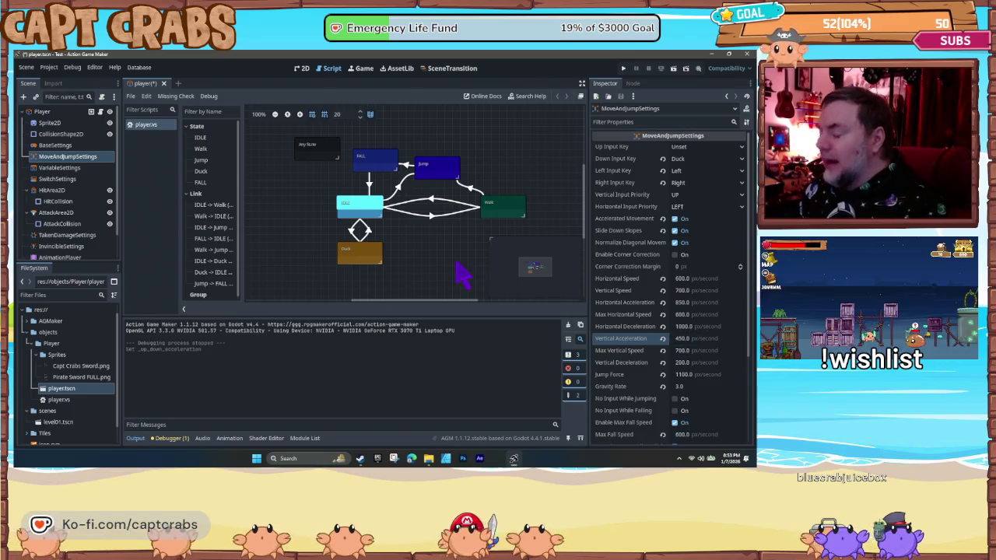
- Start another playtest and jump the crab repeatedly up from the beach platforms
key(F5)
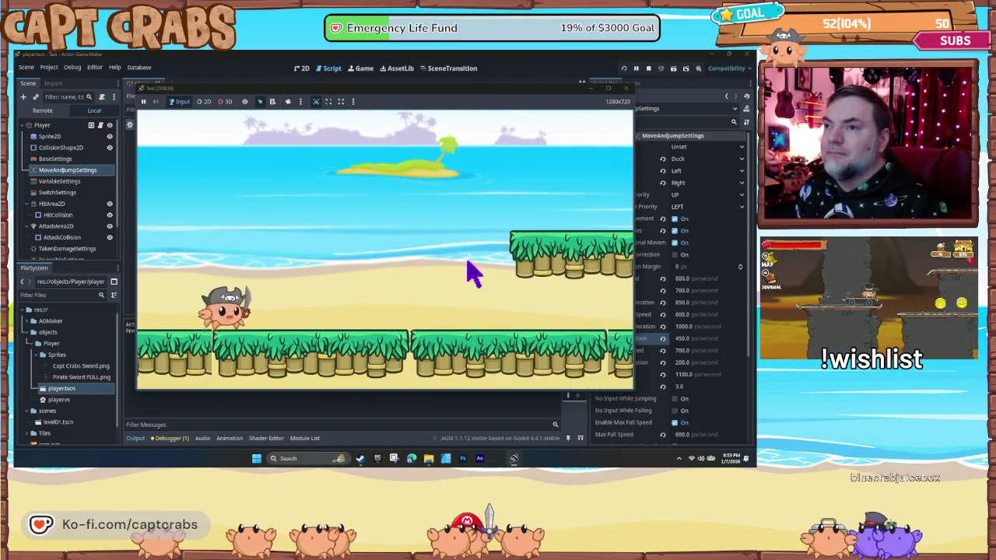
key(Right)
key(space)
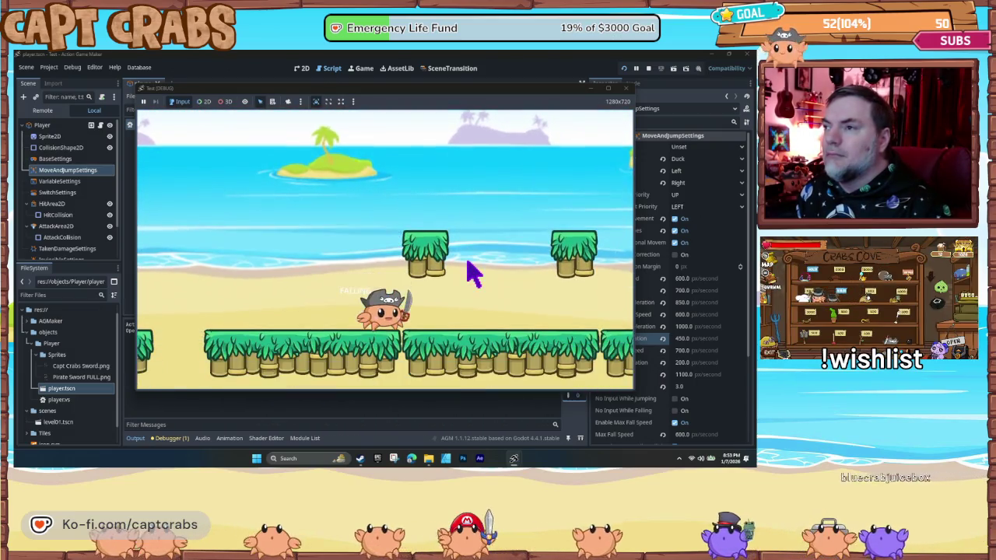
key(space)
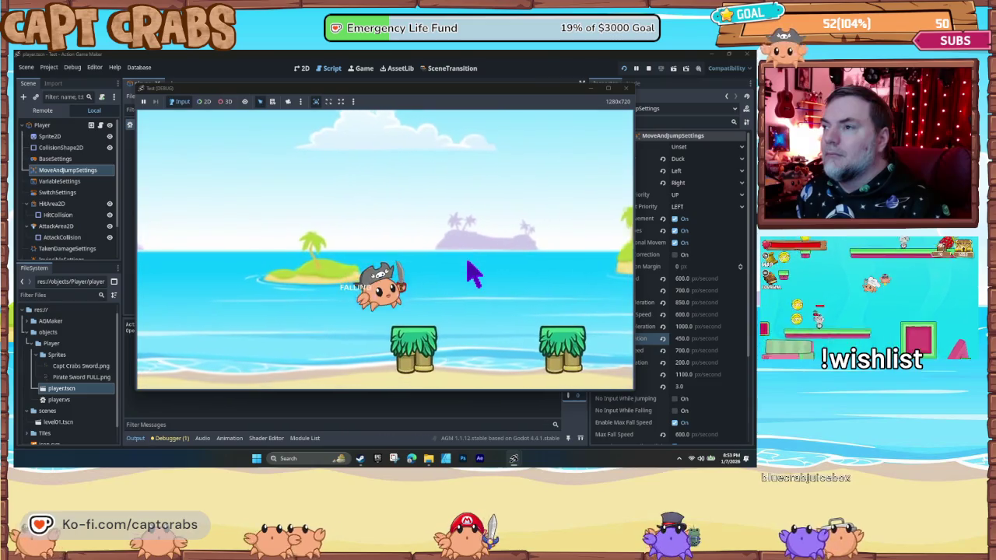
key(space)
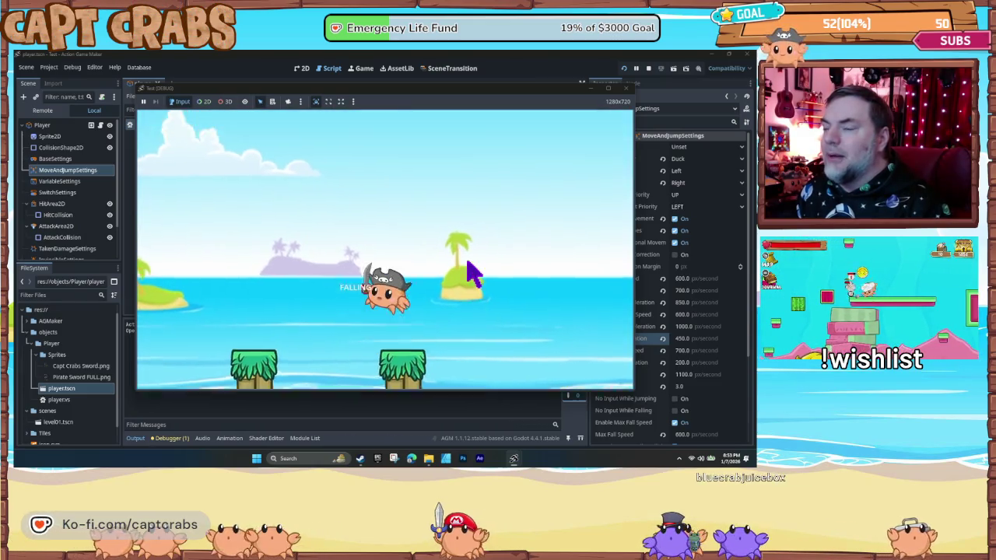
key(space)
- Jump the crab right onto the lower platforms, walk it along the beach, and stop the game
key(space)
key(Right)
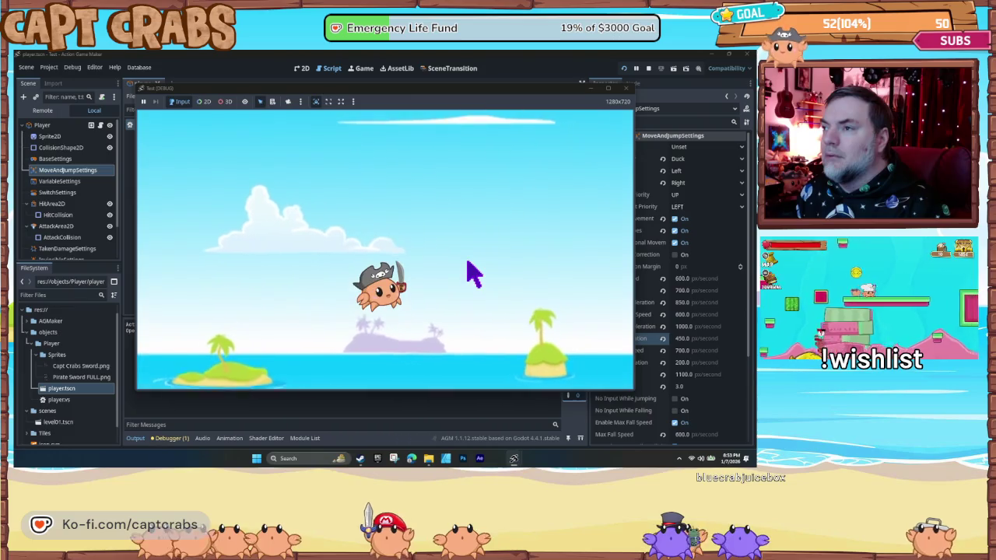
key(space)
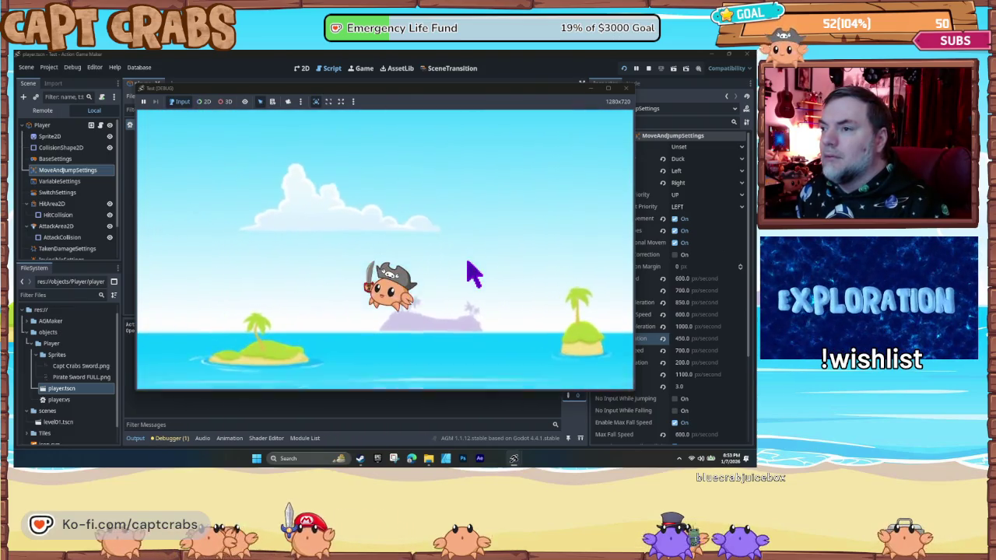
key(space)
key(Right)
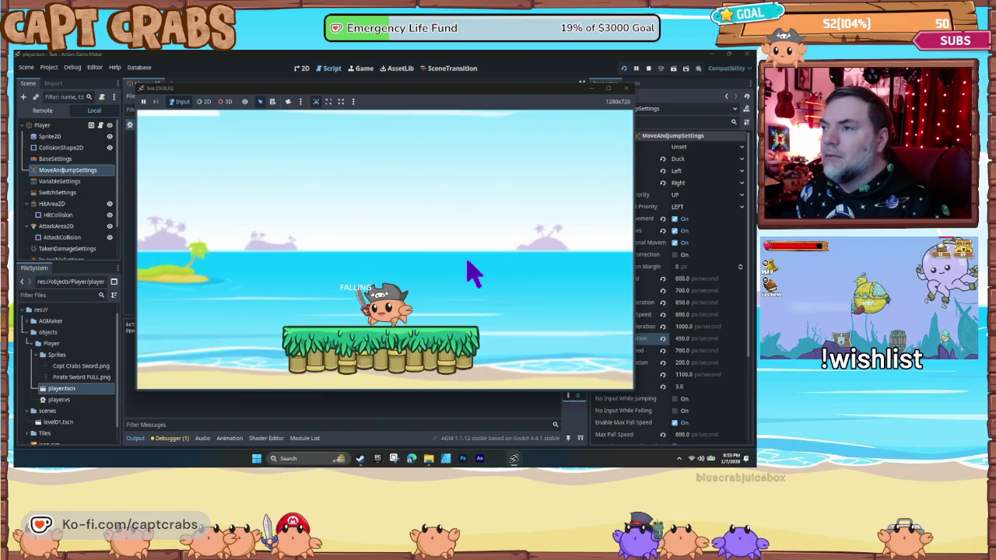
key(Right)
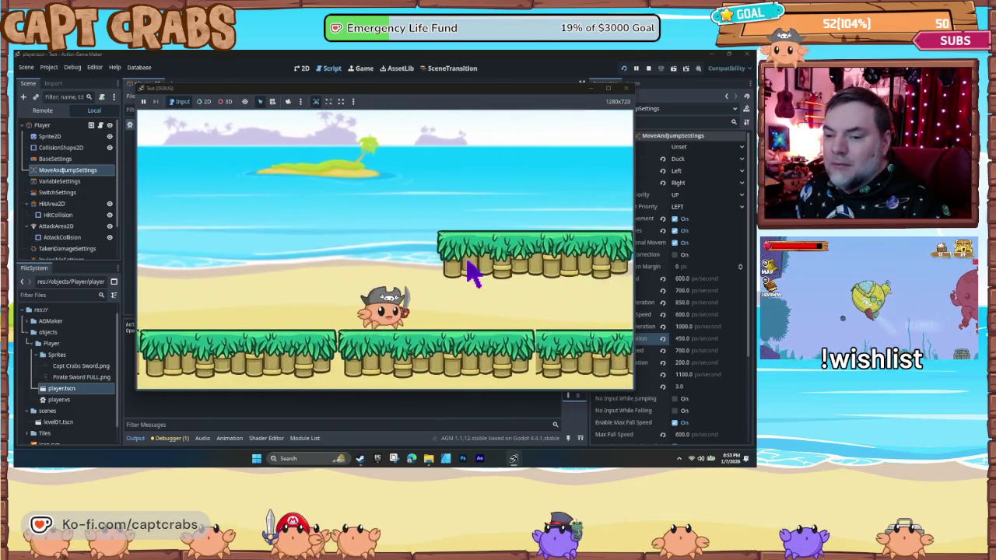
key(Right)
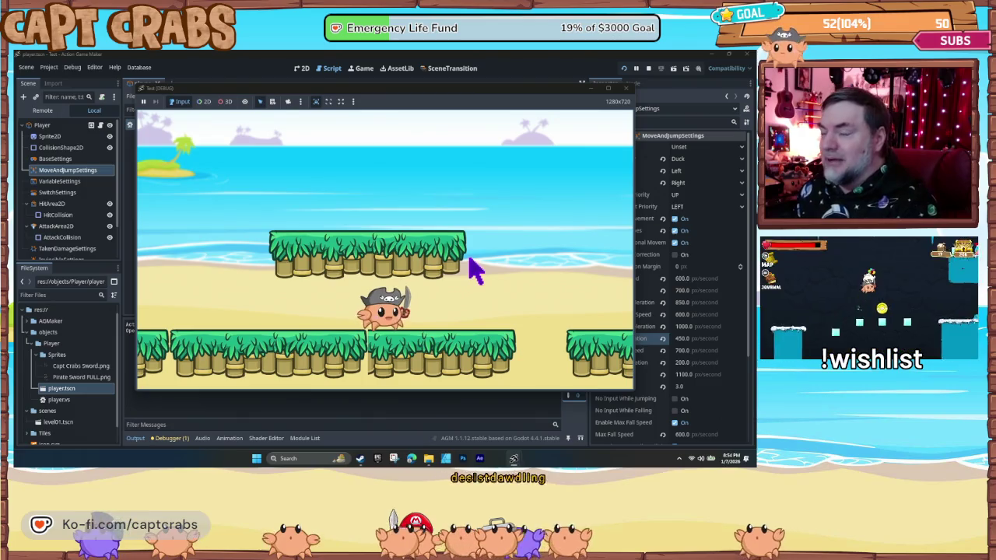
click(627, 89)
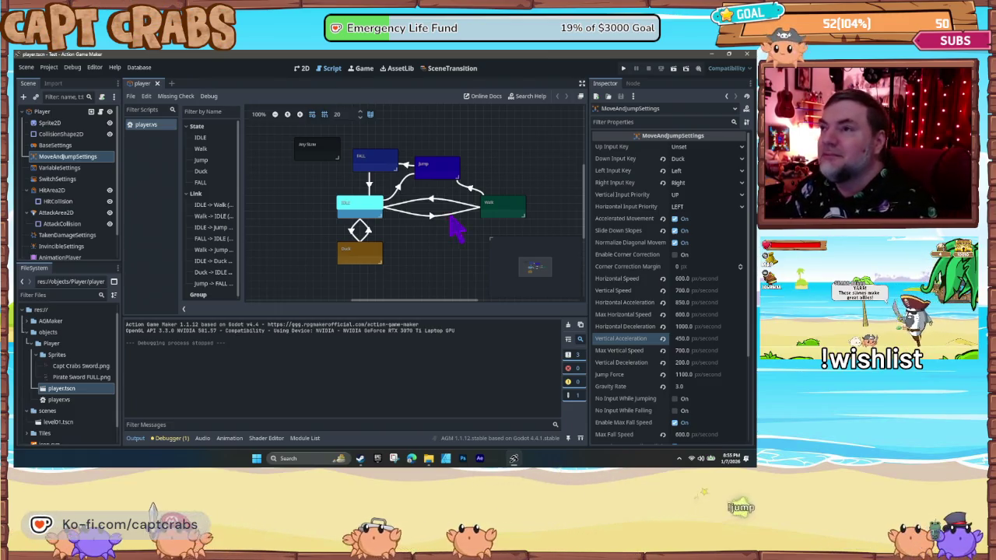
- Select the Duck state and search the action list for 'text', 'stop', 'motion' and 'move'
click(377, 259)
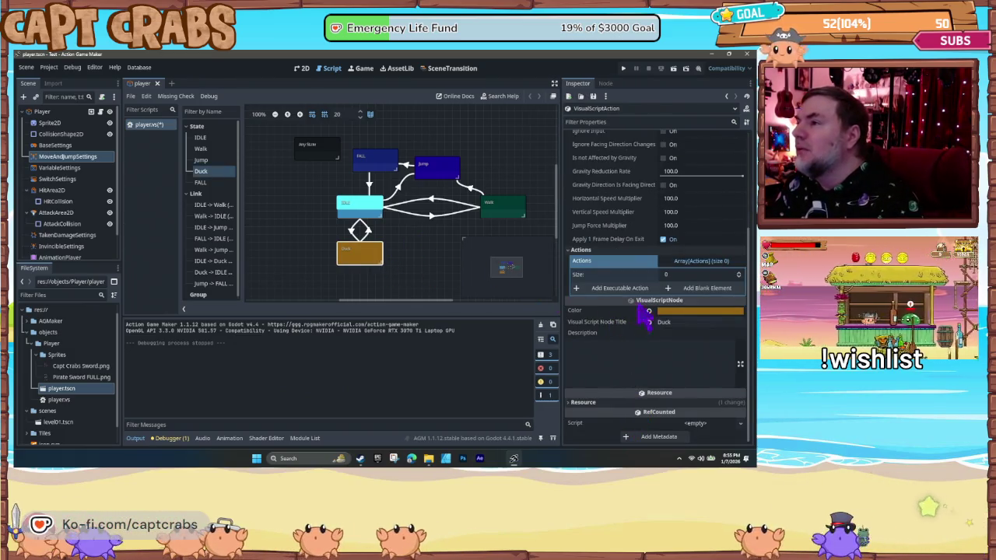
click(627, 288)
text(text)
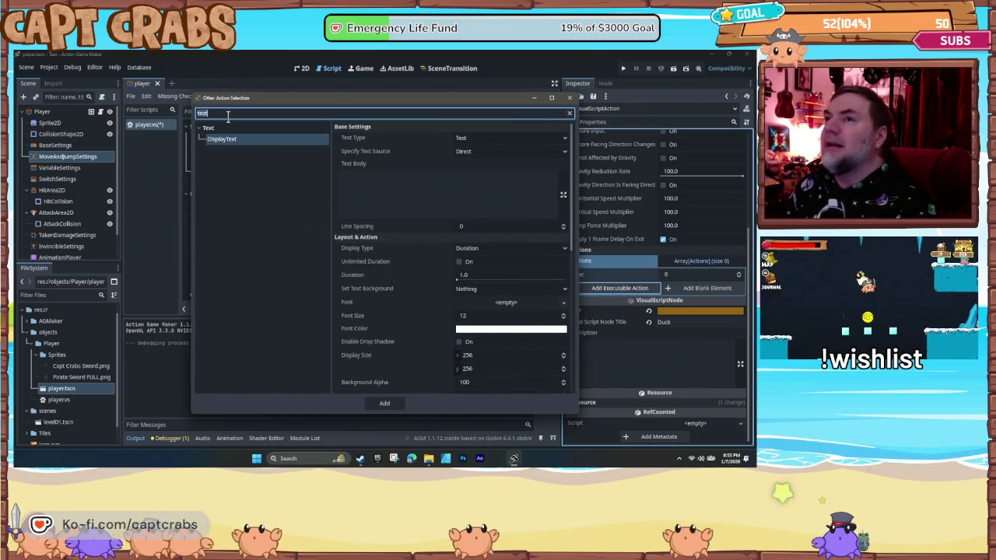
key(BackSpace)
key(BackSpace)
key(BackSpace)
text(stop)
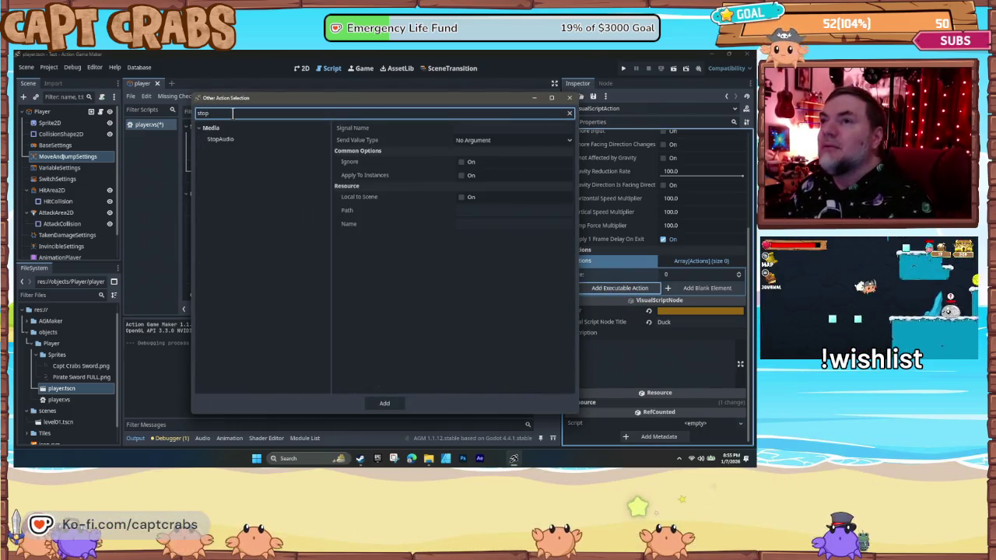
key(BackSpace)
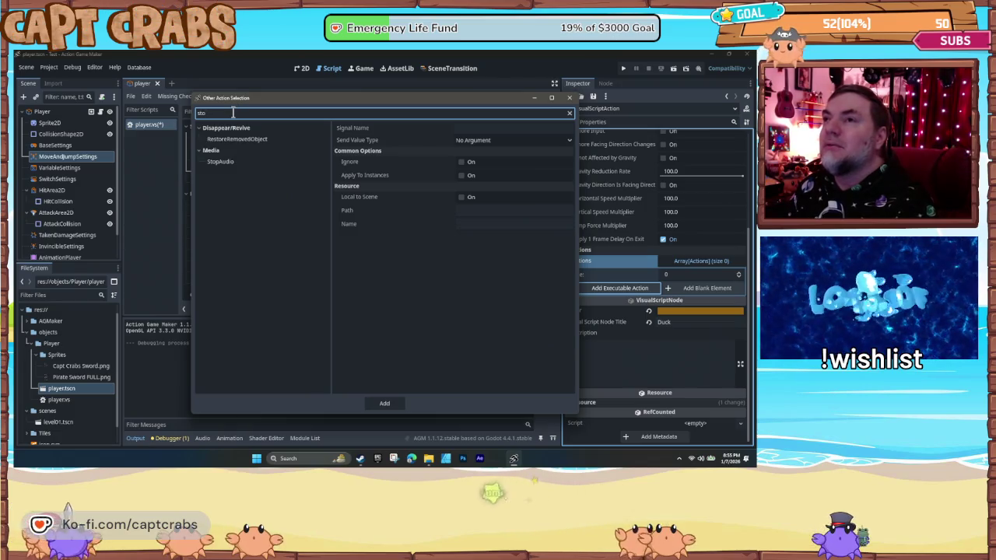
click(241, 141)
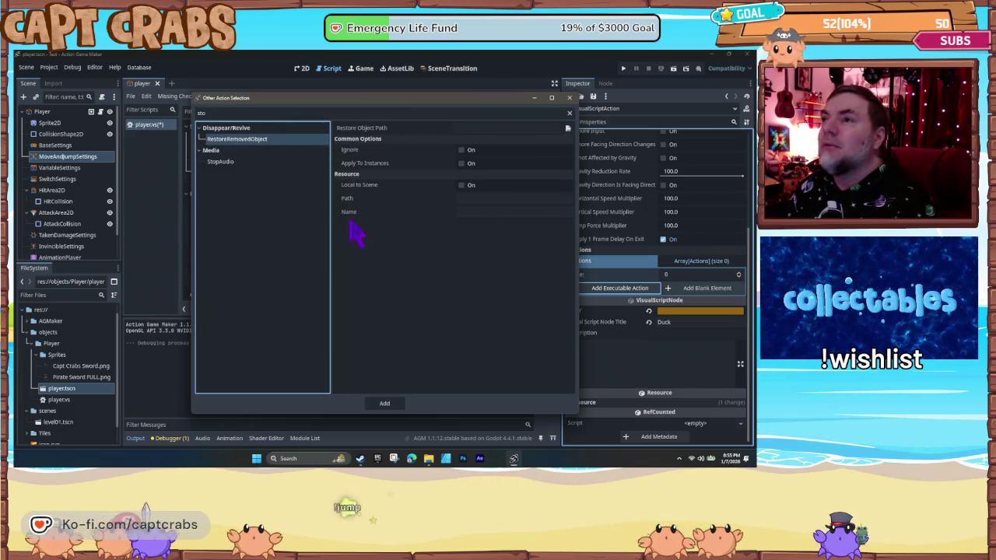
click(199, 113)
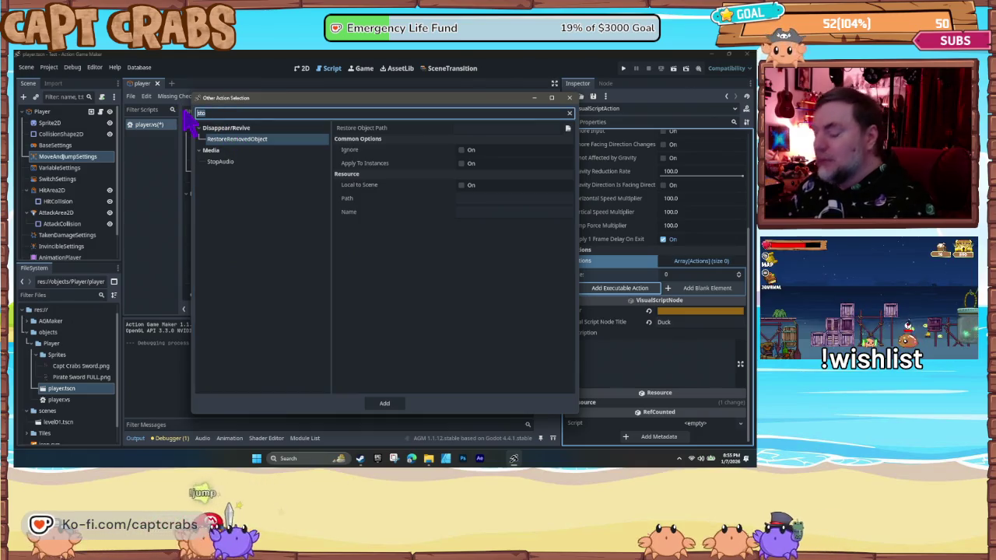
text(motion)
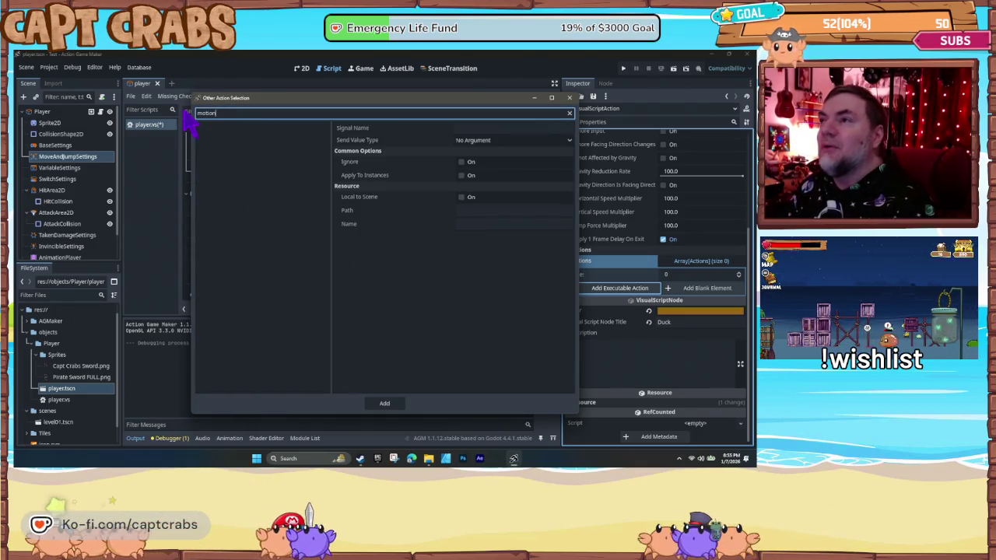
key(BackSpace)
key(BackSpace)
key(BackSpace)
text(move)
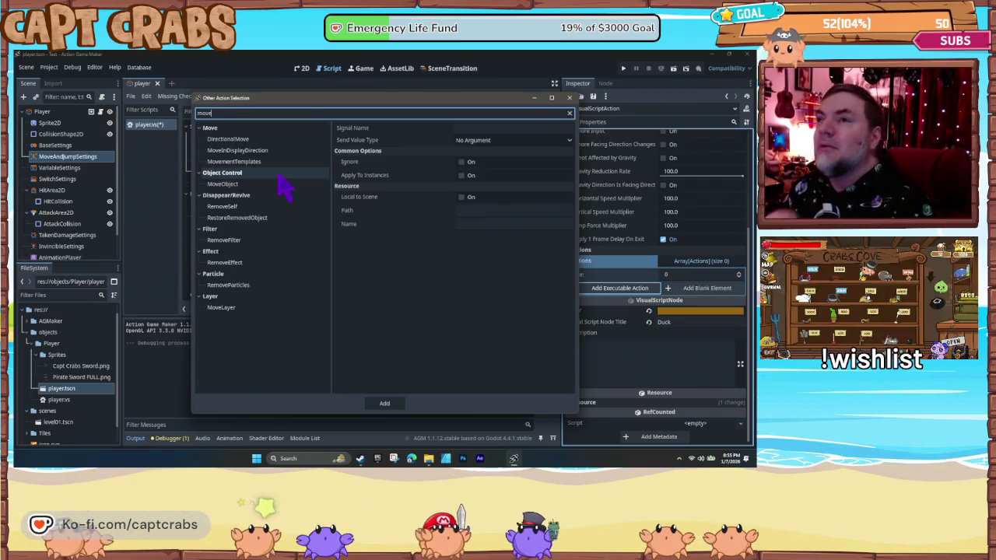
- Compare DirectionalMove, MoveInDisplayDirection, MovementTemplates and MoveLayer, then add MoveObject to Duck
click(249, 140)
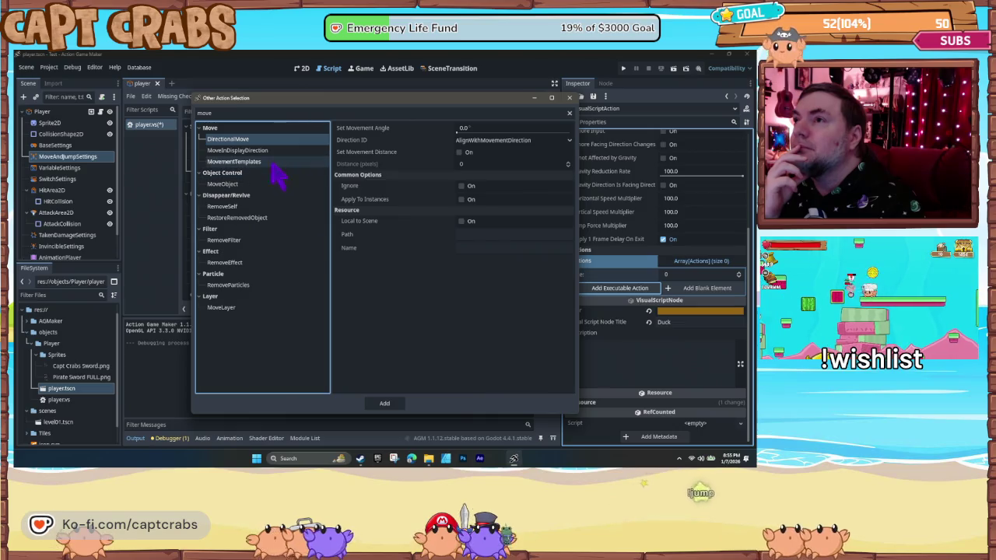
click(475, 142)
click(411, 292)
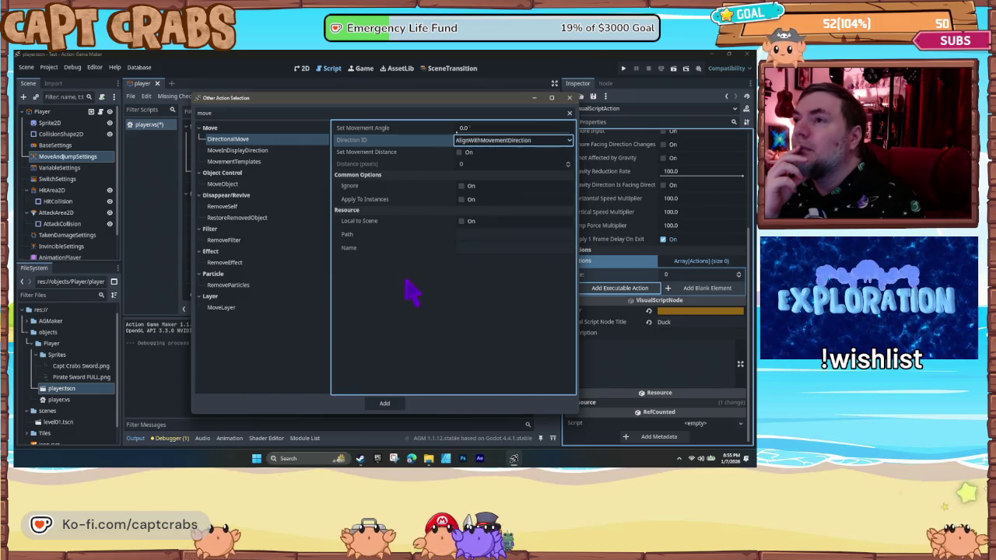
click(250, 151)
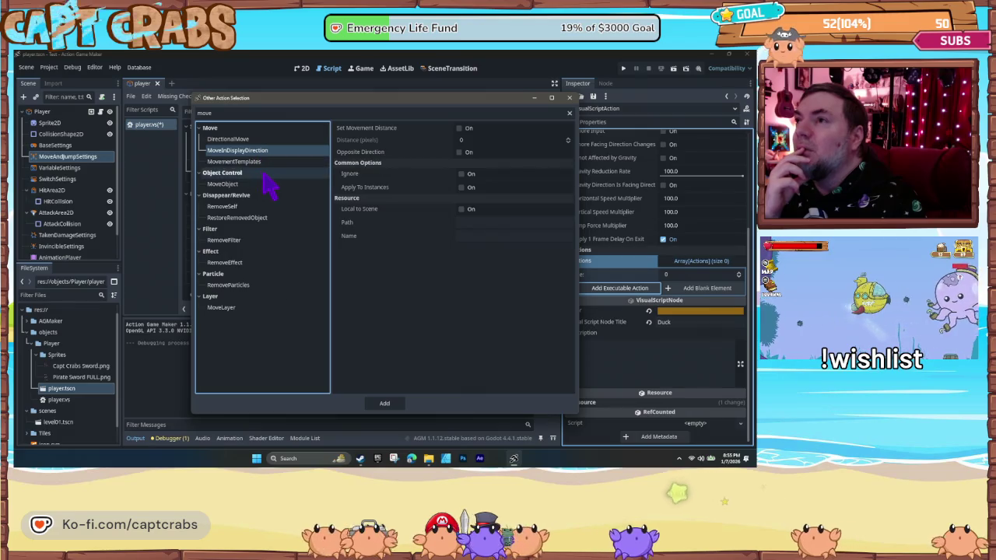
click(262, 162)
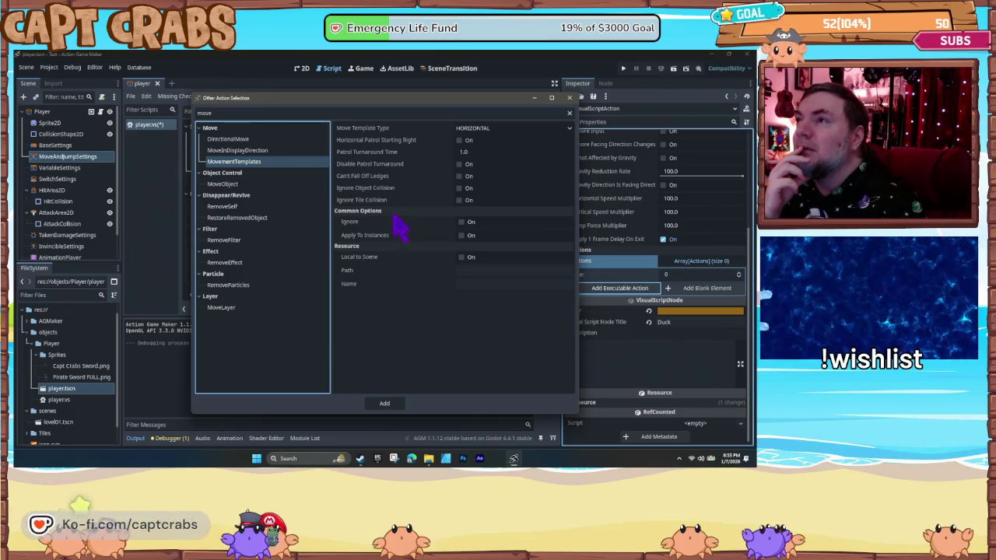
click(253, 185)
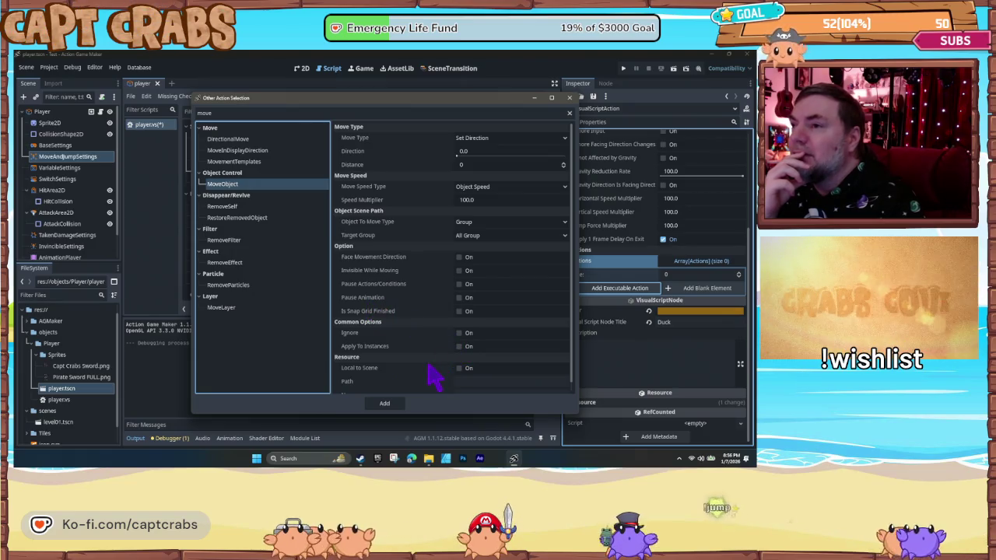
scroll(438, 374, down, 1)
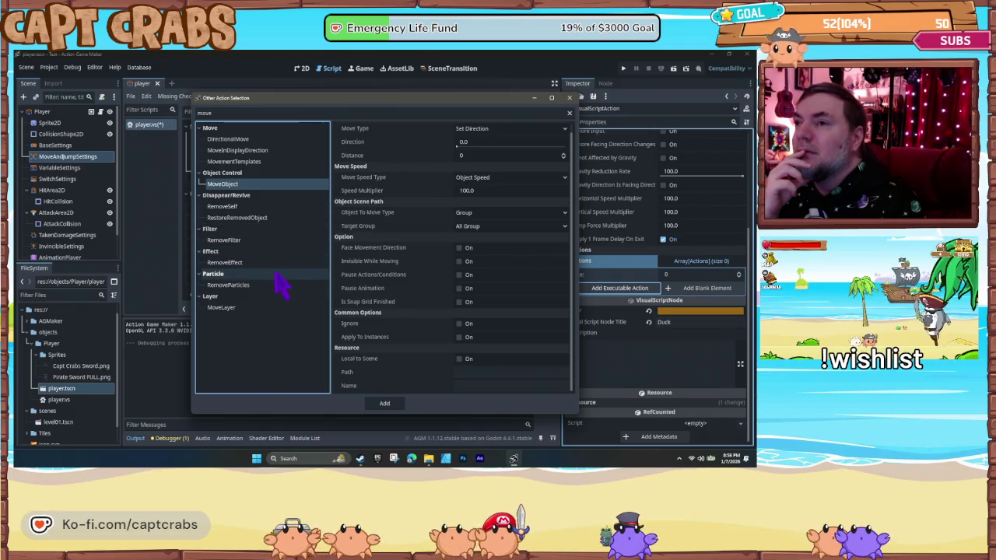
click(276, 308)
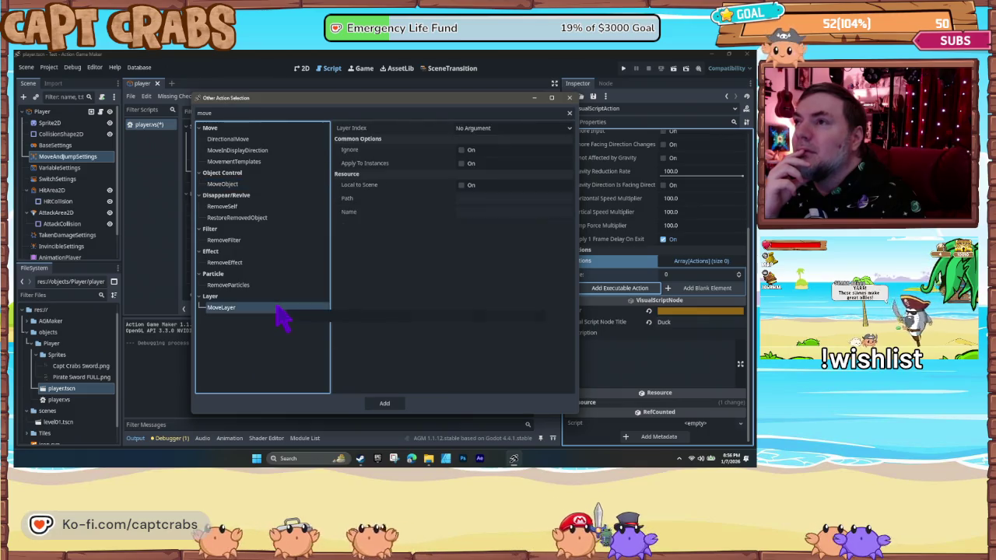
click(271, 221)
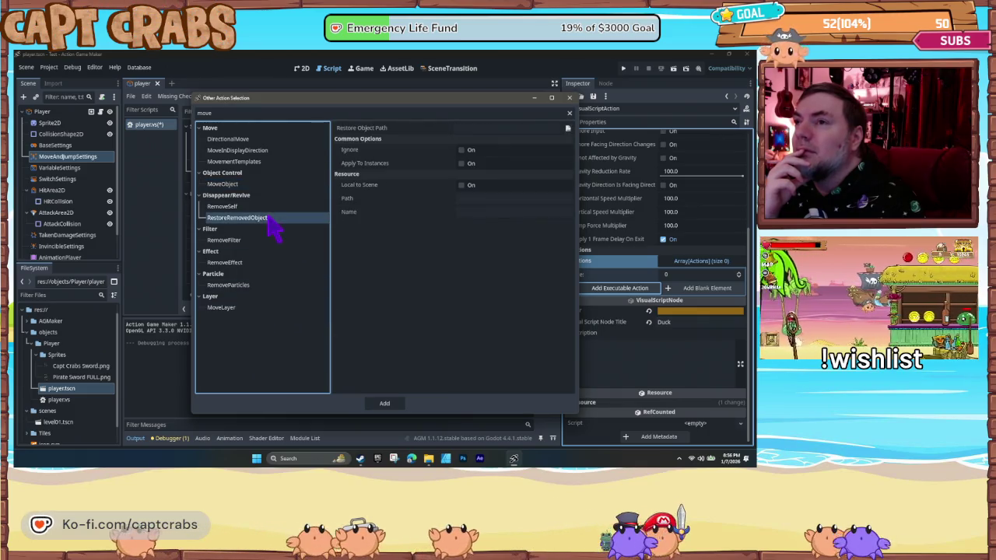
click(260, 184)
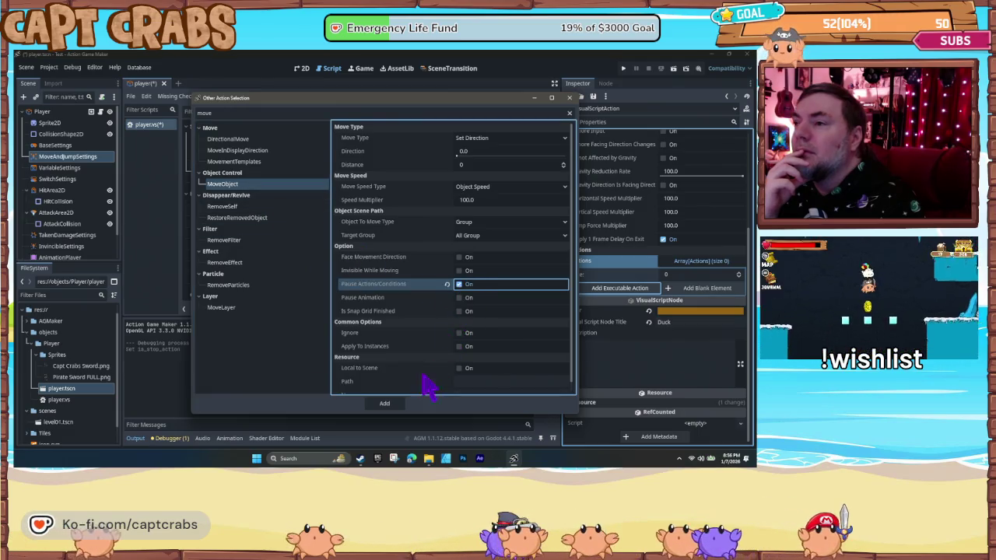
click(391, 404)
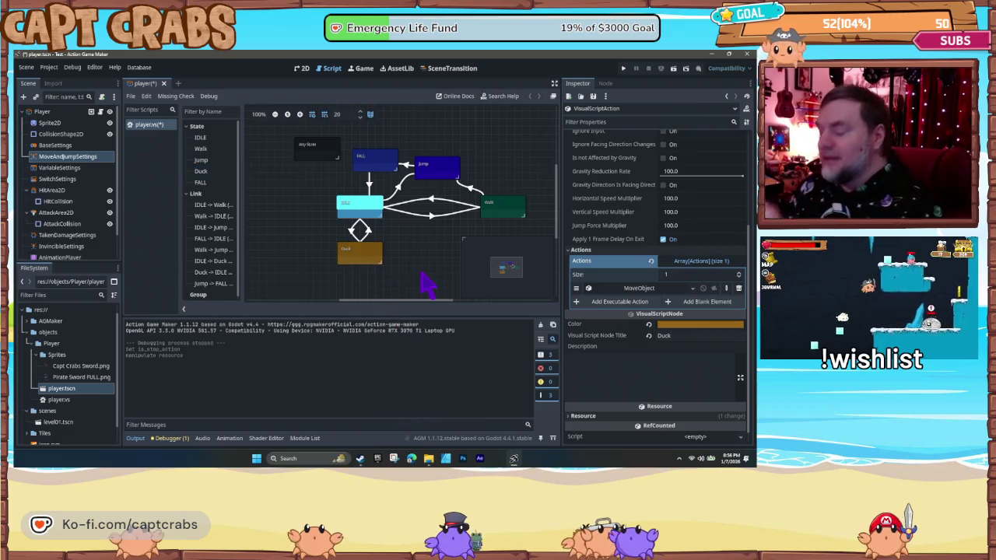
- Save the player scene, jump the crab onto the upper platform, walk it left, and end the test
key(ctrl+s)
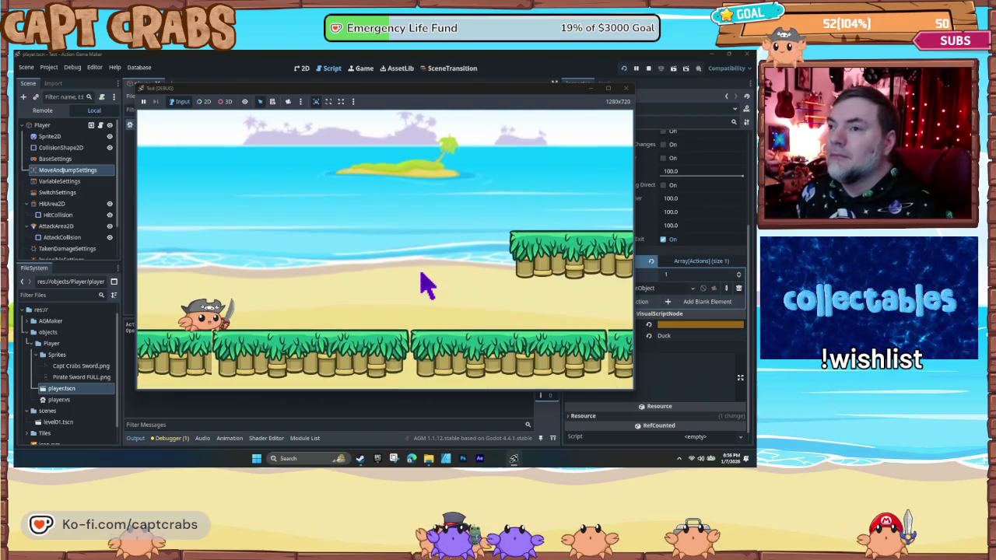
key(Right)
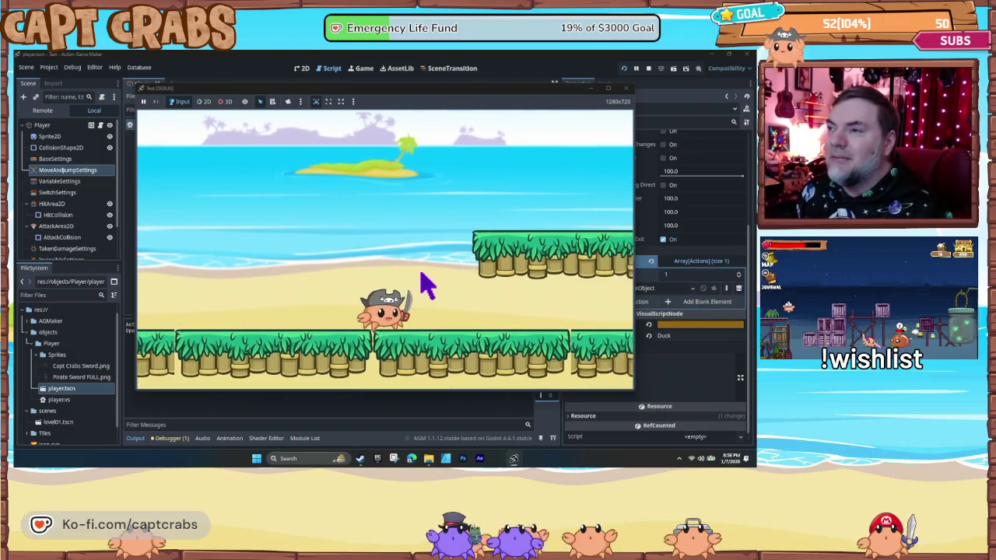
key(space)
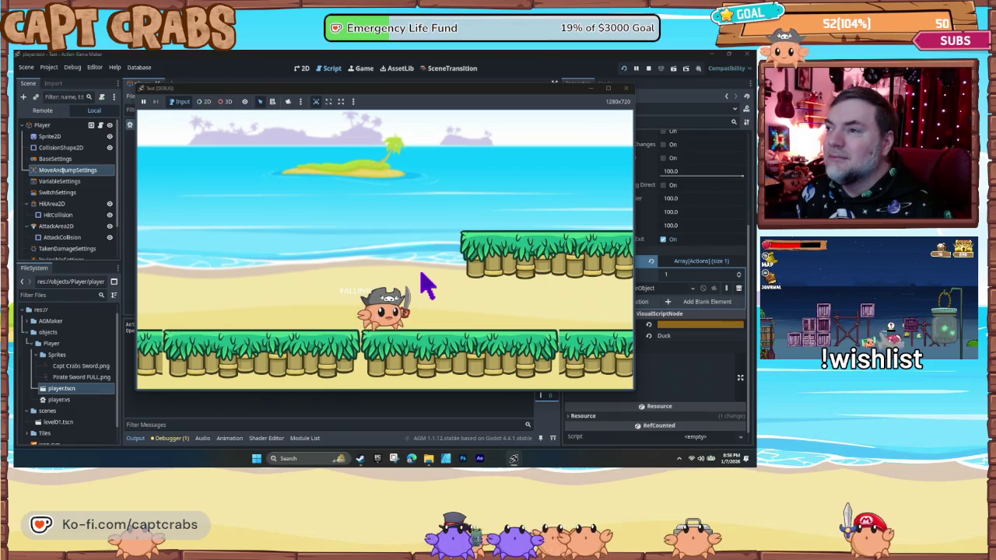
key(Right)
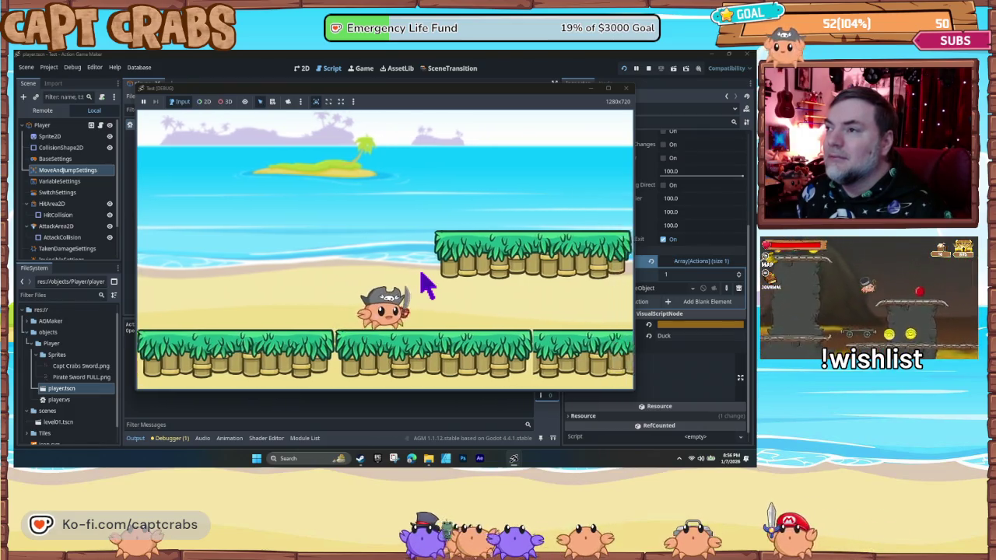
key(space)
key(Left)
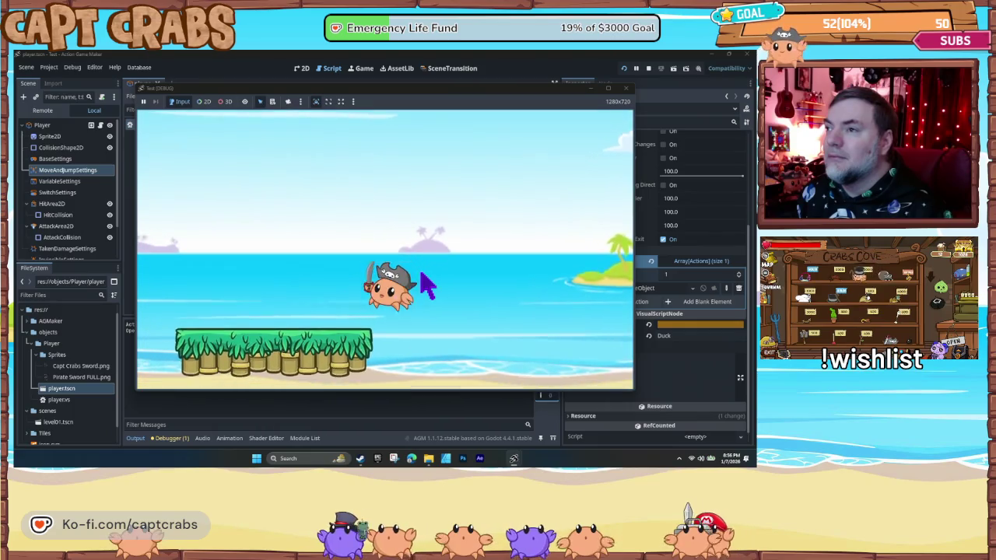
key(Left)
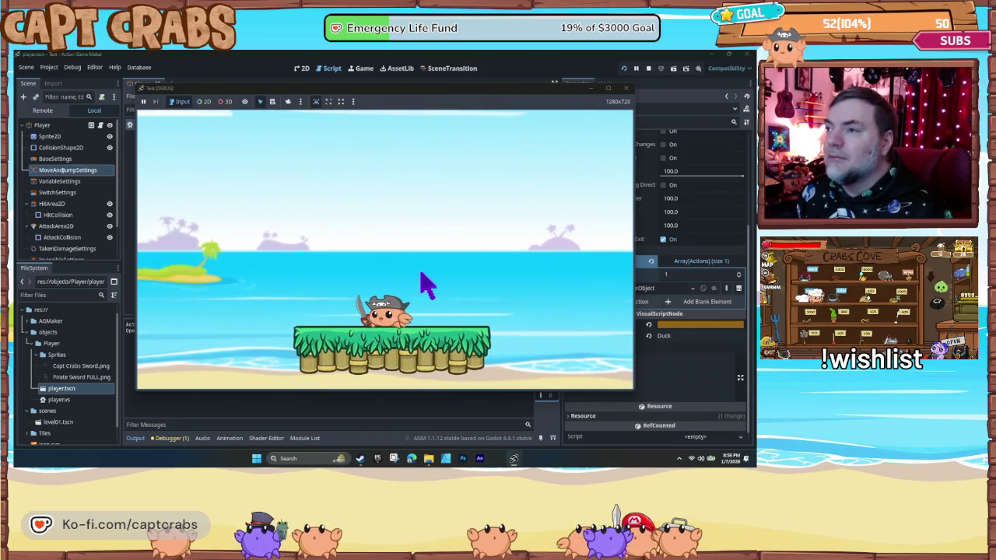
click(626, 88)
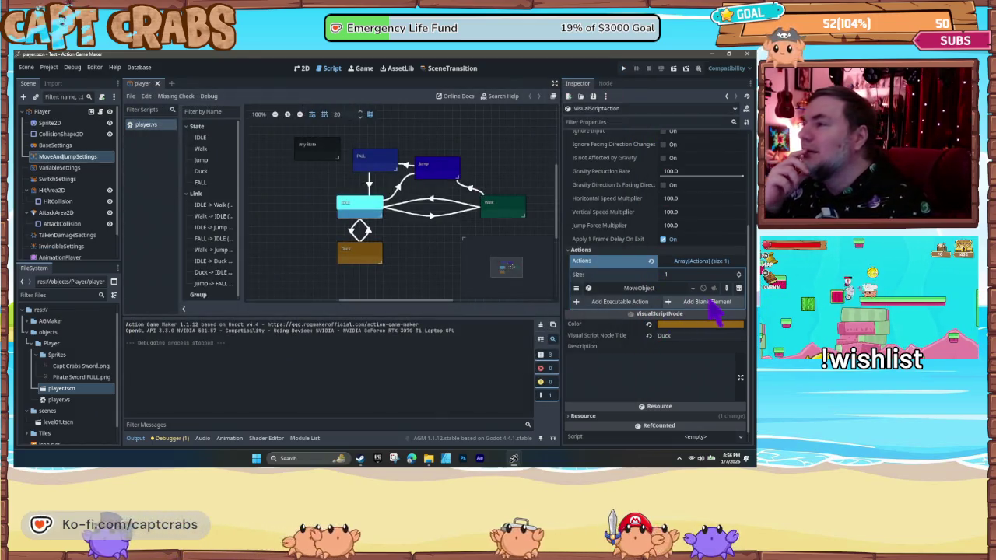
- Remove Duck's existing MoveObject action and reopen the action list with the filter cleared
click(738, 289)
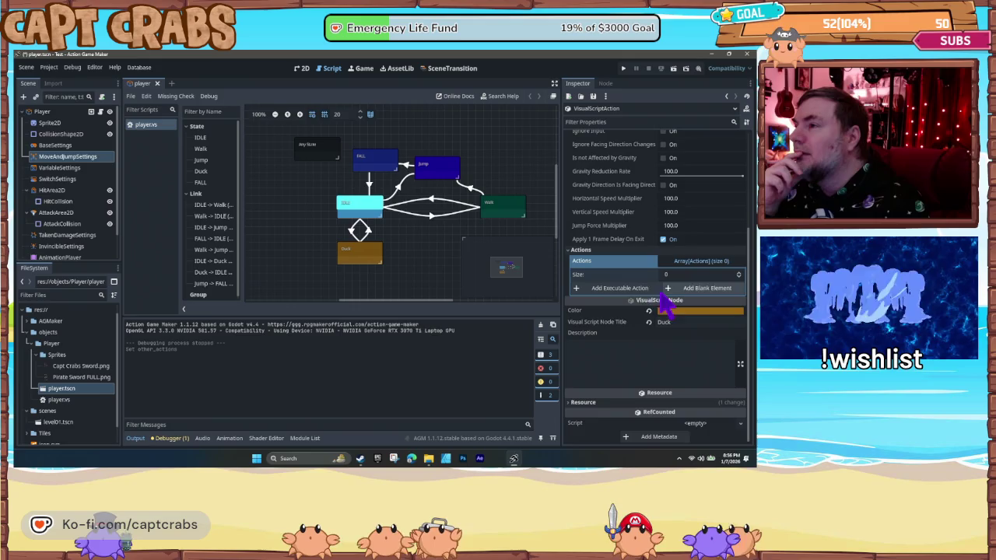
click(632, 292)
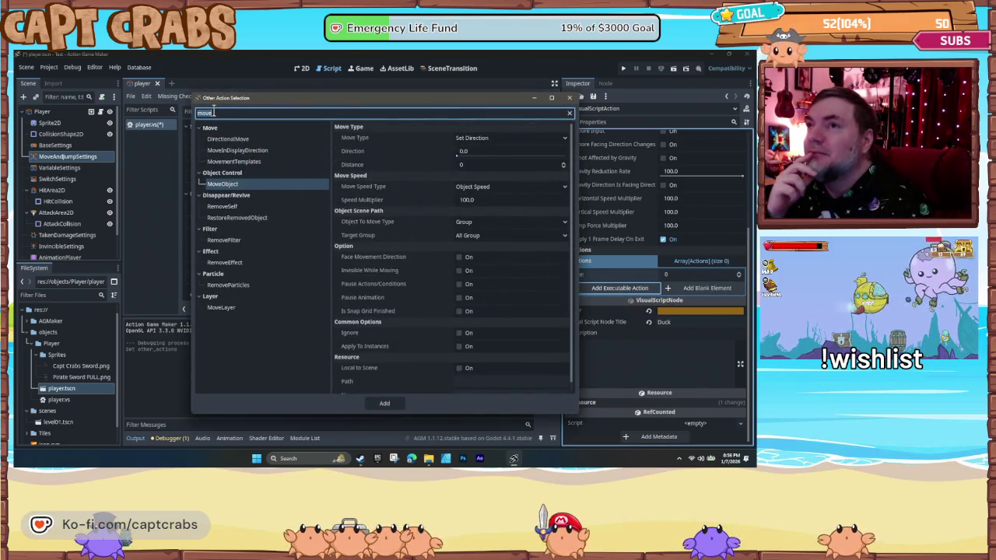
key(BackSpace)
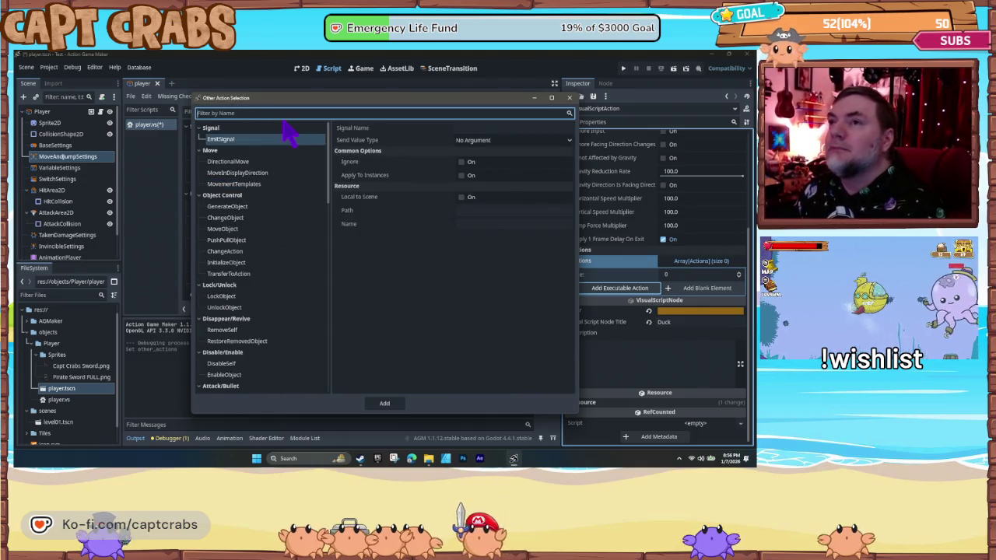
- Compare DirectionalMove and MoveInDisplayDirection, then add MoveObject to Duck's actions
click(284, 164)
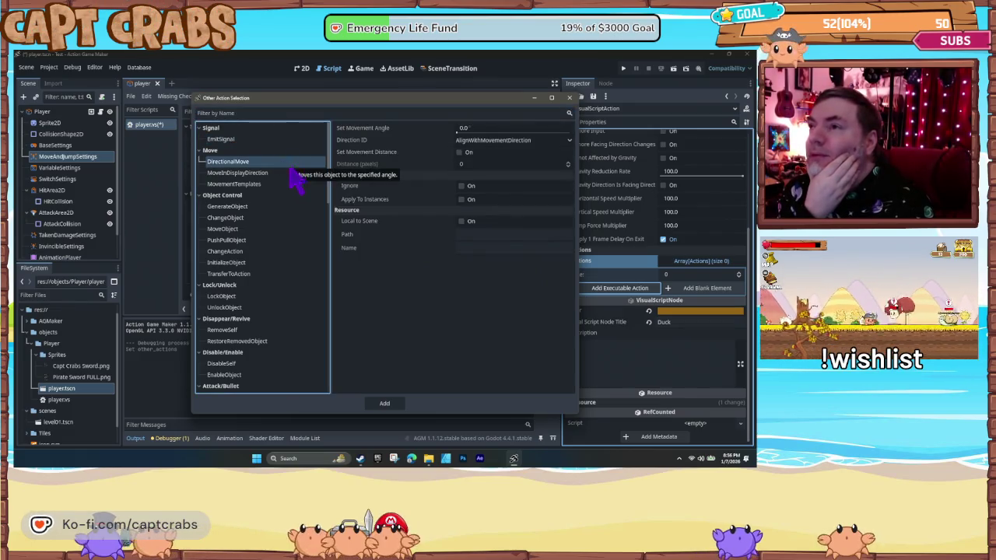
mouse_move(353, 196)
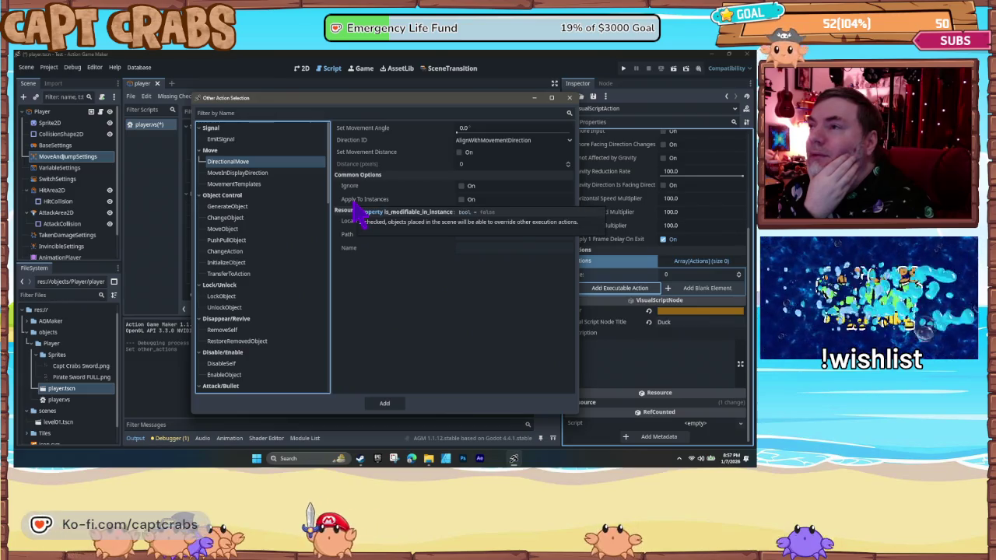
click(287, 174)
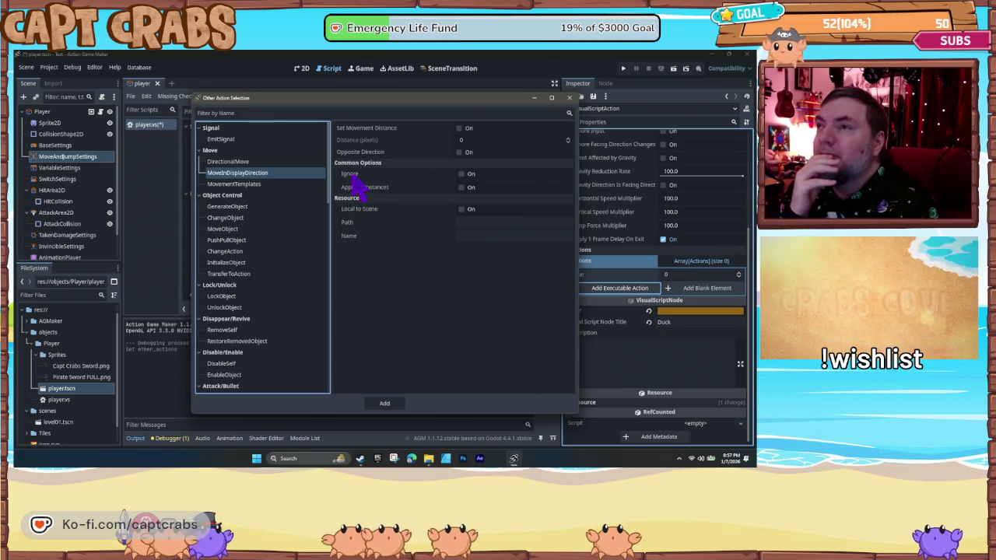
mouse_move(353, 178)
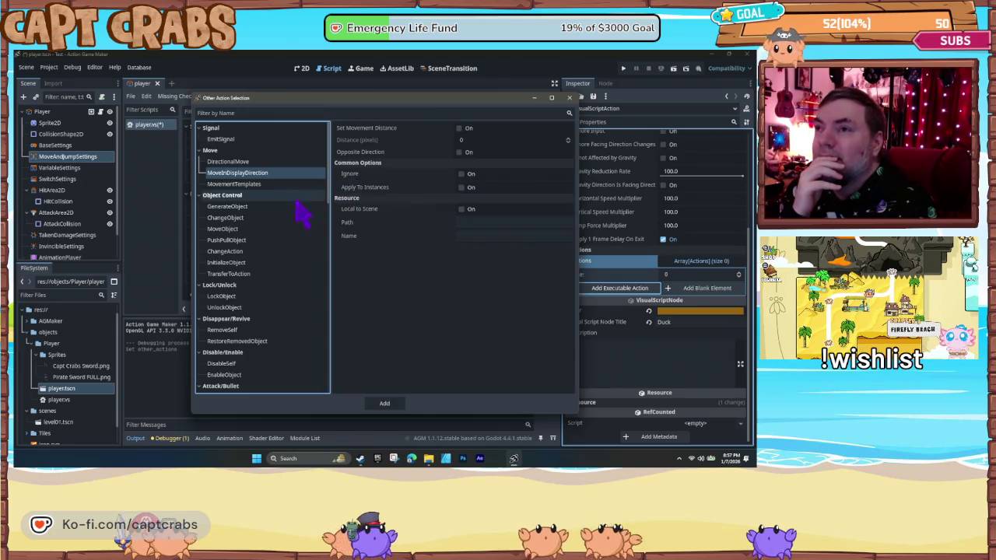
click(274, 228)
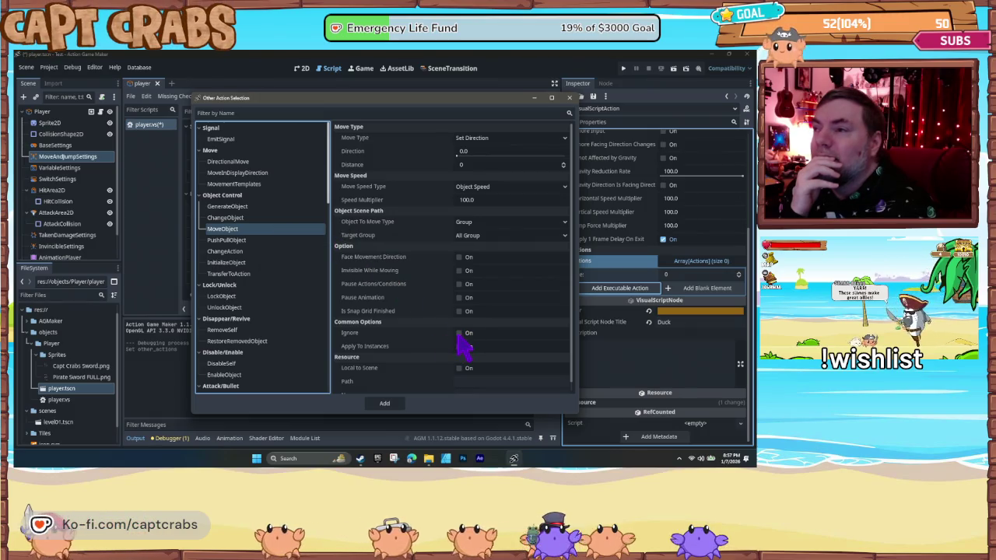
click(397, 404)
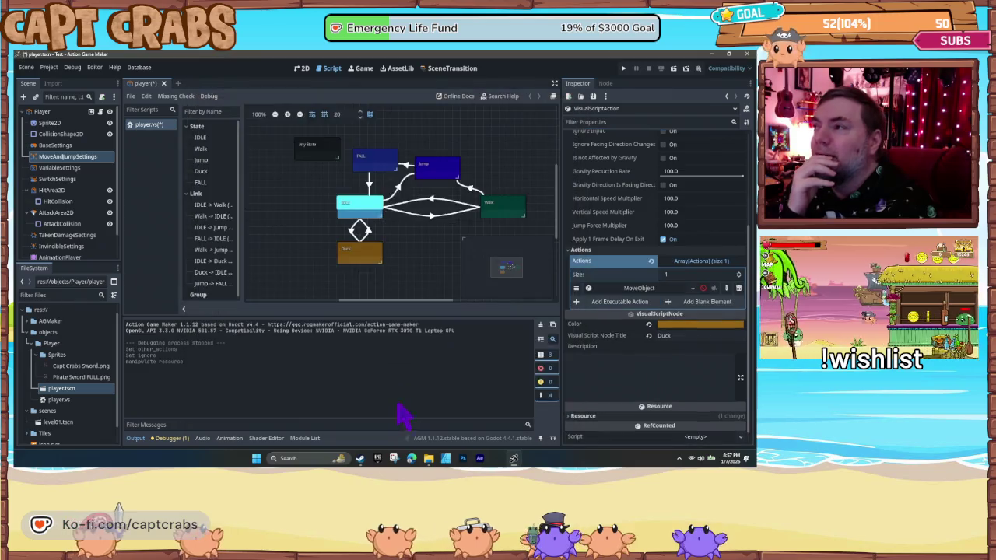
- Start a test run with F5 and walk the crab right, left, then right with a jump
key(F5)
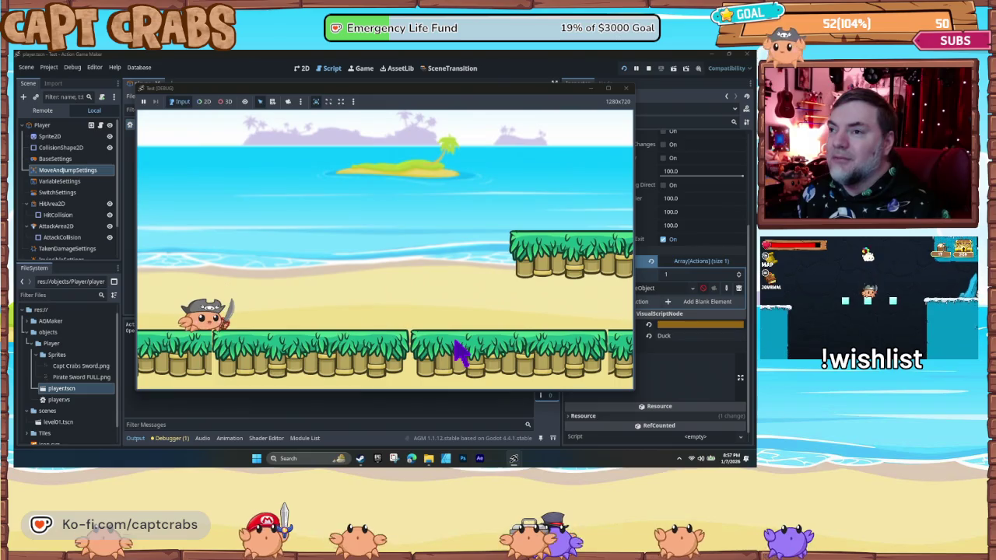
key(Right)
key(Left)
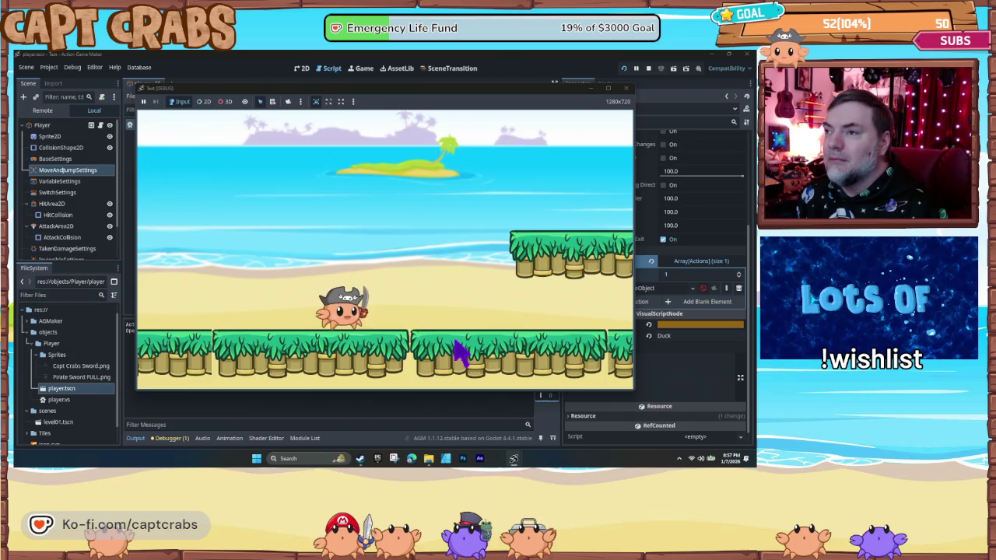
key(Right)
key(space)
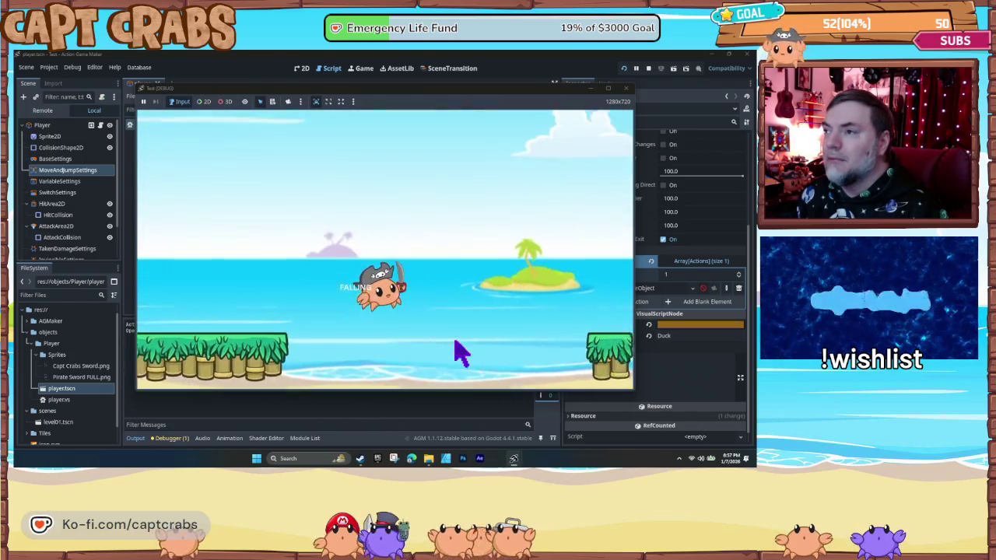
- Jump the crab repeatedly toward the next platform, then close the game window
key(space)
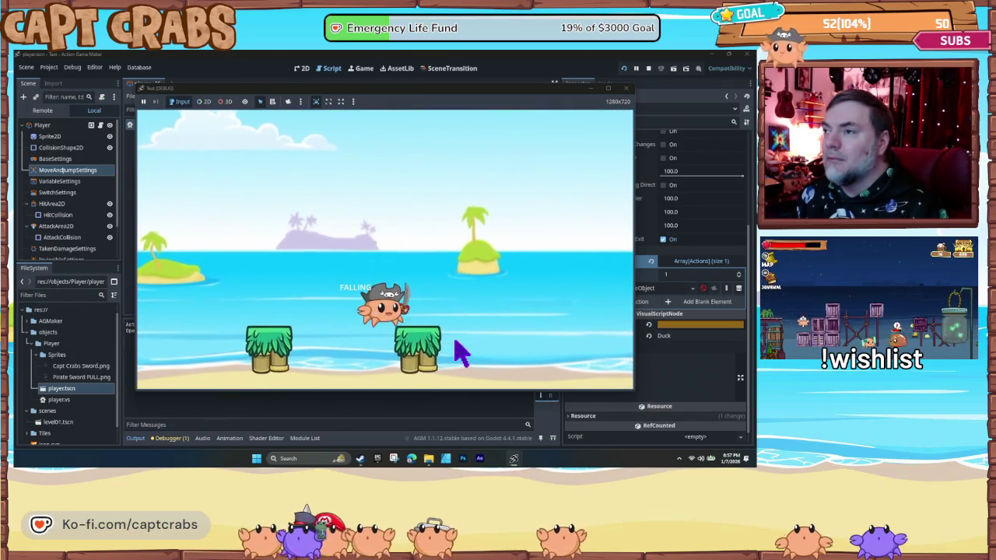
key(space)
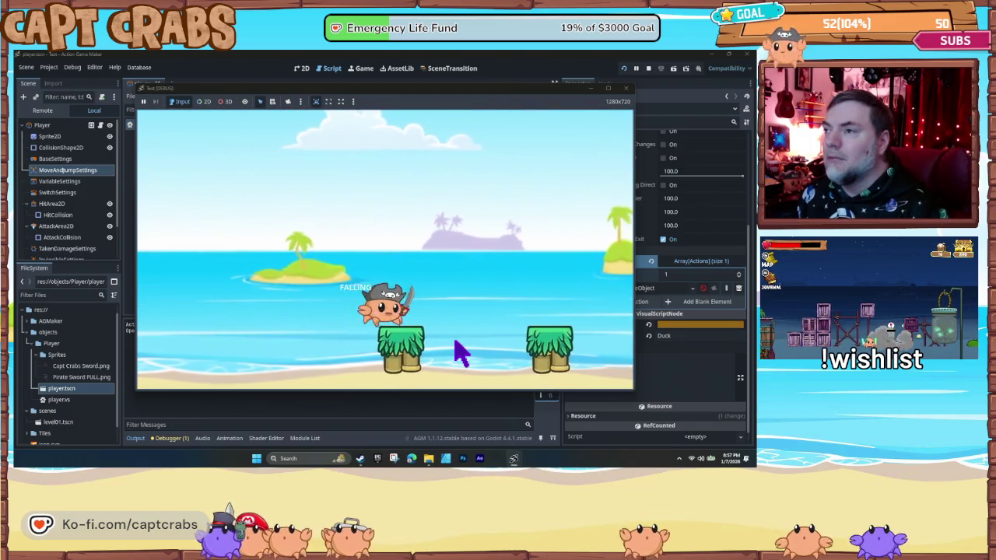
key(space)
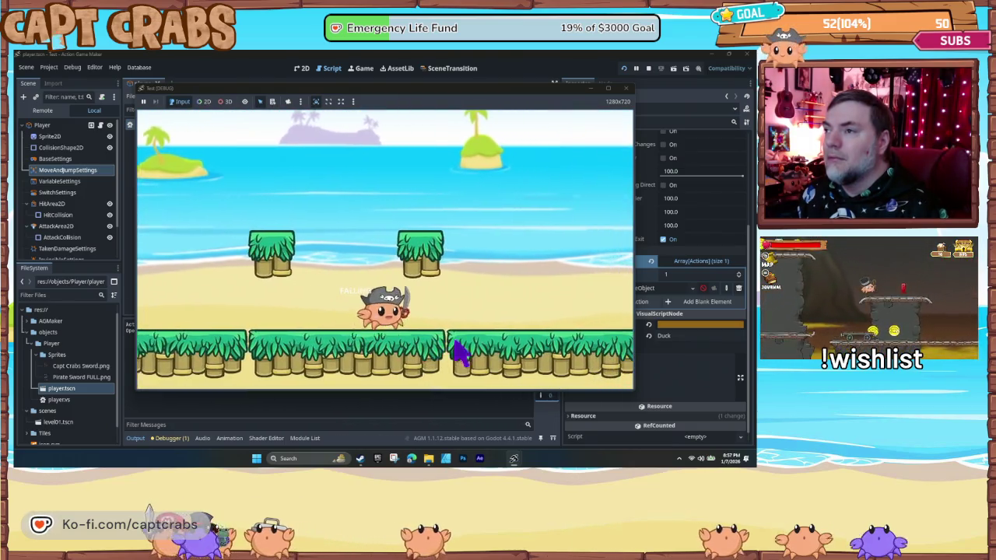
key(space)
key(space)
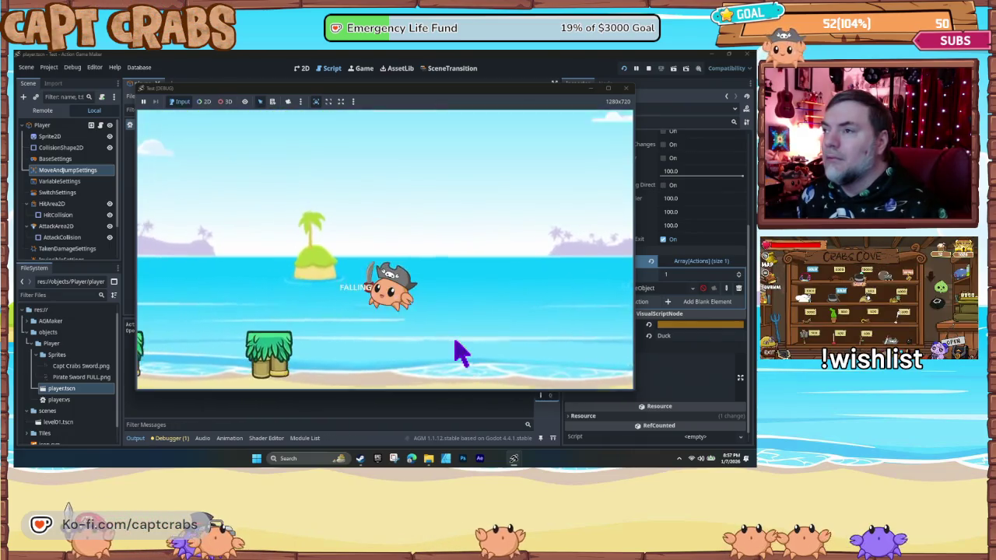
key(space)
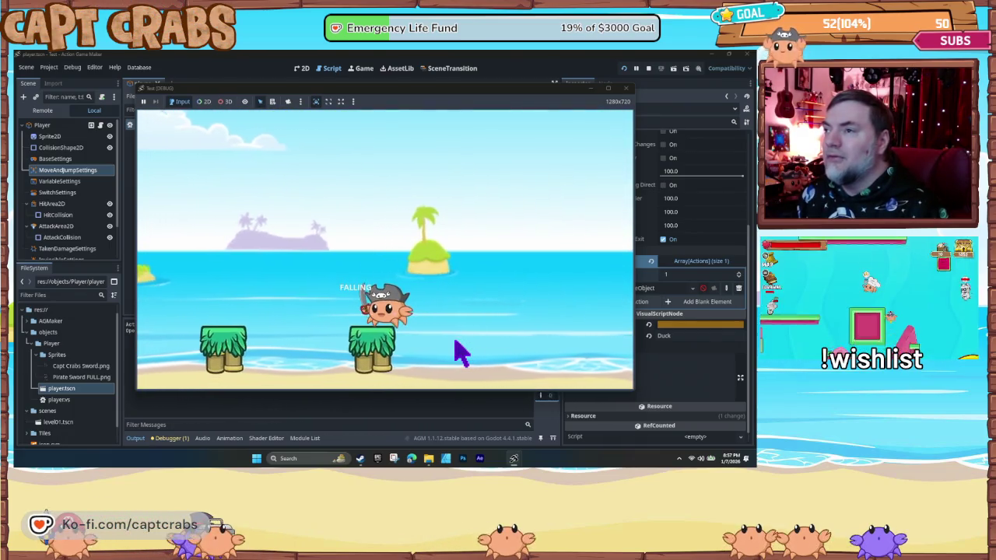
key(space)
key(space)
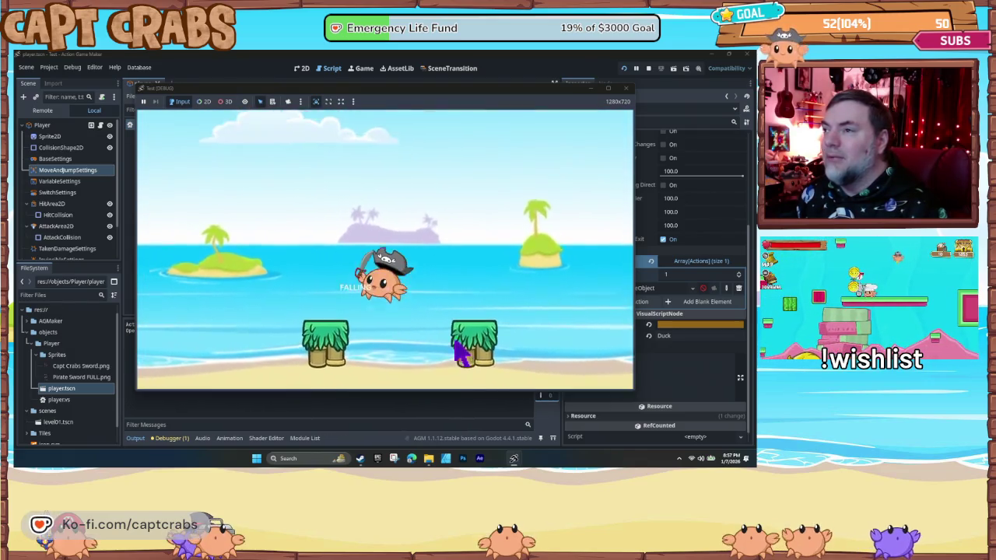
key(space)
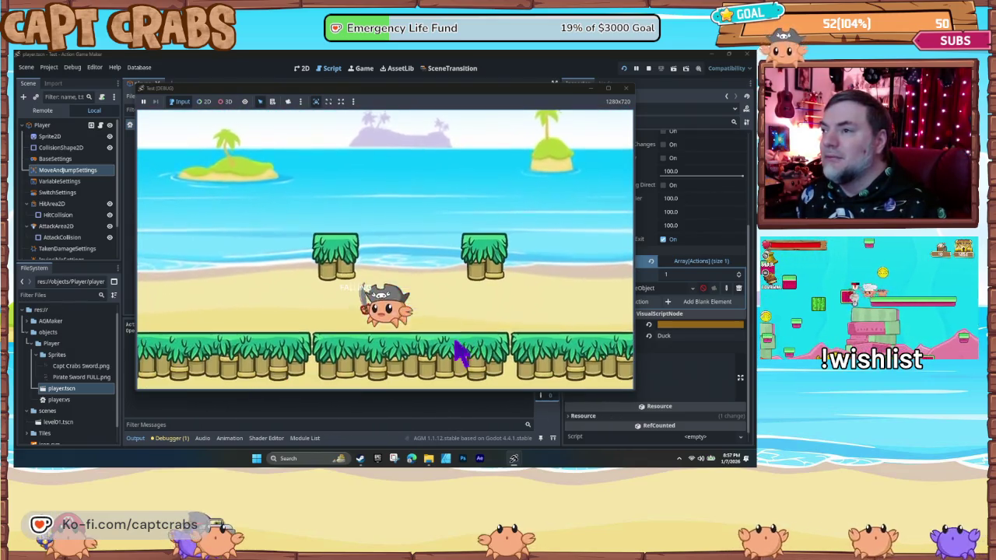
click(625, 89)
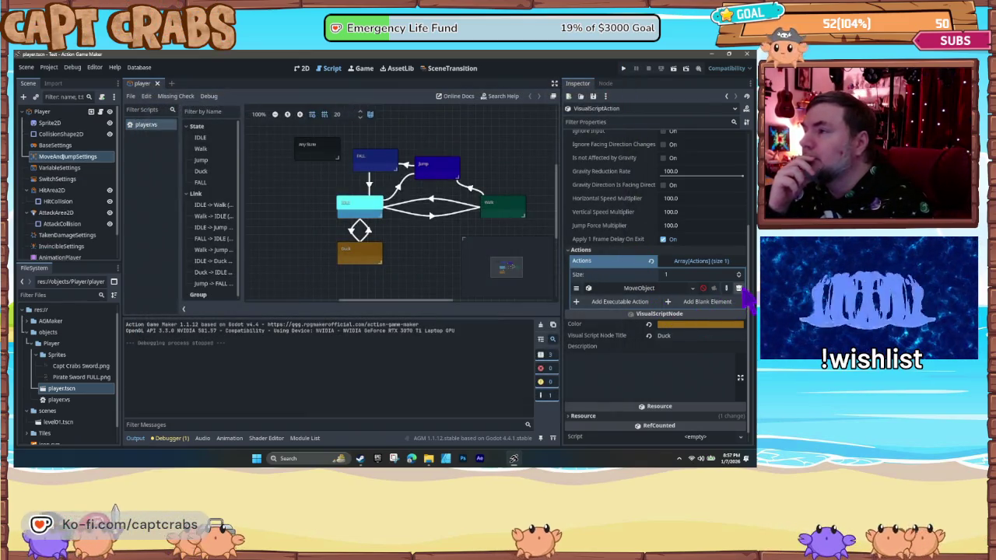
- Delete Duck's MoveObject action and preview the LockObject and UnlockObject actions
click(740, 288)
click(626, 290)
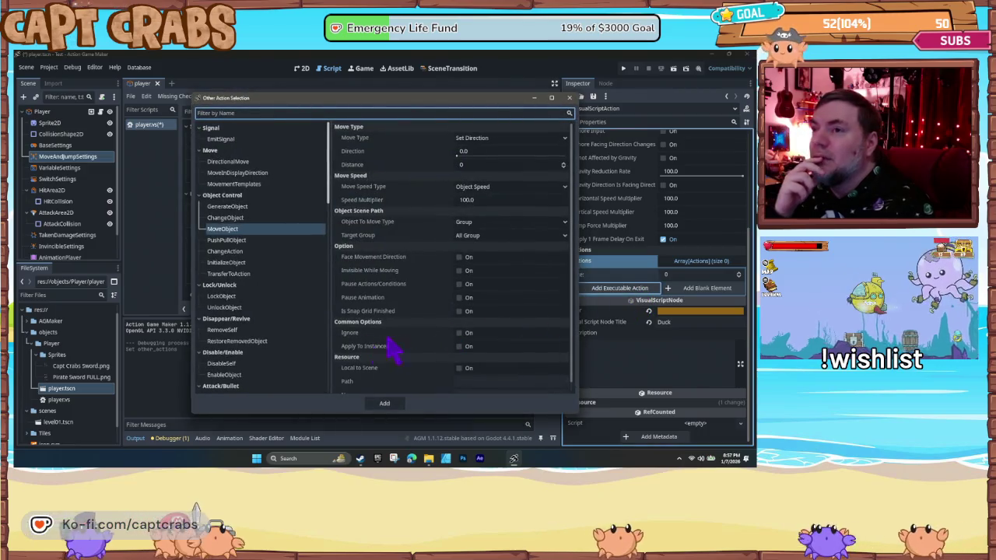
click(234, 296)
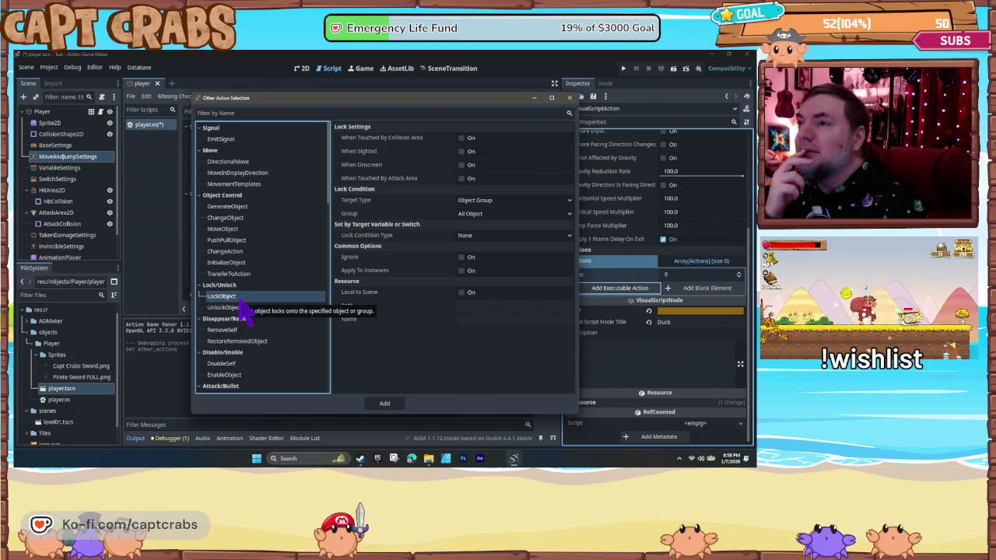
click(249, 309)
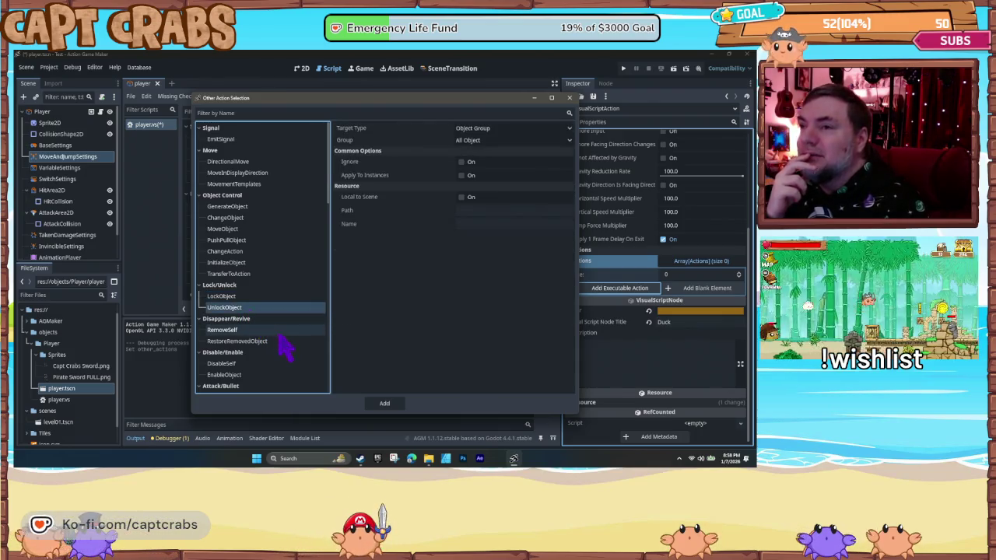
- Scroll down to preview the MoveLayer, ChangeZoom and DisplayImage actions
scroll(284, 348, down, 4)
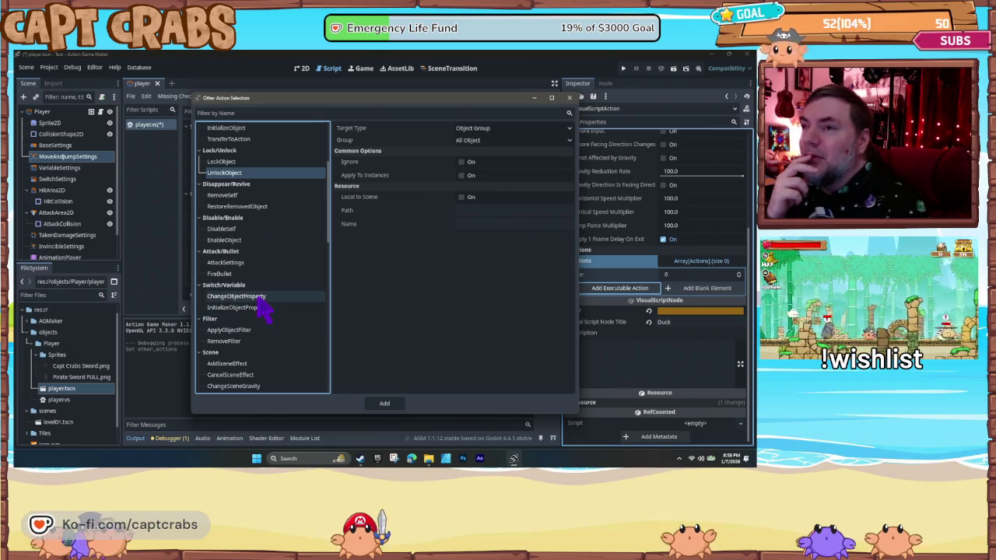
scroll(280, 348, down, 2)
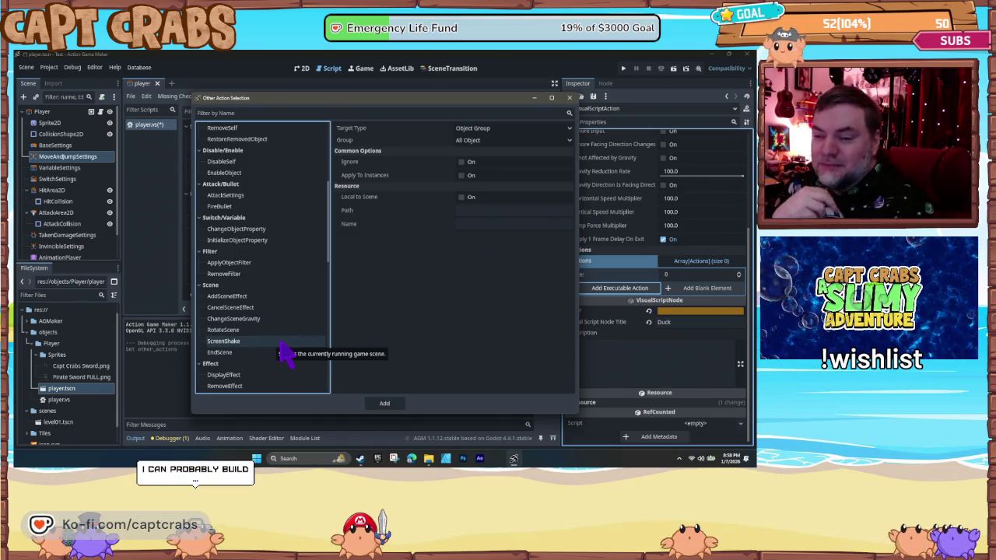
scroll(285, 354, down, 1)
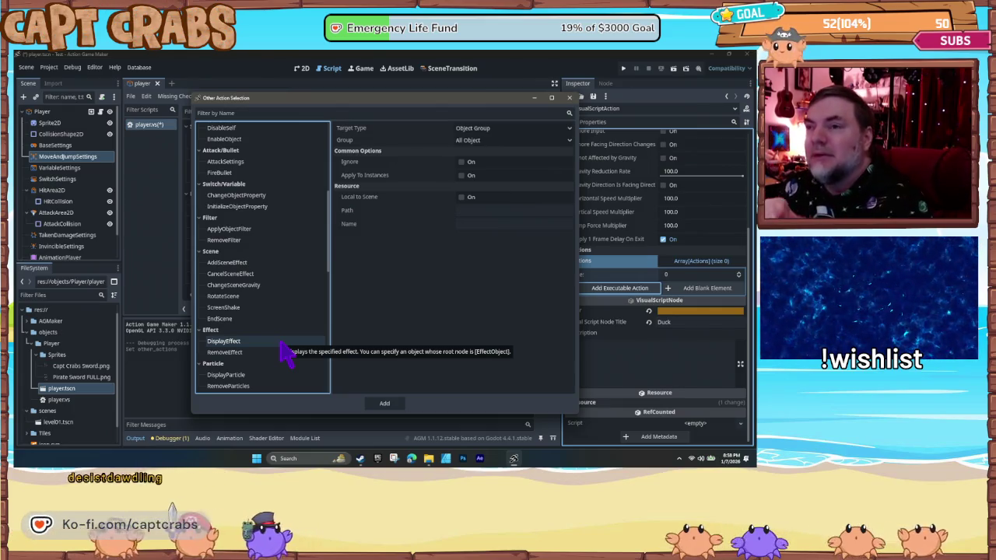
scroll(277, 352, down, 3)
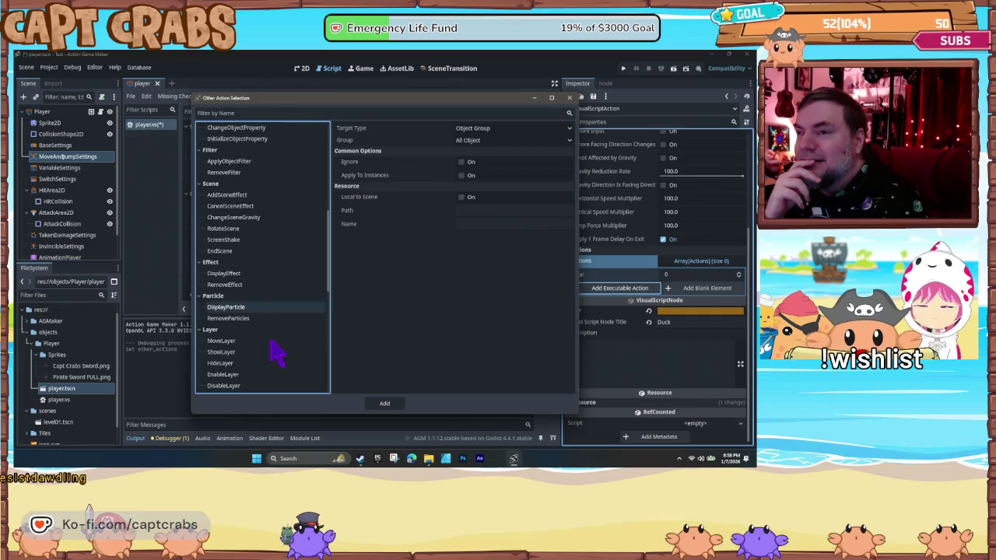
click(280, 342)
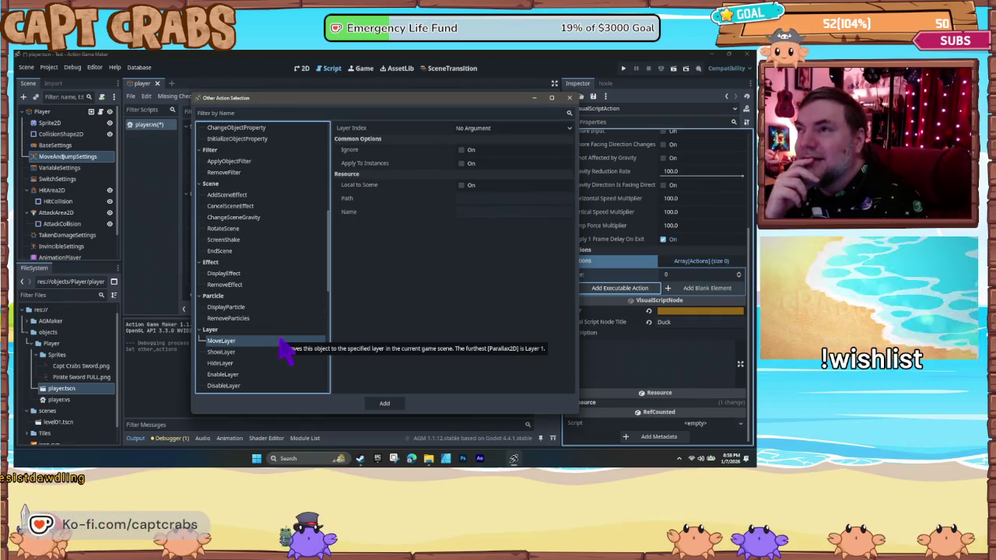
scroll(284, 351, down, 3)
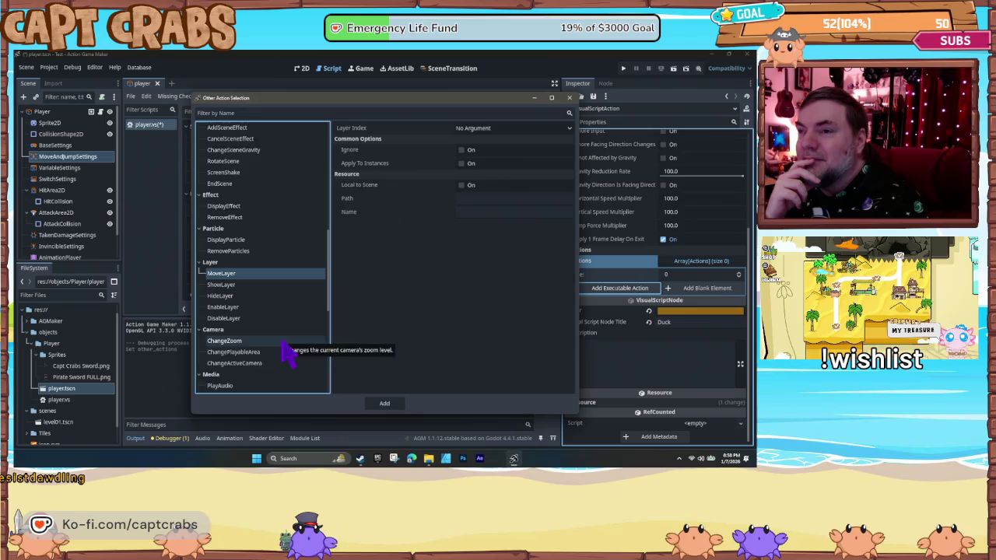
scroll(284, 350, down, 2)
click(271, 309)
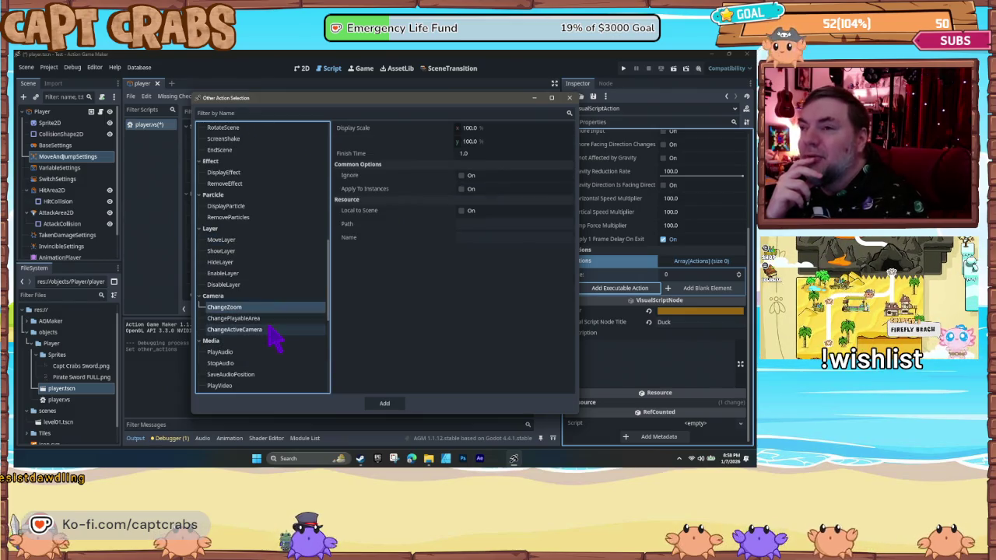
scroll(288, 339, down, 4)
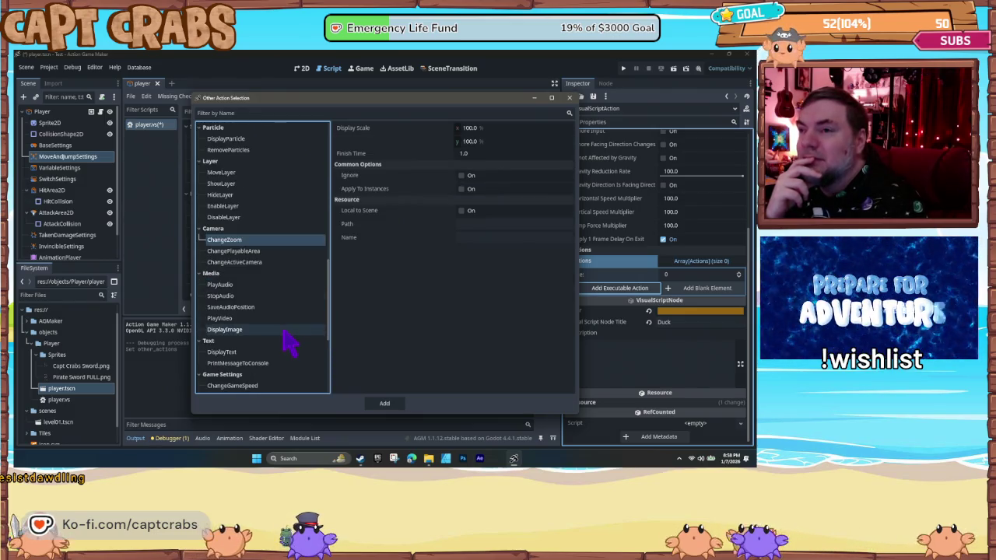
click(280, 330)
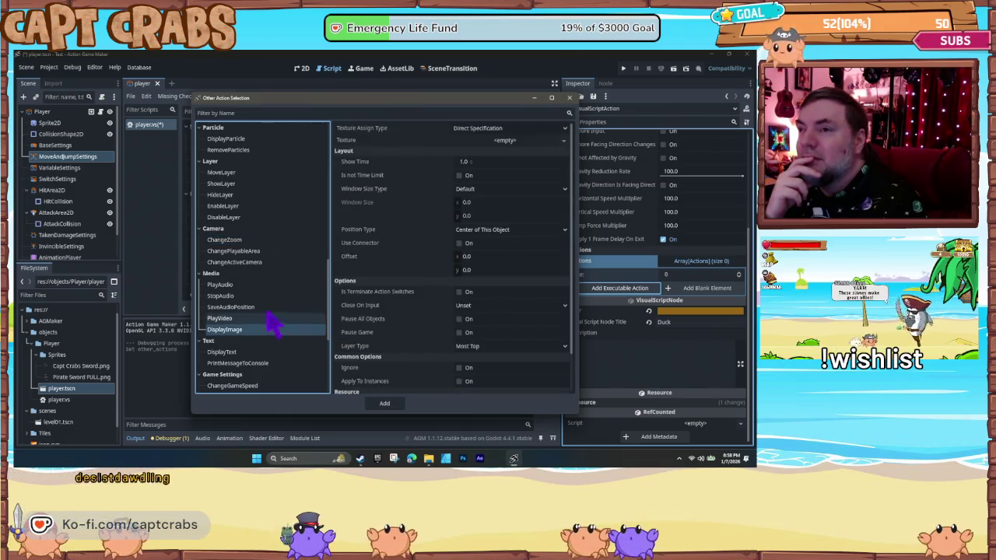
- Preview the PlayVideo, PrintMessageToConsole, Wait and ChangeLanguage actions
click(269, 318)
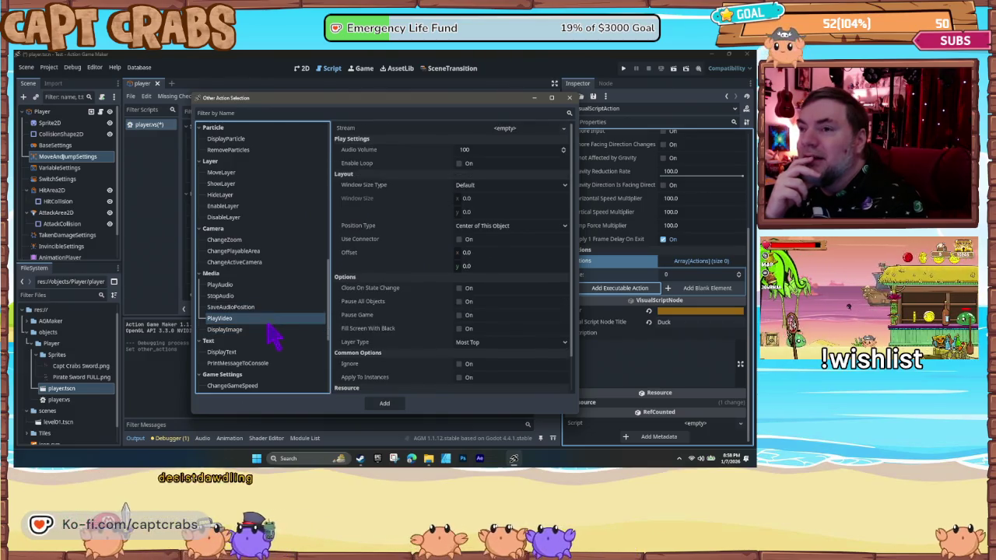
scroll(272, 335, down, 1)
click(272, 330)
scroll(276, 342, down, 1)
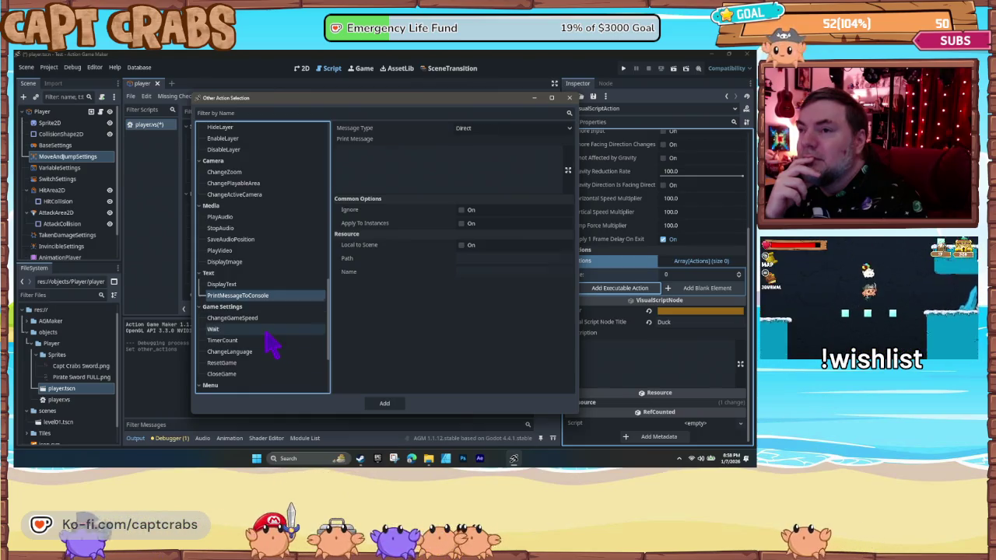
click(266, 330)
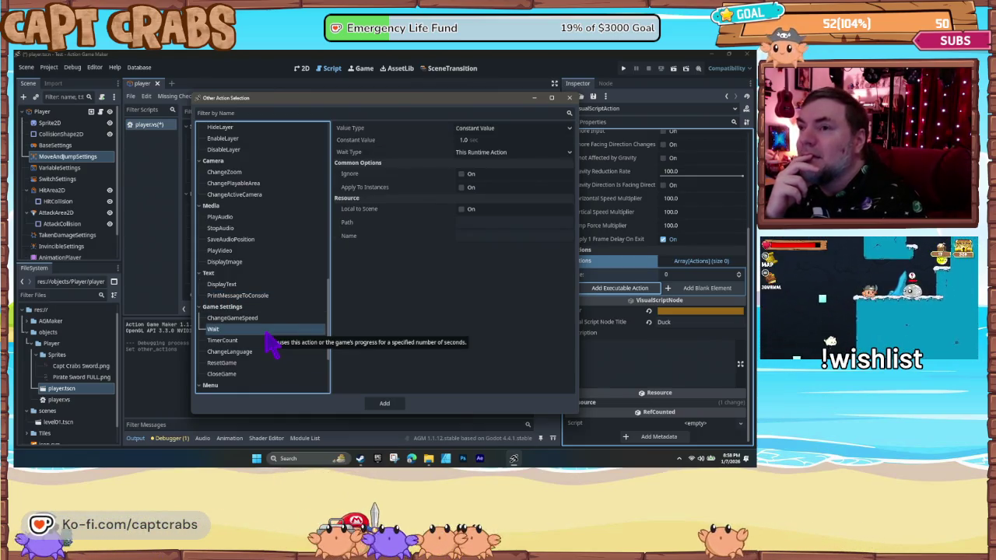
click(273, 352)
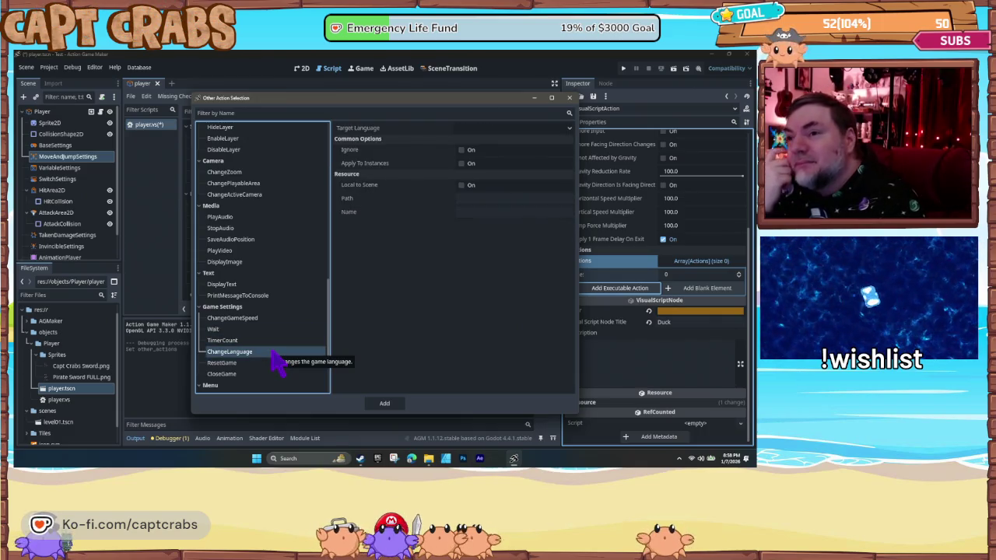
- Preview CloseMenu and OpenMenu, then bring up ChangeAnimationResource's settings
scroll(278, 363, down, 2)
scroll(277, 363, down, 2)
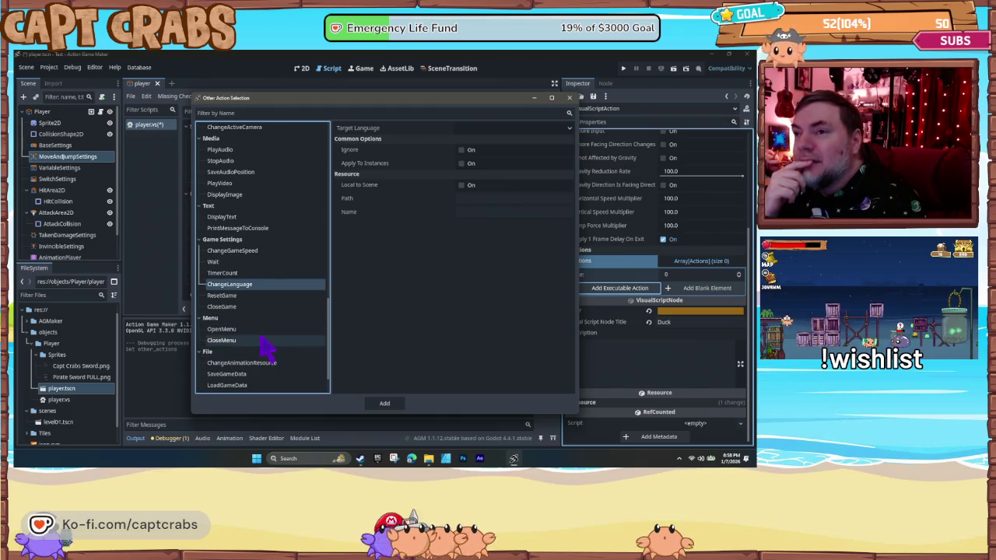
click(262, 340)
click(253, 328)
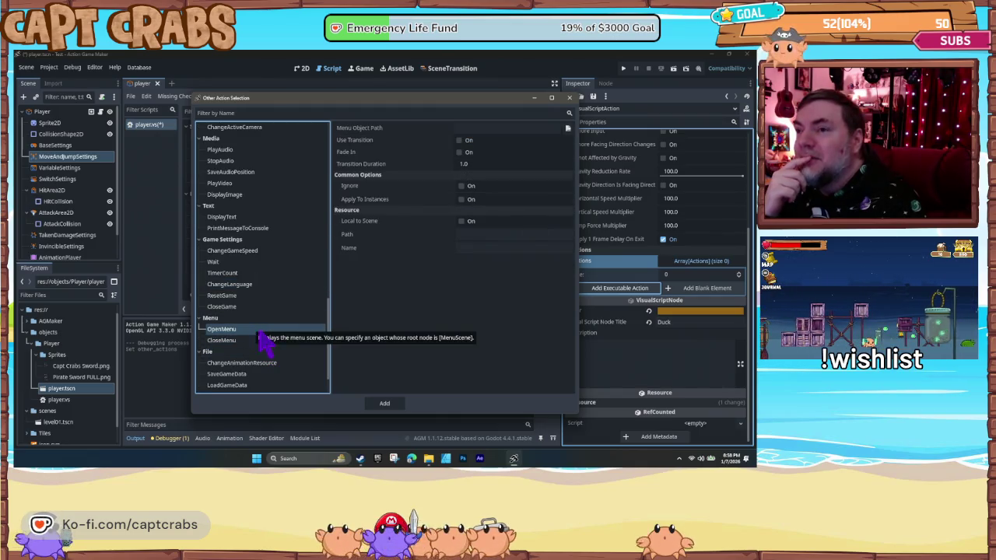
scroll(269, 344, down, 2)
click(265, 330)
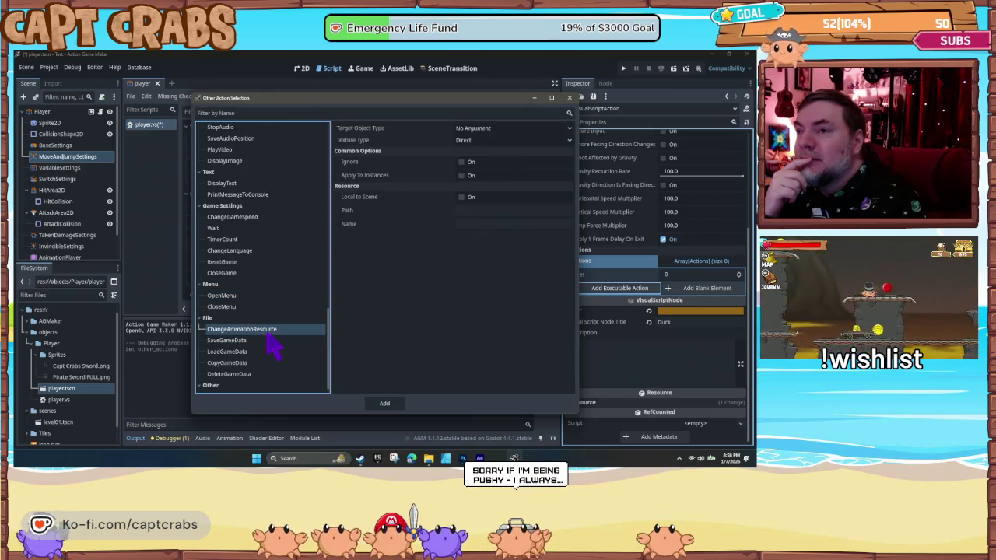
scroll(266, 358, down, 1)
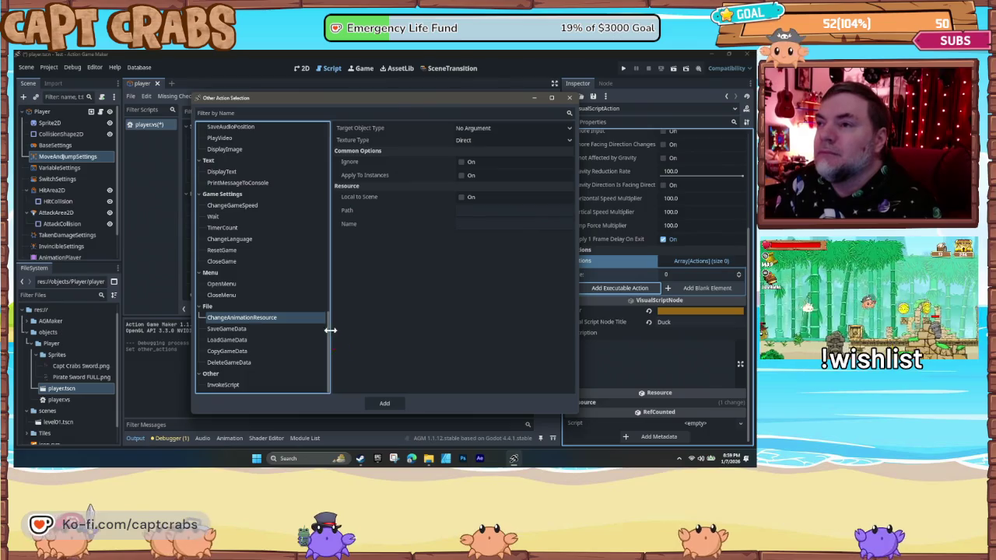
drag(330, 342, 345, 177)
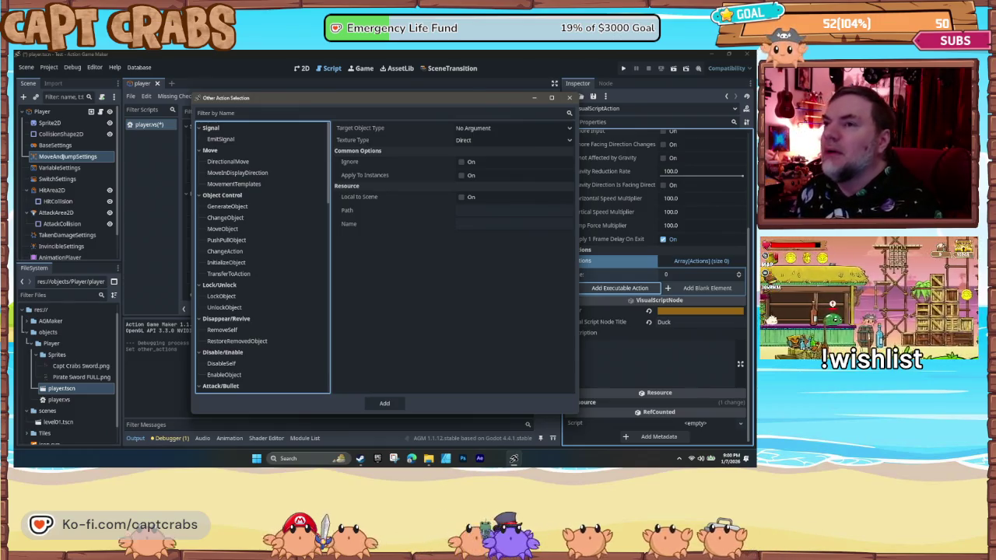
click(231, 275)
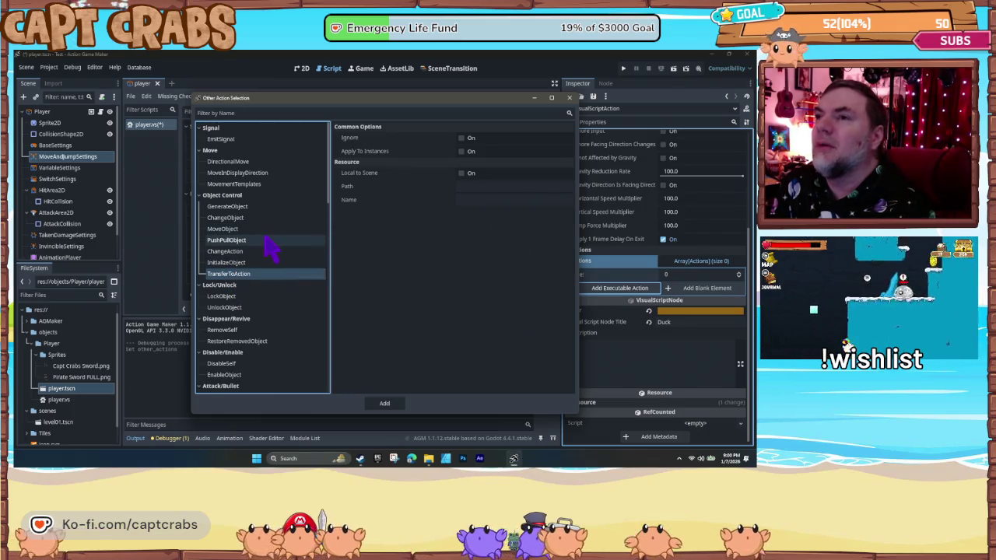
- In DirectionalMove, toggle Set Movement Distance on and off twice, leaving it off
click(245, 162)
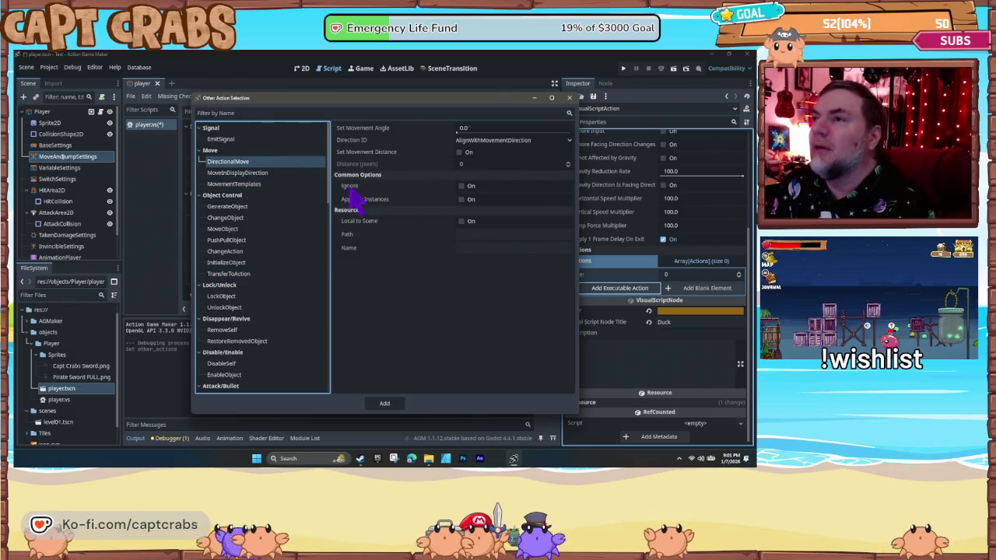
mouse_move(350, 190)
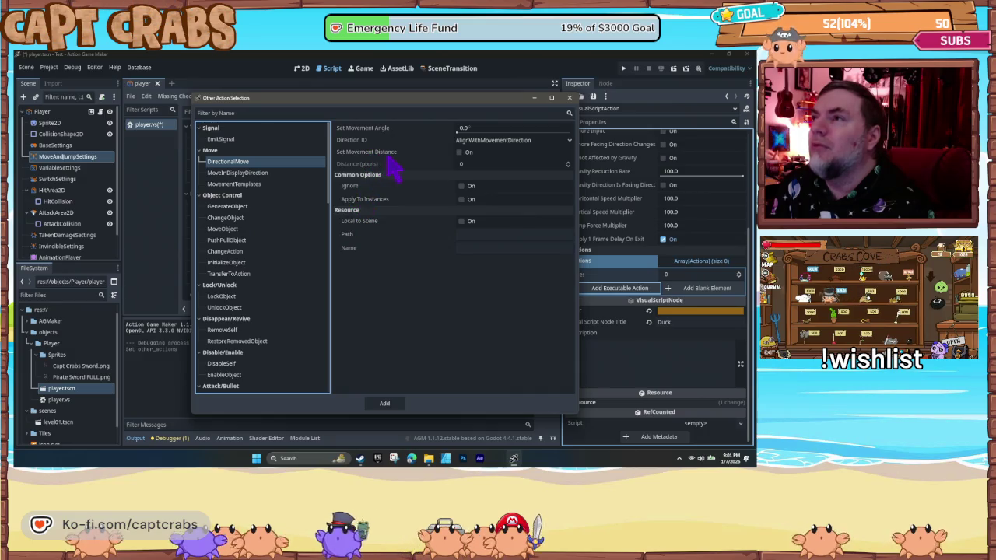
click(460, 153)
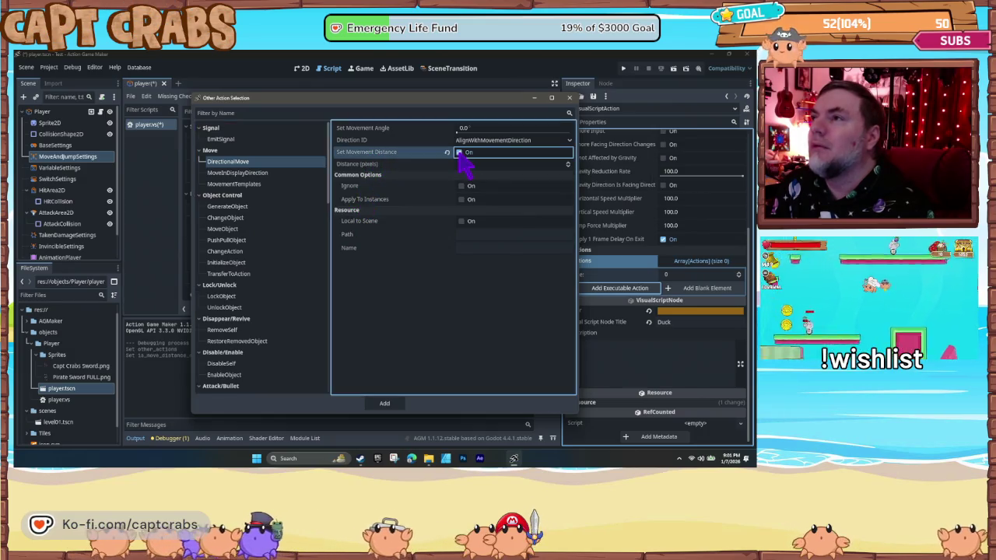
click(464, 153)
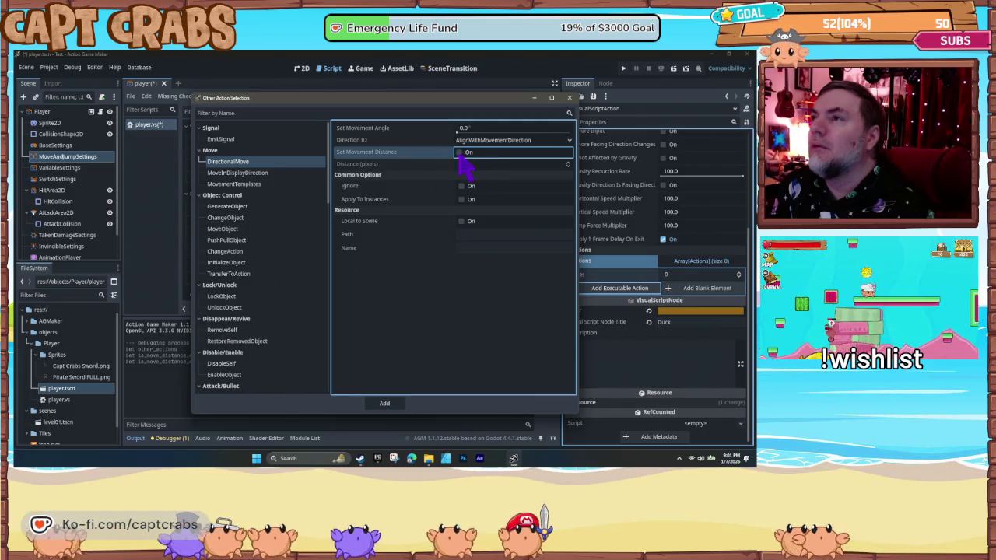
click(460, 153)
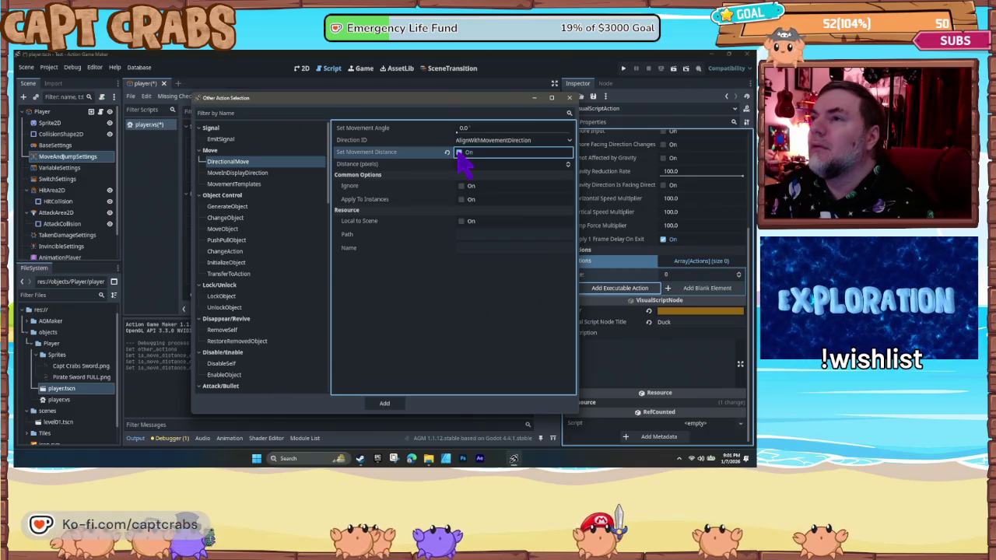
click(459, 152)
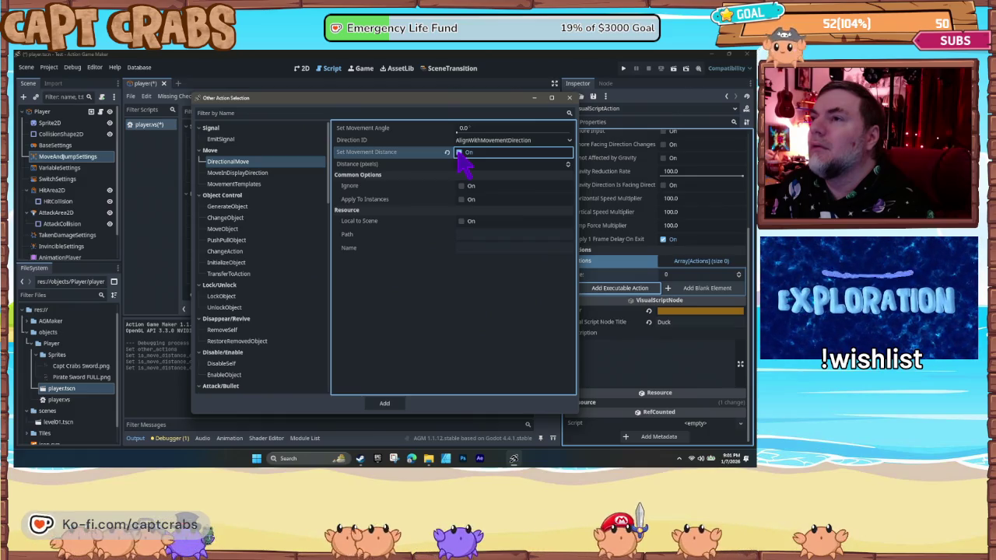
- Check MoveInDisplayDirection and MovementTemplates, try a 'rando' name filter, then clear it
click(260, 173)
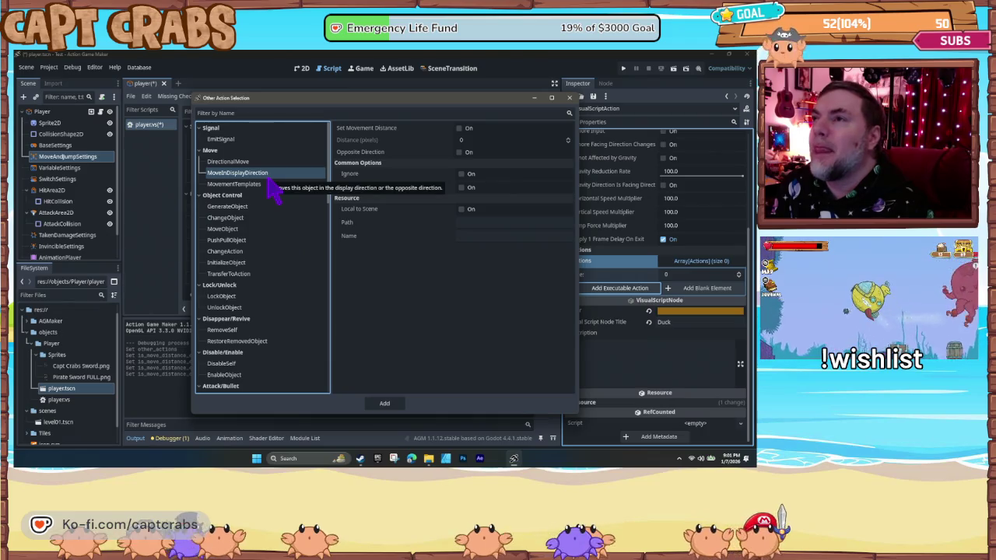
click(274, 185)
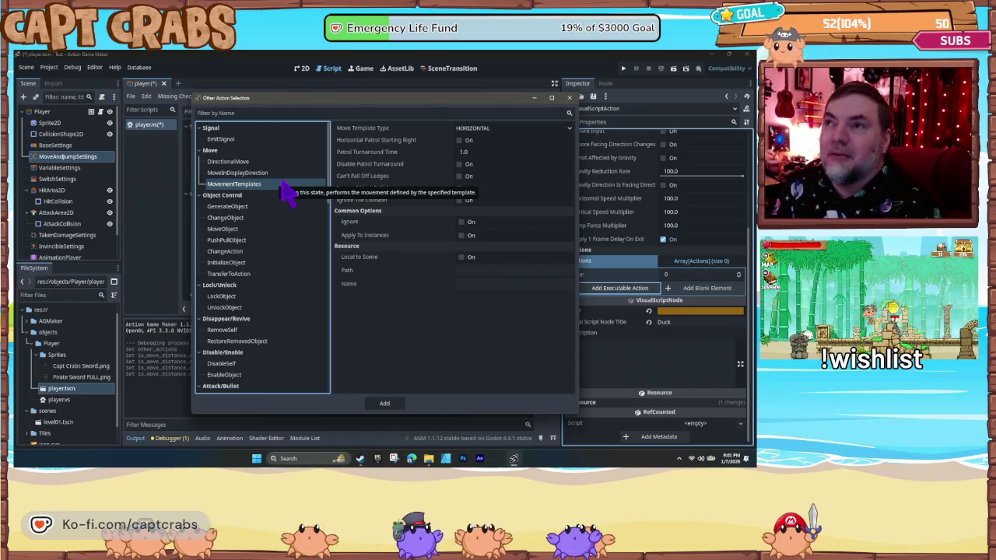
click(240, 113)
text(rando)
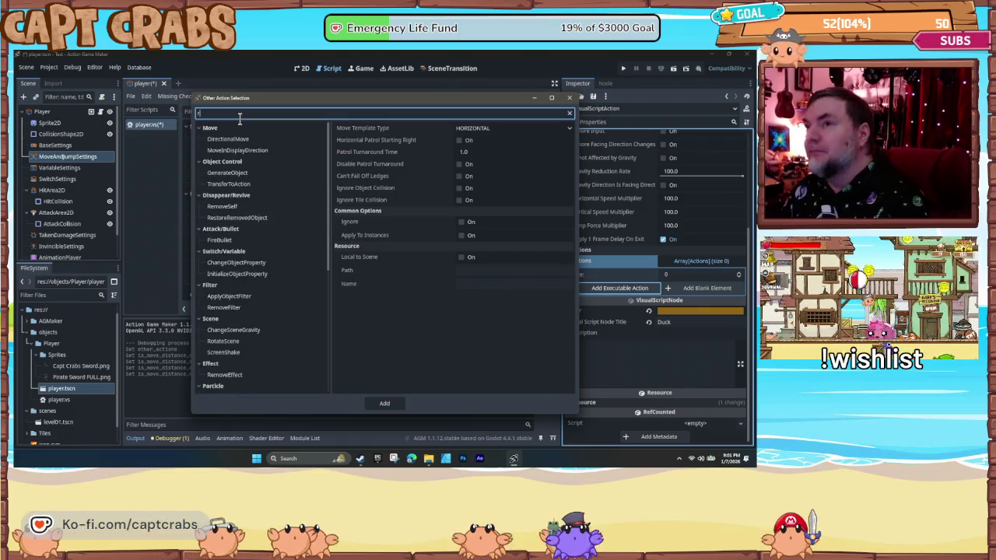
key(BackSpace)
key(BackSpace)
key(BackSpace)
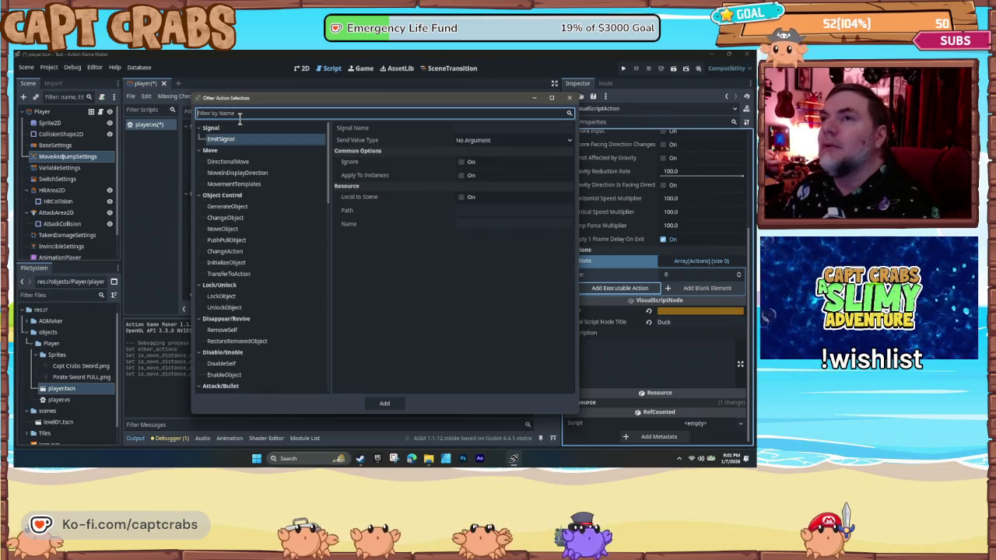
click(266, 173)
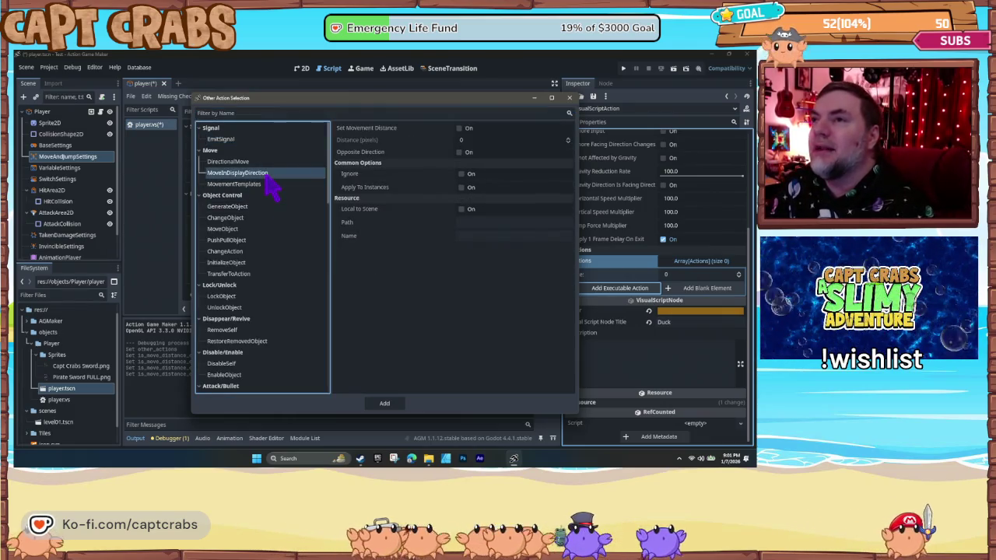
click(269, 184)
click(263, 162)
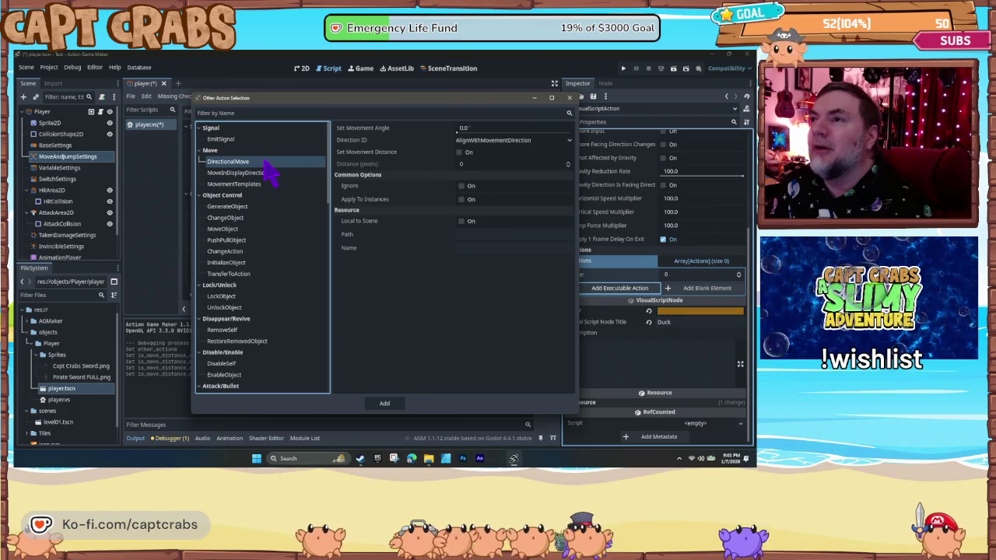
- Look over MoveObject's options, then bring up TransferToAction's options
click(272, 229)
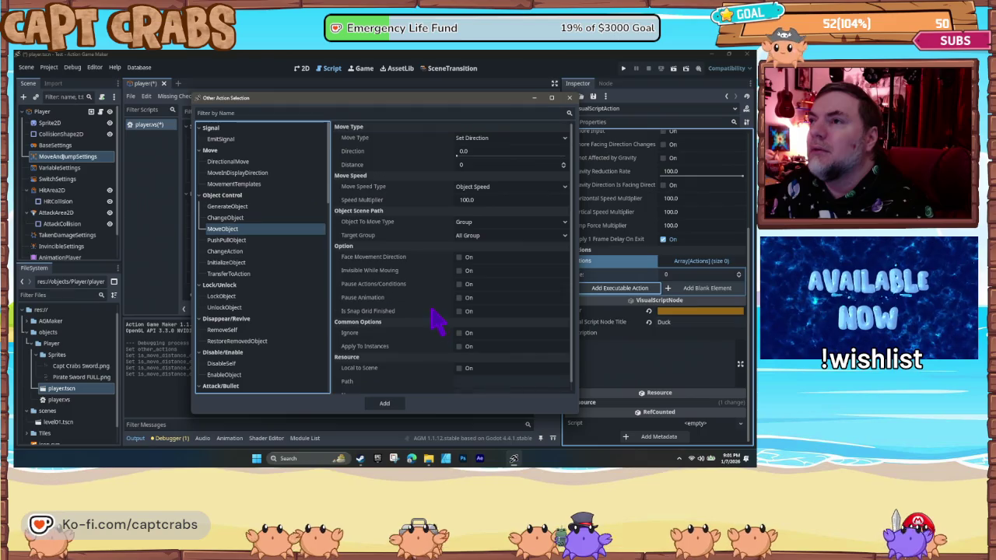
mouse_move(436, 318)
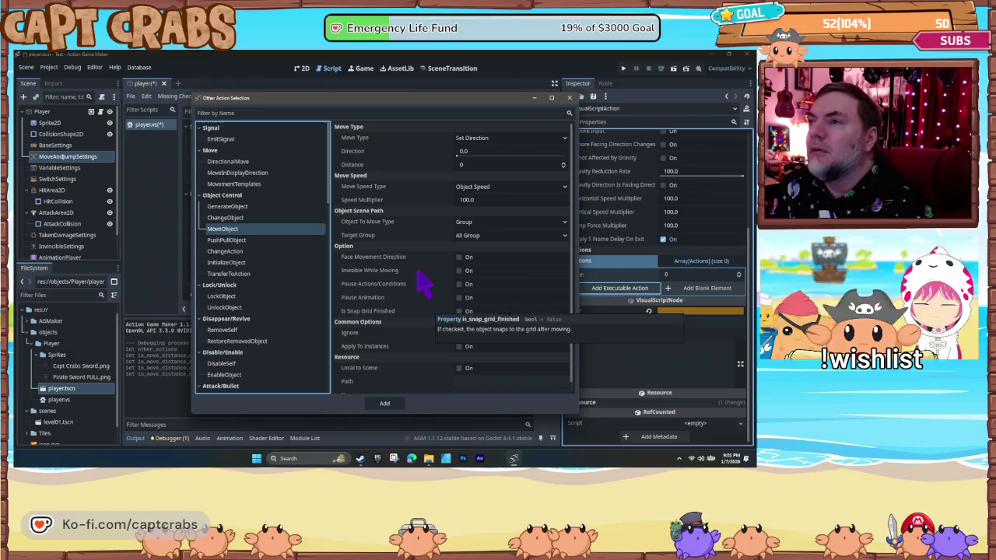
mouse_move(412, 263)
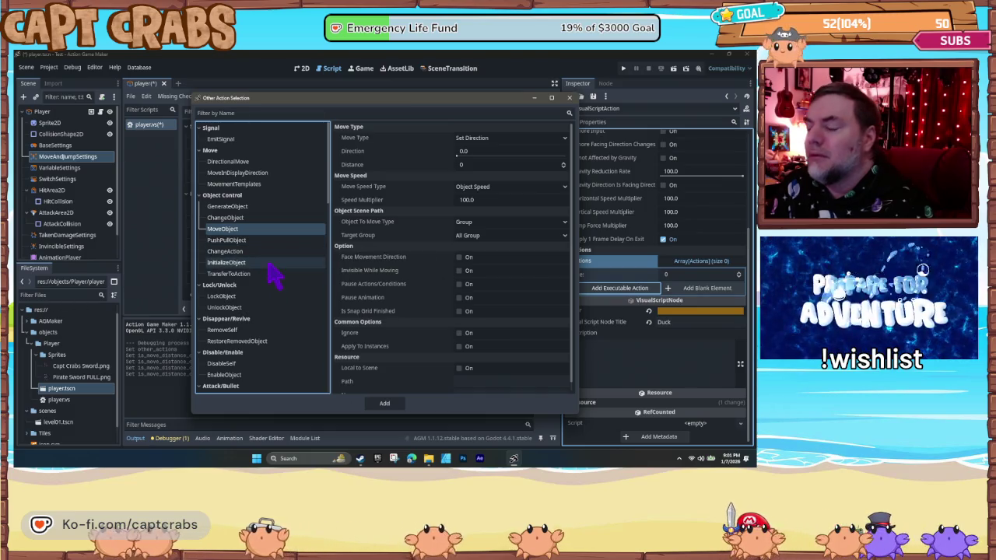
click(274, 275)
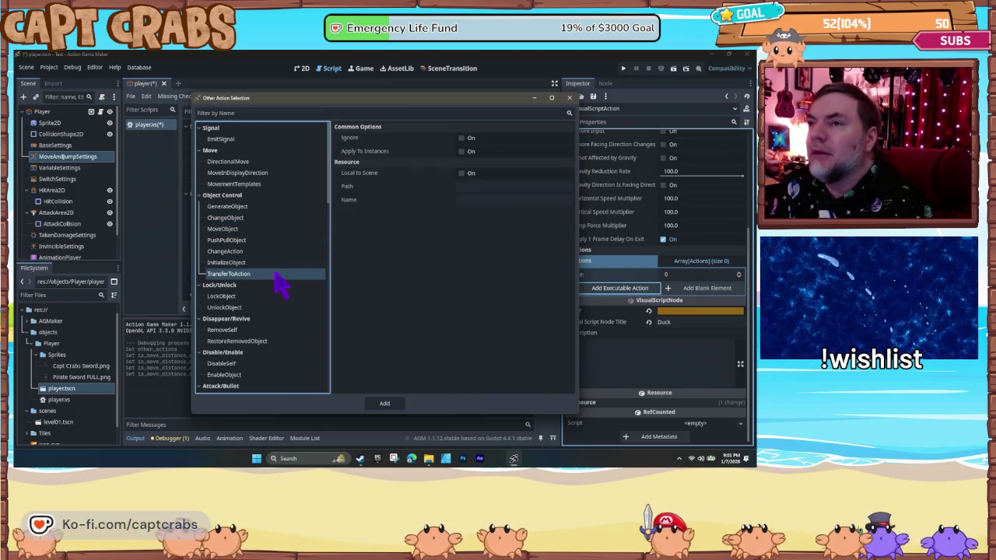
- Scroll down to view the ChangeObjectProperty and ScreenShake action settings
scroll(294, 318, down, 3)
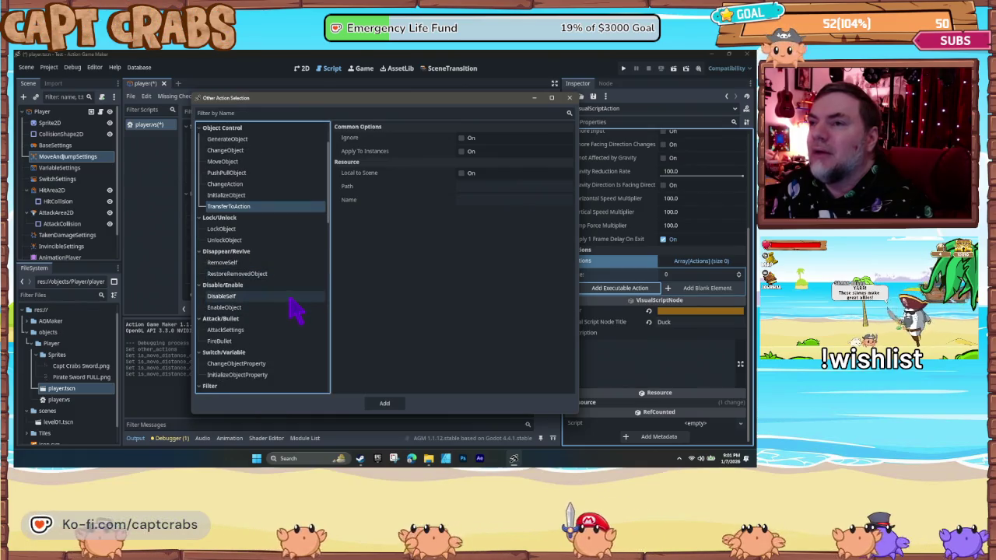
scroll(294, 311, down, 2)
click(292, 299)
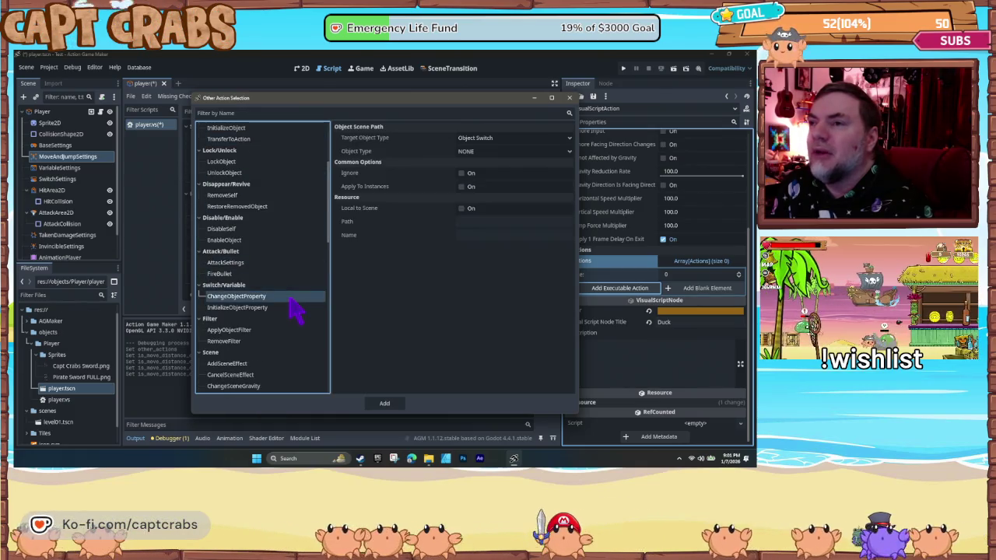
scroll(292, 301, down, 1)
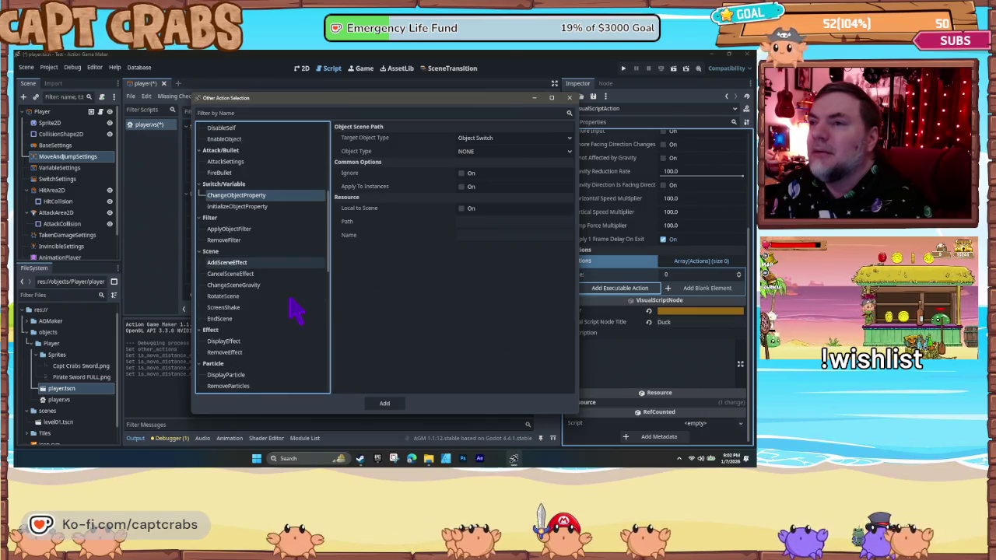
scroll(286, 315, down, 2)
click(283, 309)
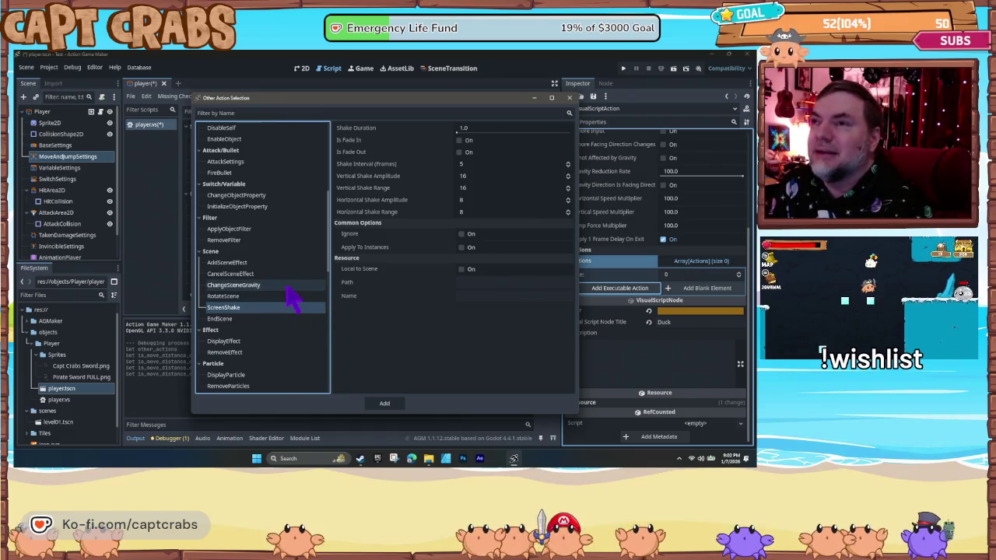
- Check AddSceneEffect's Effect Type choices, leaving it at Noise
click(278, 263)
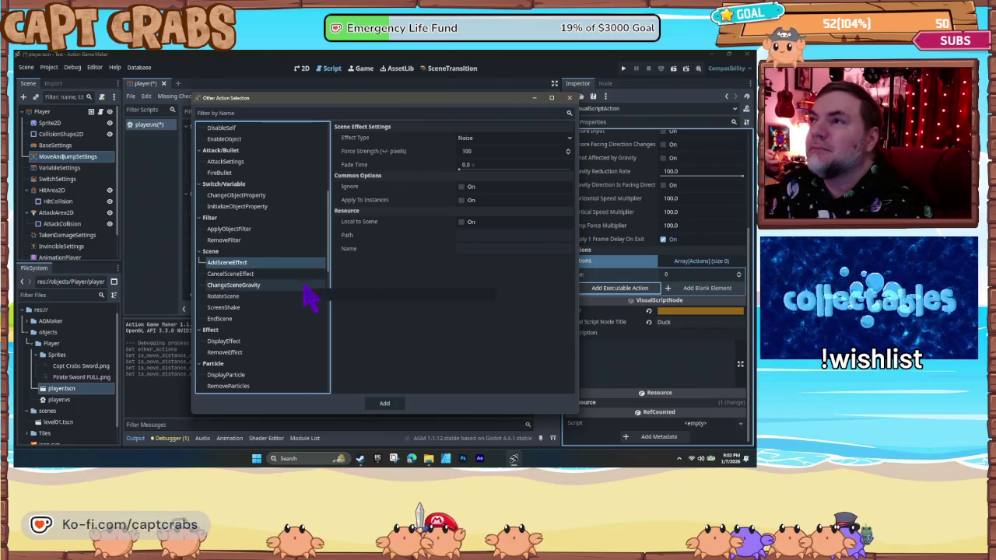
click(522, 138)
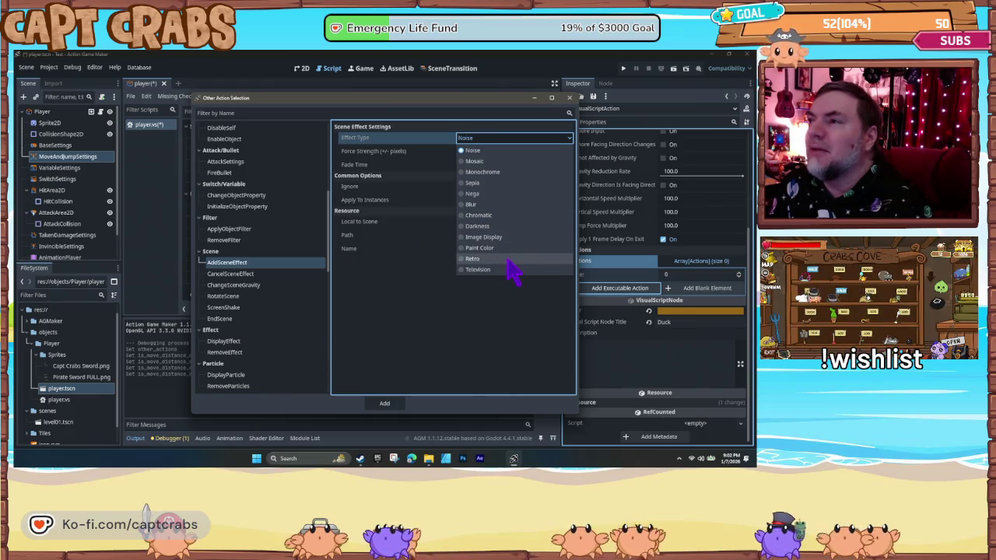
click(432, 320)
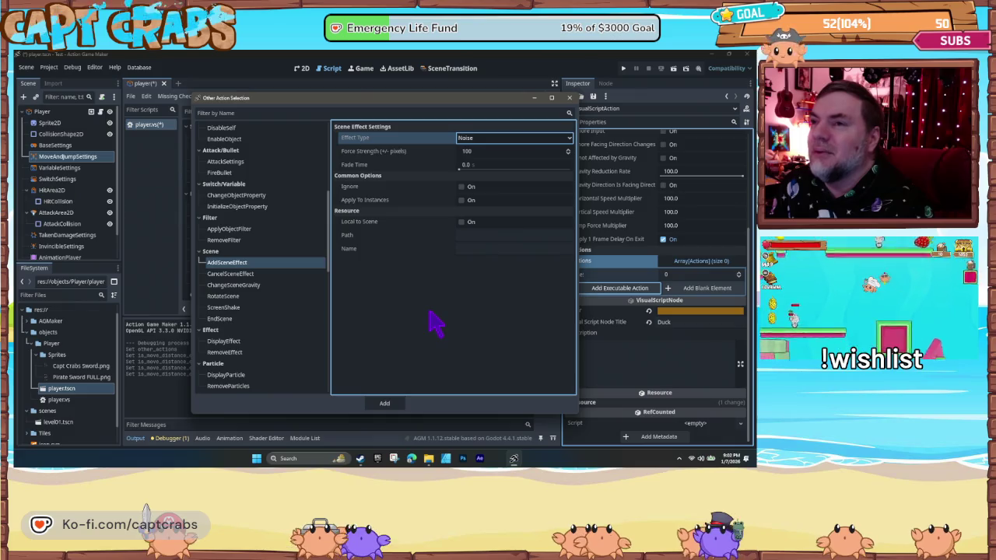
- Browse EndScene and the other Scene actions, then collapse and re-expand the Scene group
click(228, 320)
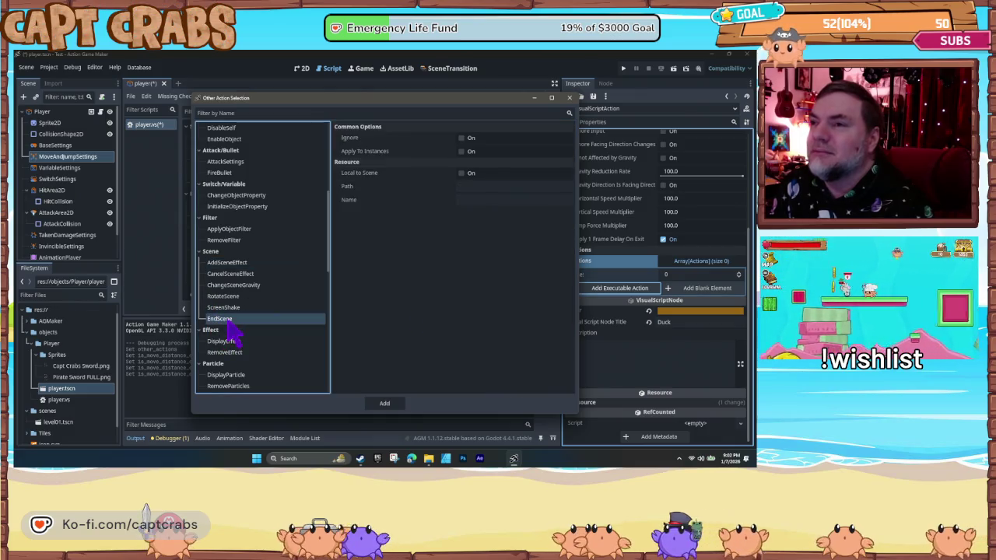
click(262, 307)
click(259, 297)
click(259, 285)
click(258, 274)
click(247, 263)
click(246, 257)
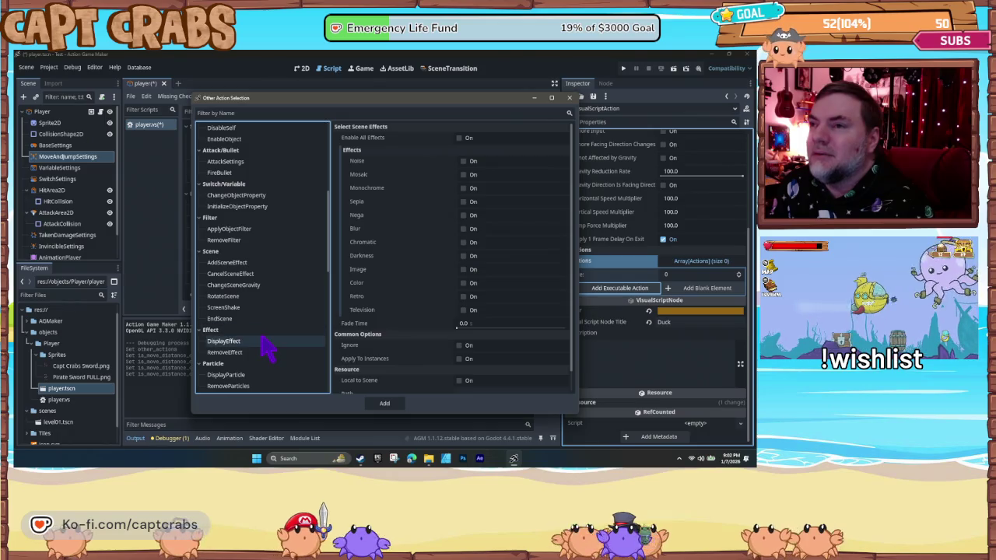
click(268, 342)
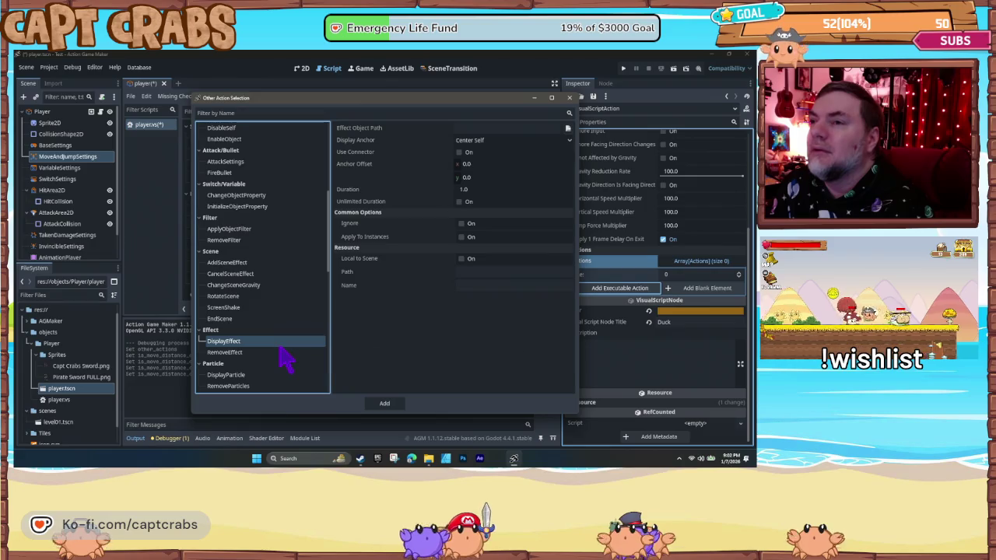
scroll(281, 358, down, 3)
click(264, 308)
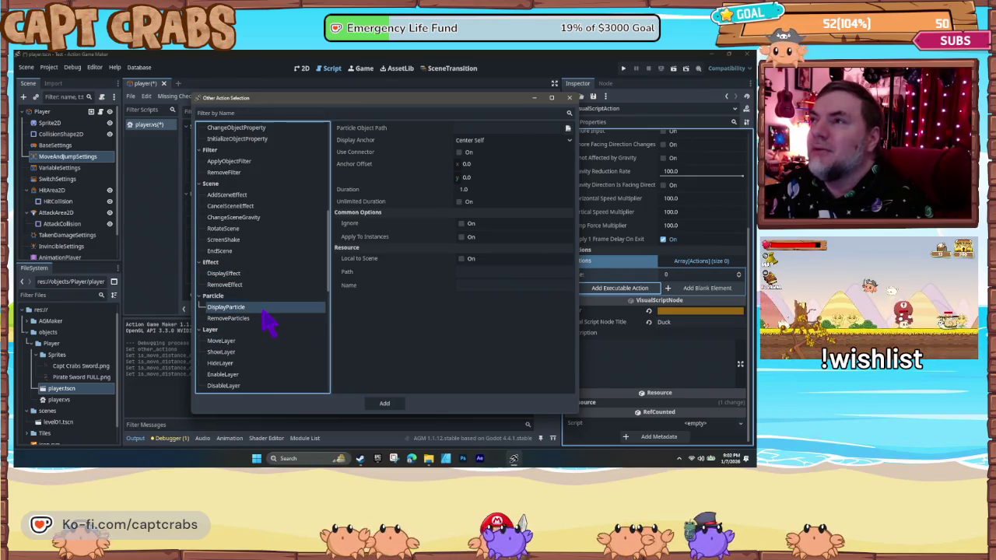
click(529, 130)
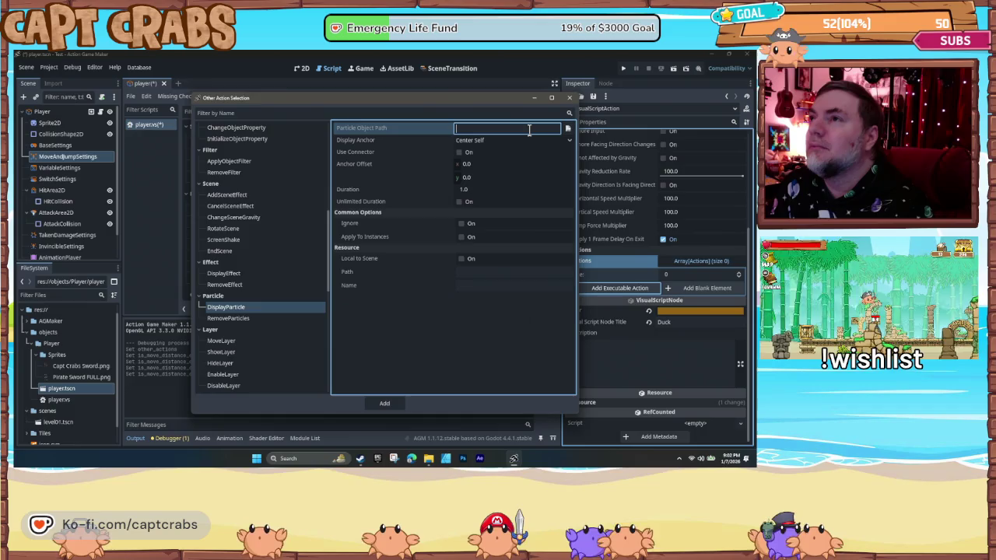
click(265, 340)
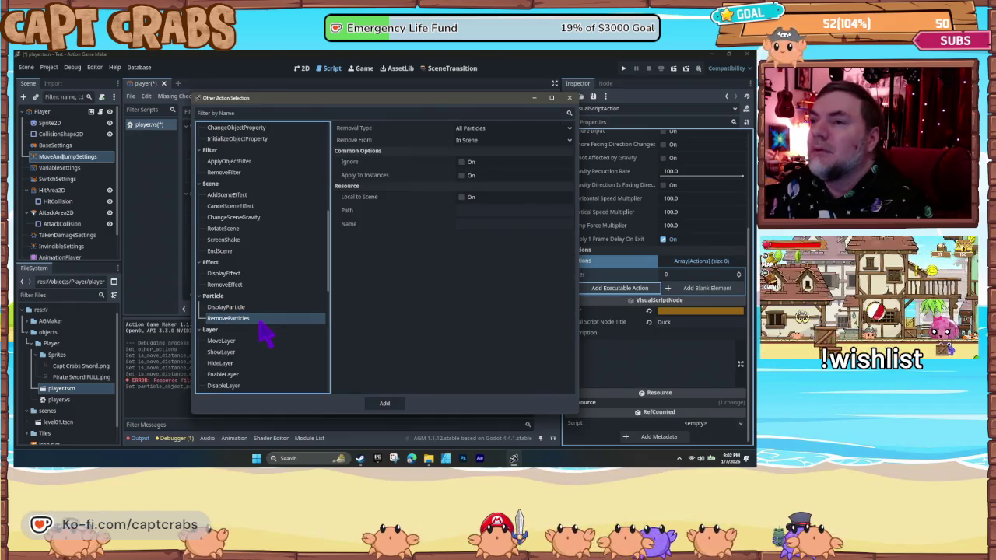
click(283, 354)
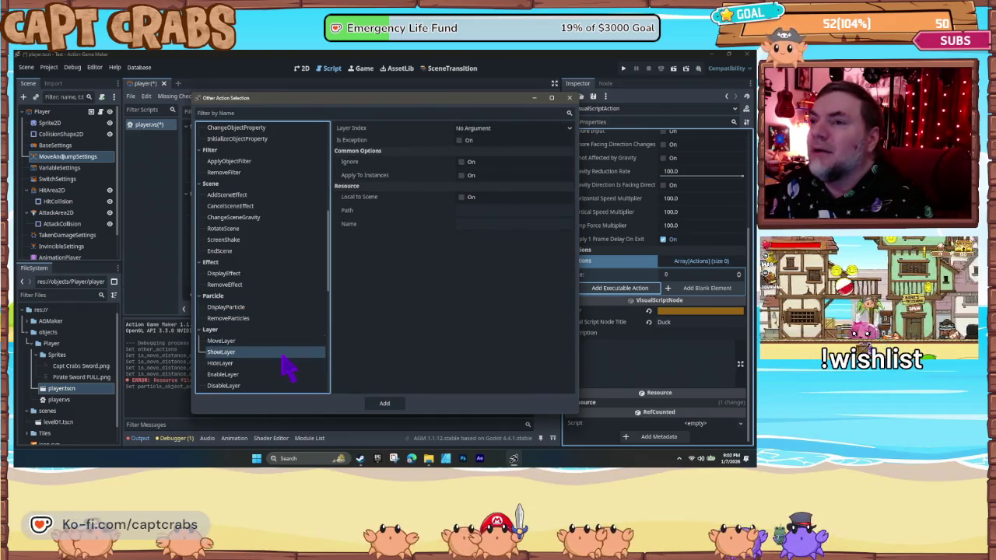
click(282, 374)
scroll(284, 377, down, 3)
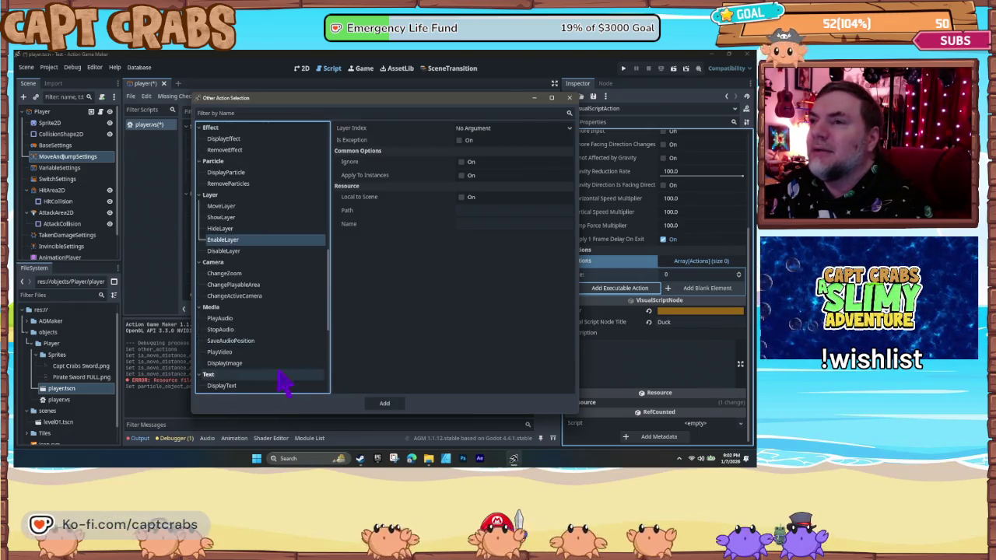
click(267, 286)
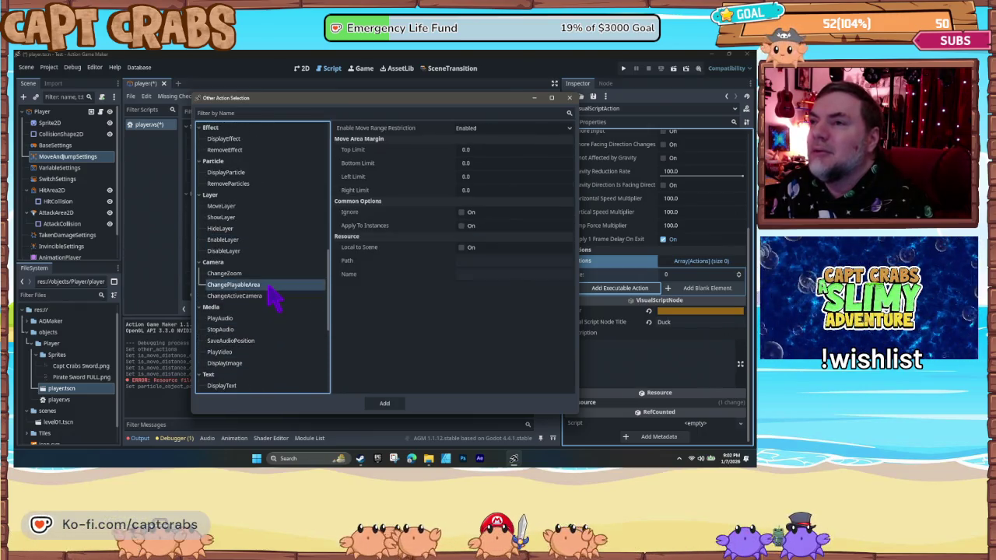
click(275, 297)
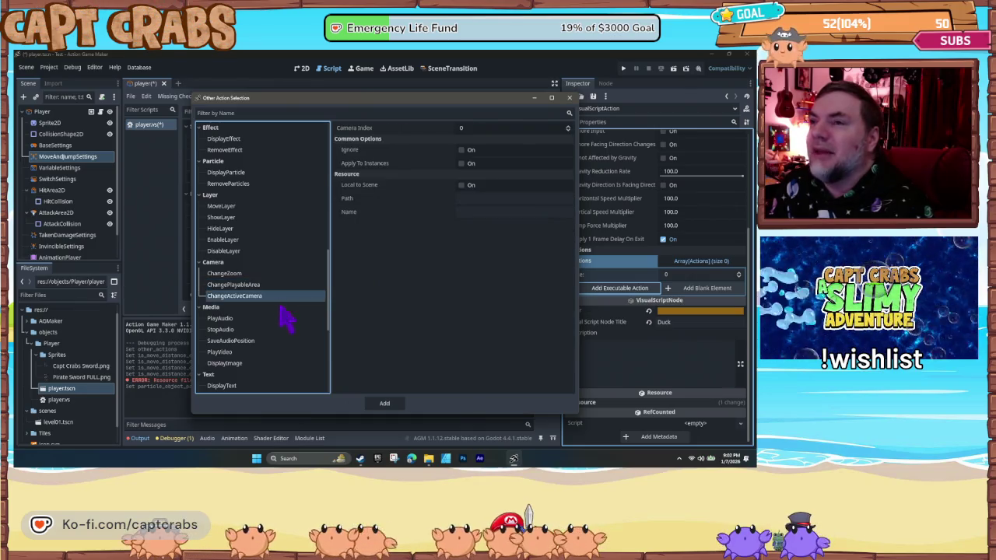
scroll(280, 350, down, 1)
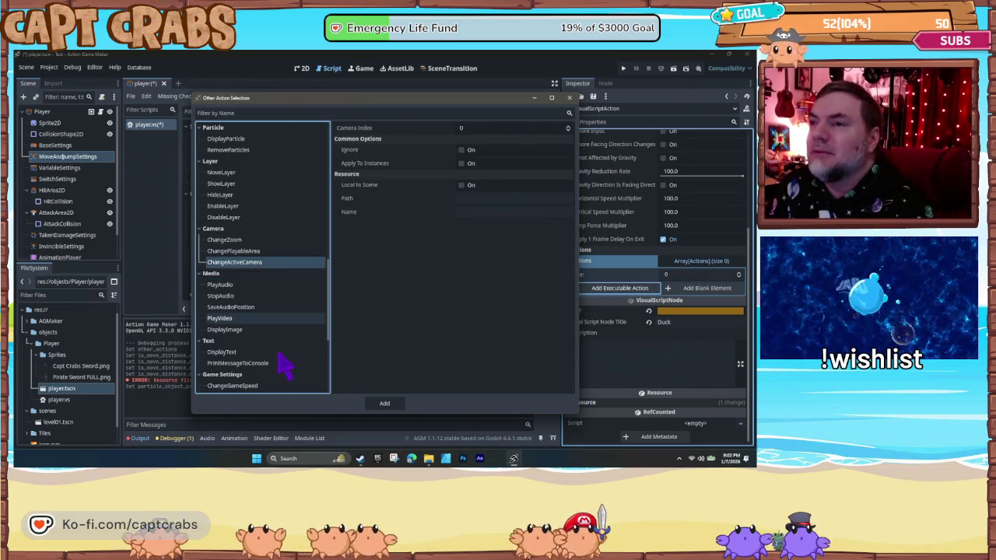
click(274, 329)
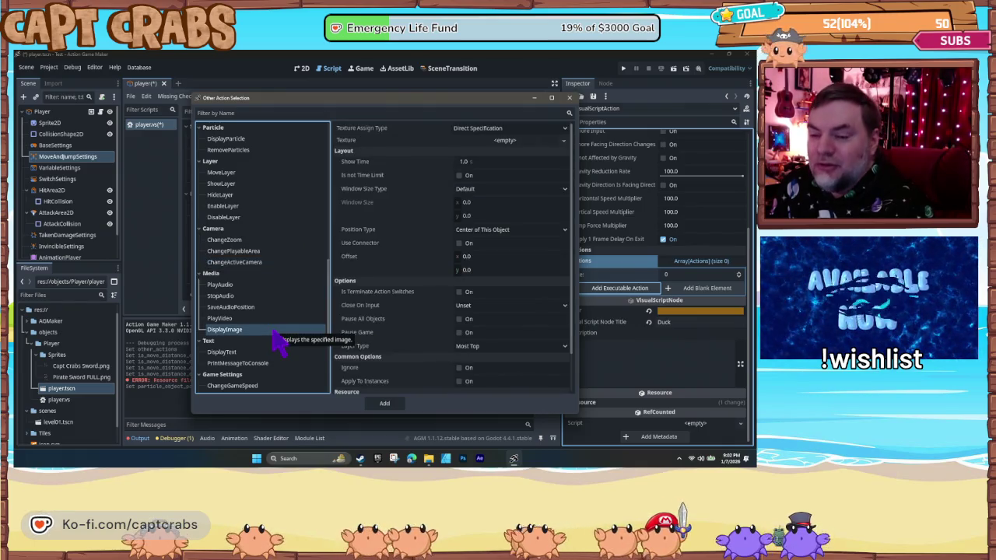
scroll(276, 340, down, 1)
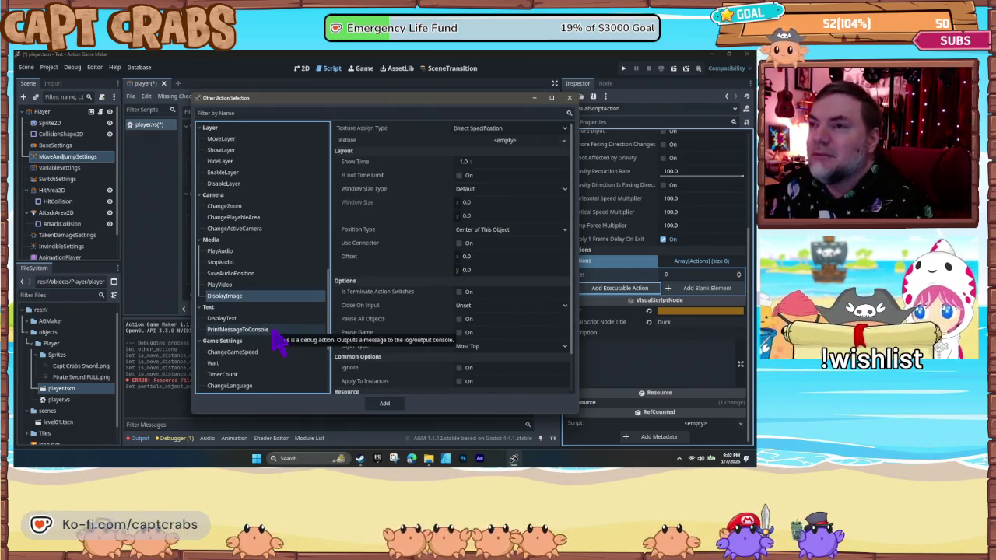
click(276, 331)
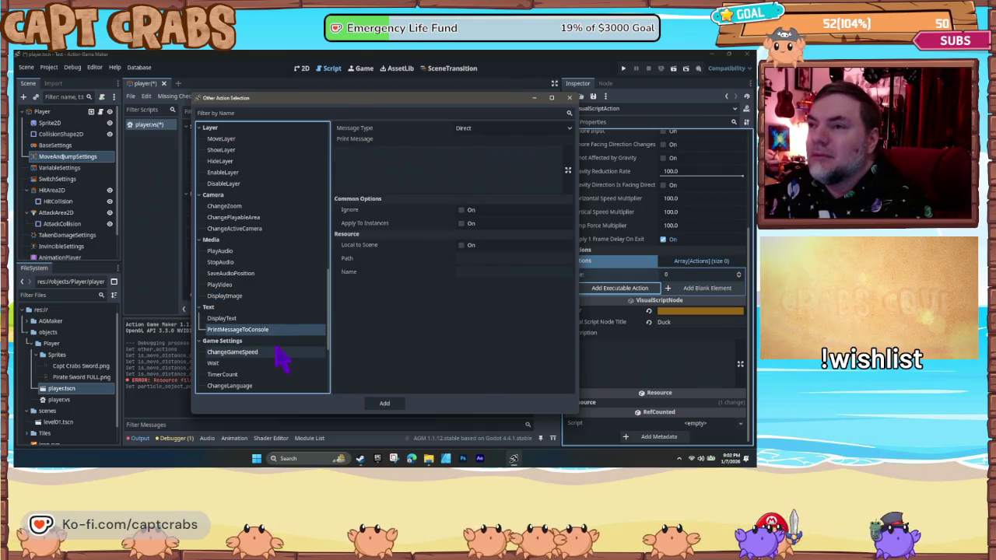
click(279, 352)
scroll(279, 351, down, 1)
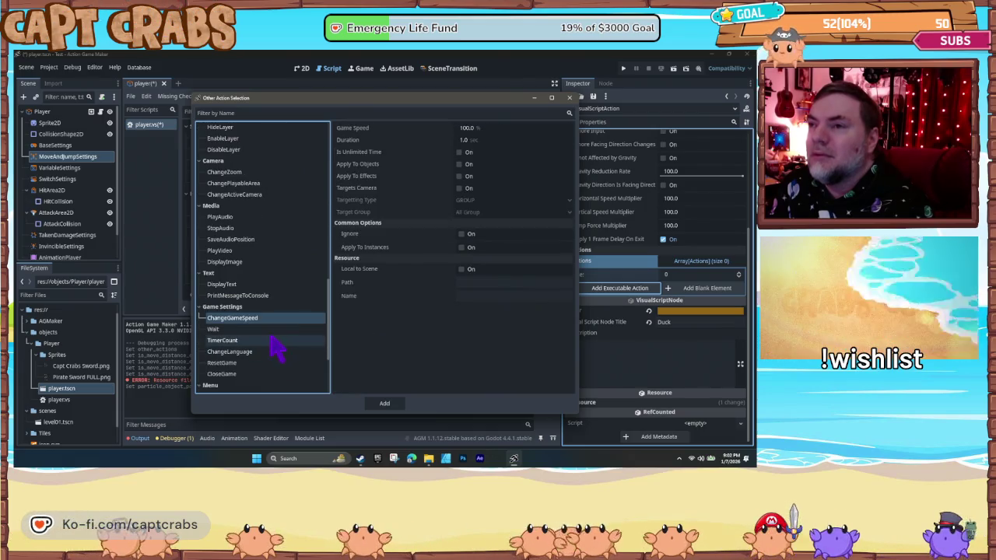
click(273, 342)
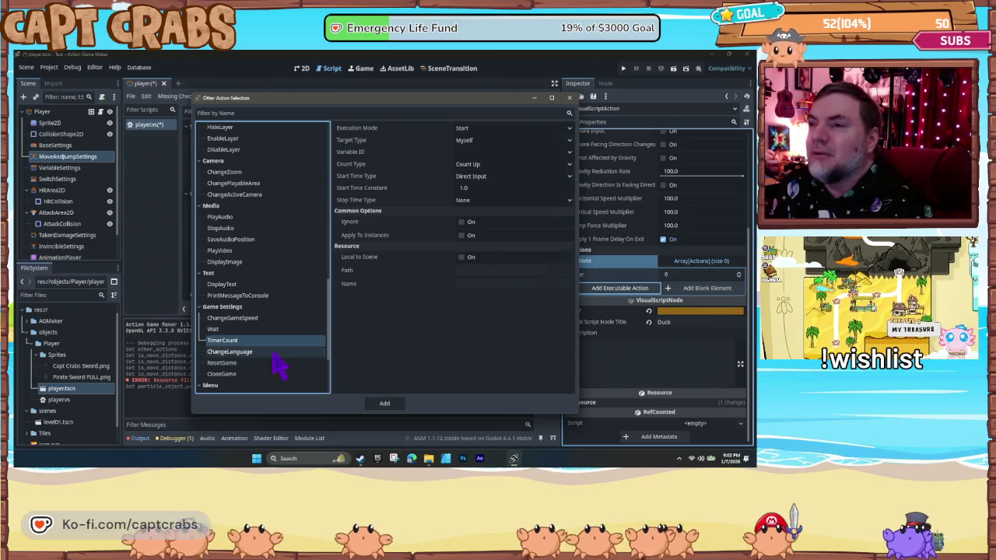
click(278, 354)
click(273, 375)
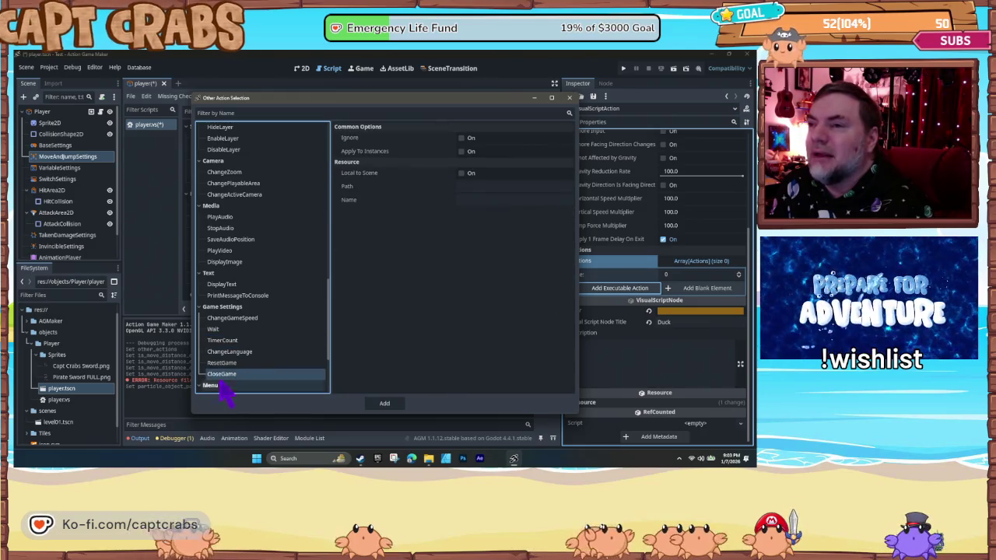
scroll(234, 393, down, 3)
scroll(253, 370, down, 1)
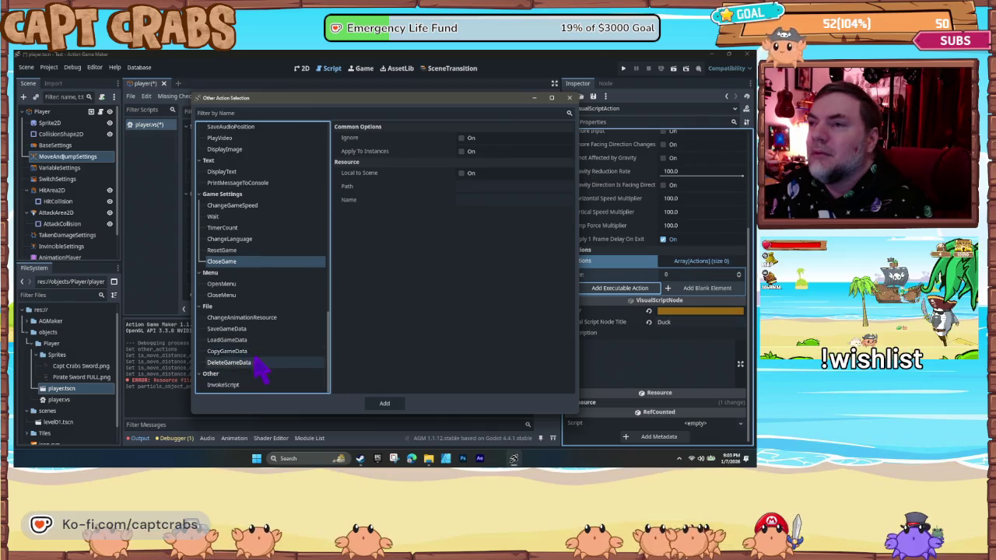
click(274, 342)
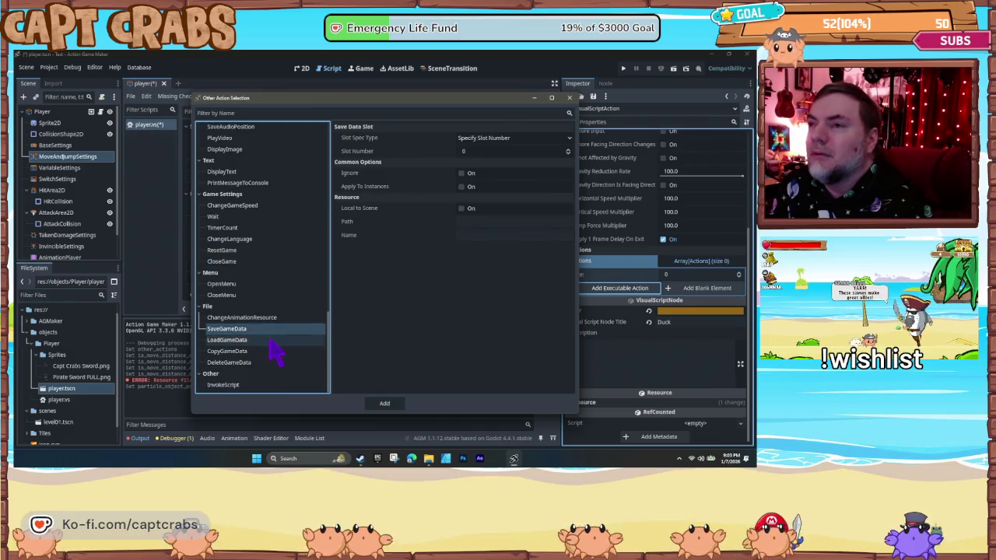
click(270, 341)
scroll(284, 358, up, 15)
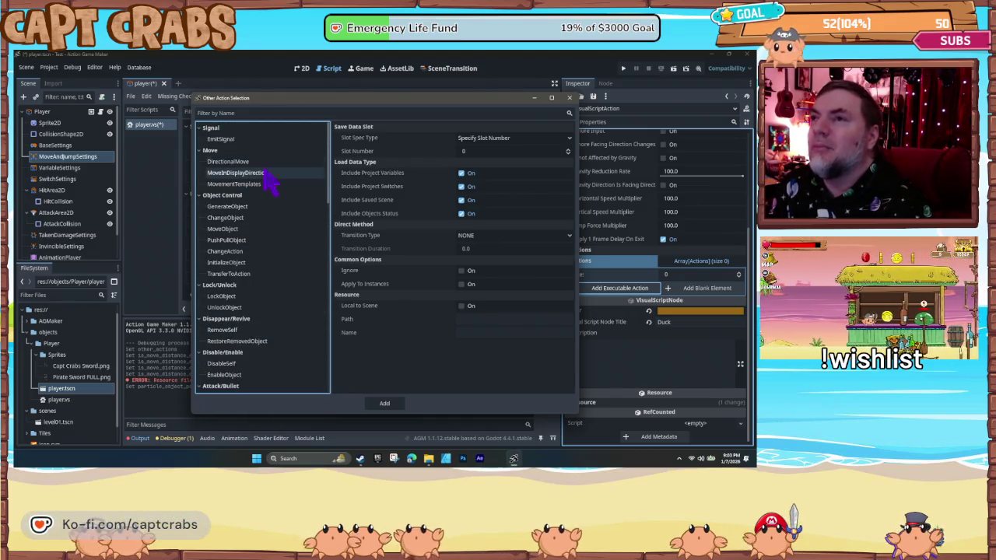
click(264, 163)
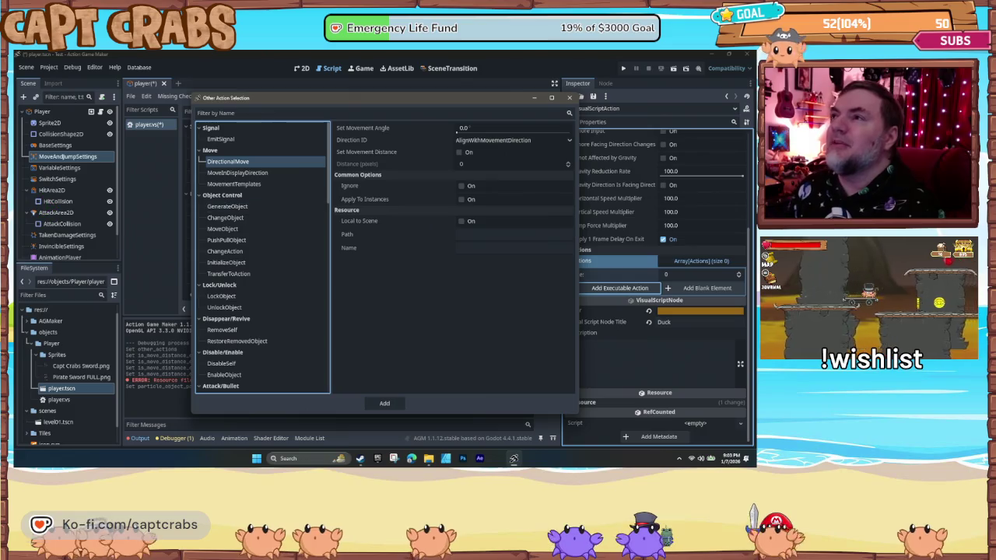
- Filter the action list by 'Disab' and add DisableSelf to Duck's actions
click(232, 112)
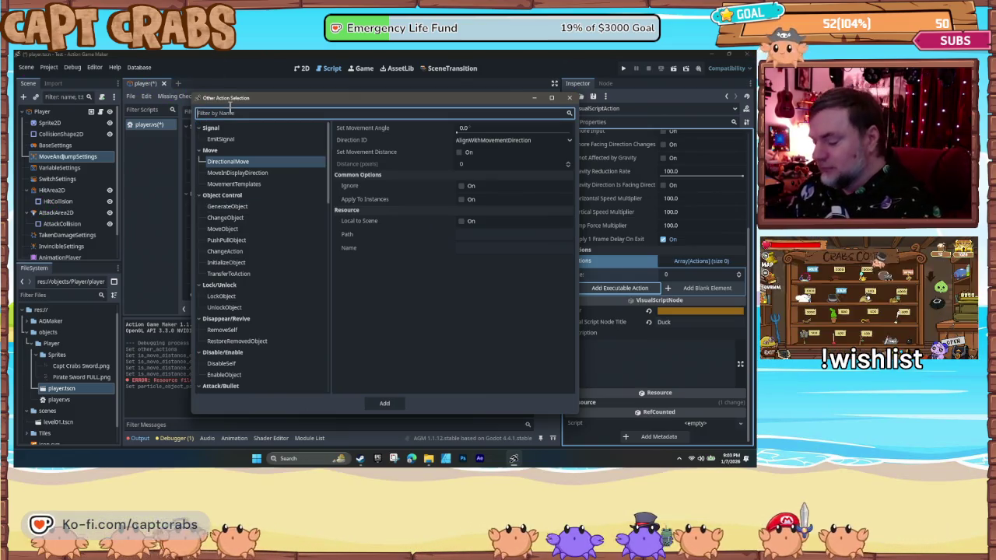
text(Disab)
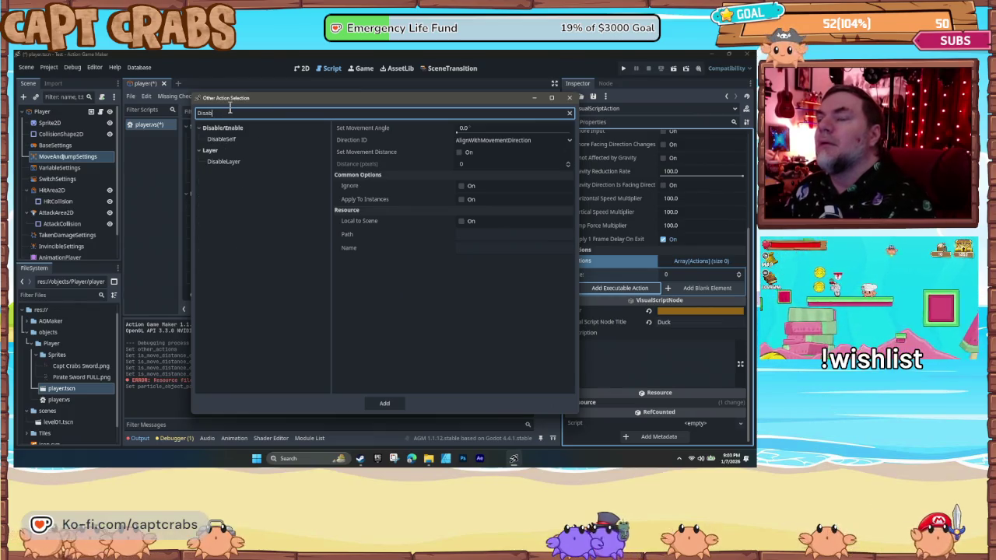
click(220, 138)
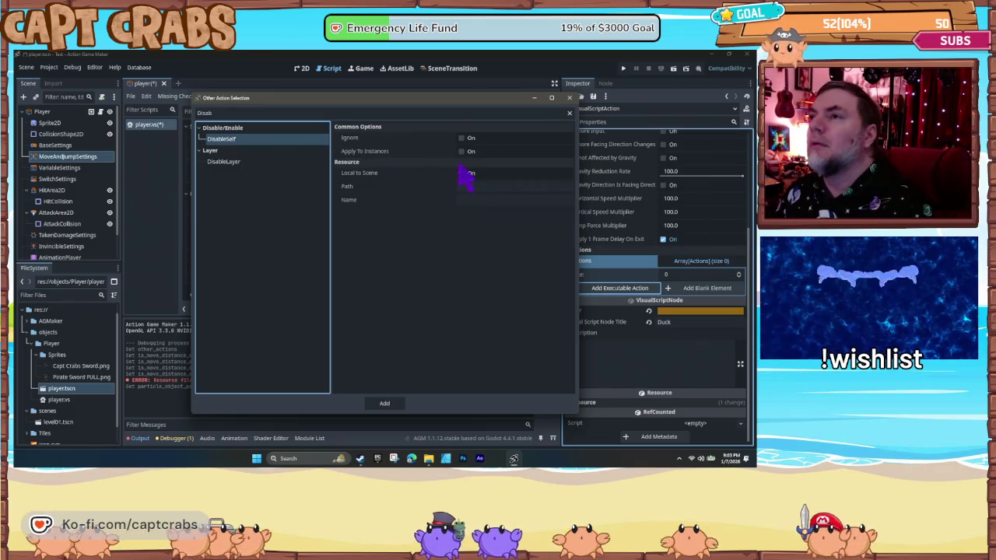
click(385, 404)
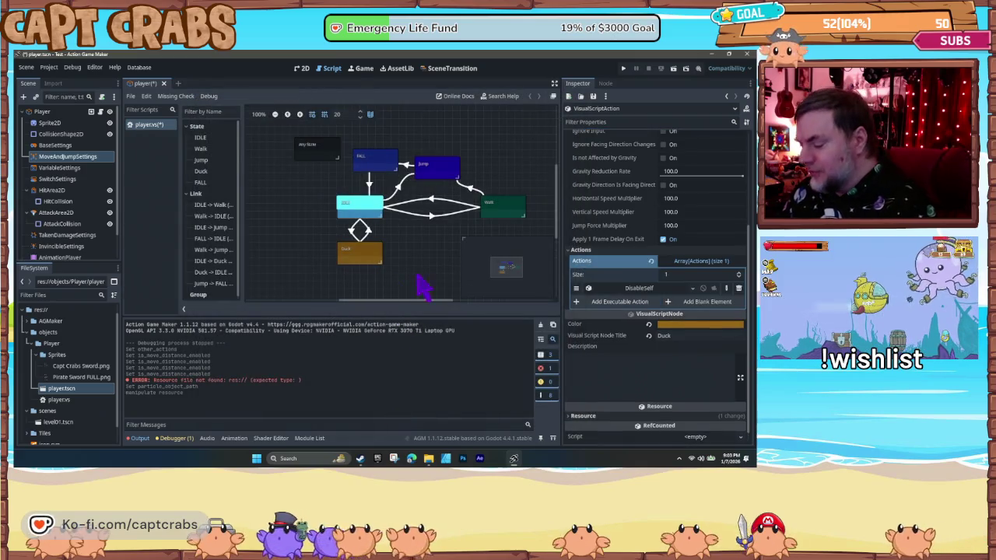
- Run a quick F5 playtest, then delete DisableSelf from Duck's Actions array
key(F5)
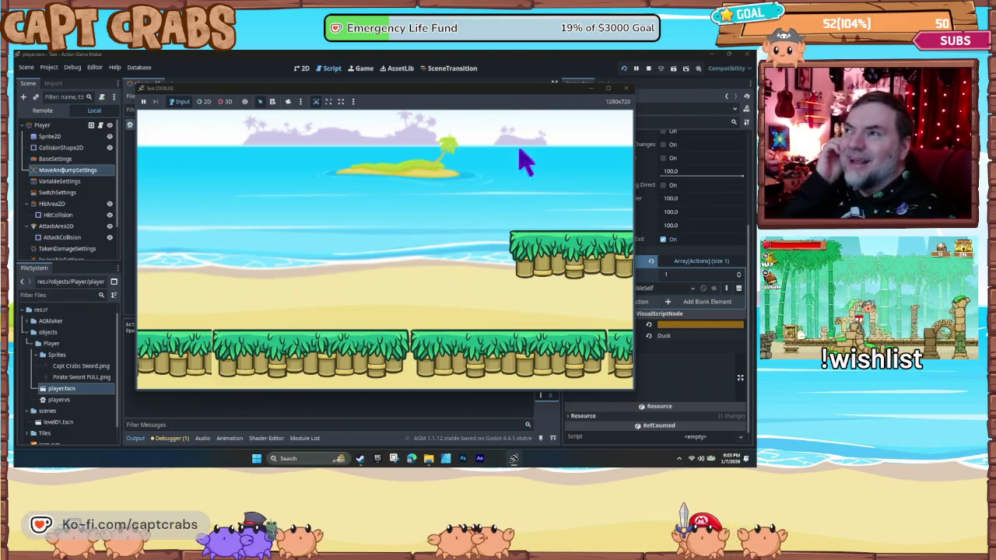
click(627, 88)
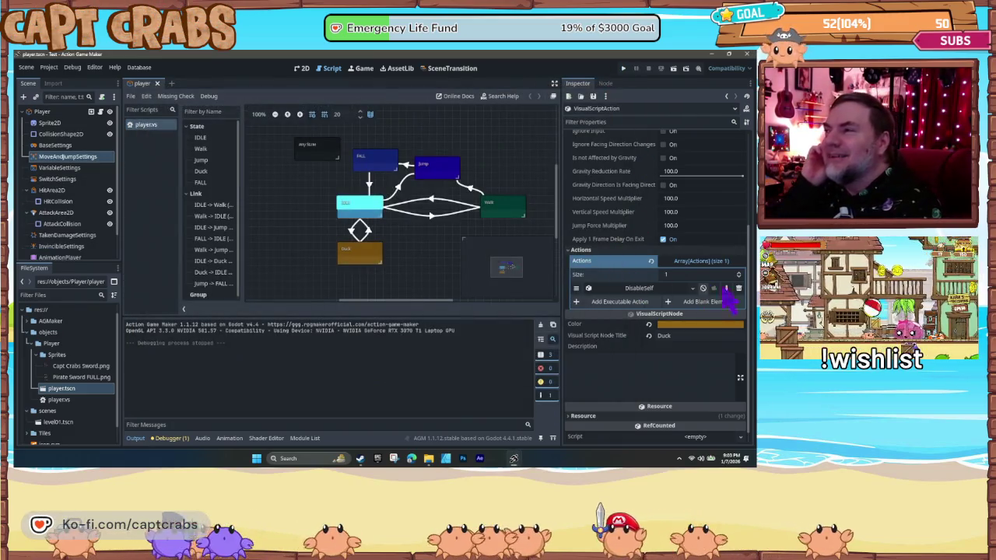
click(739, 288)
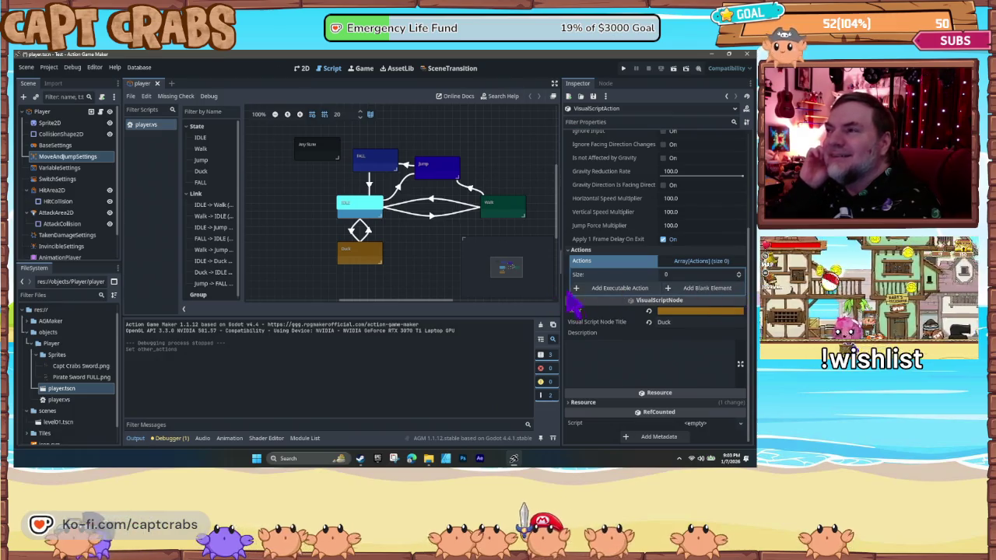
click(622, 292)
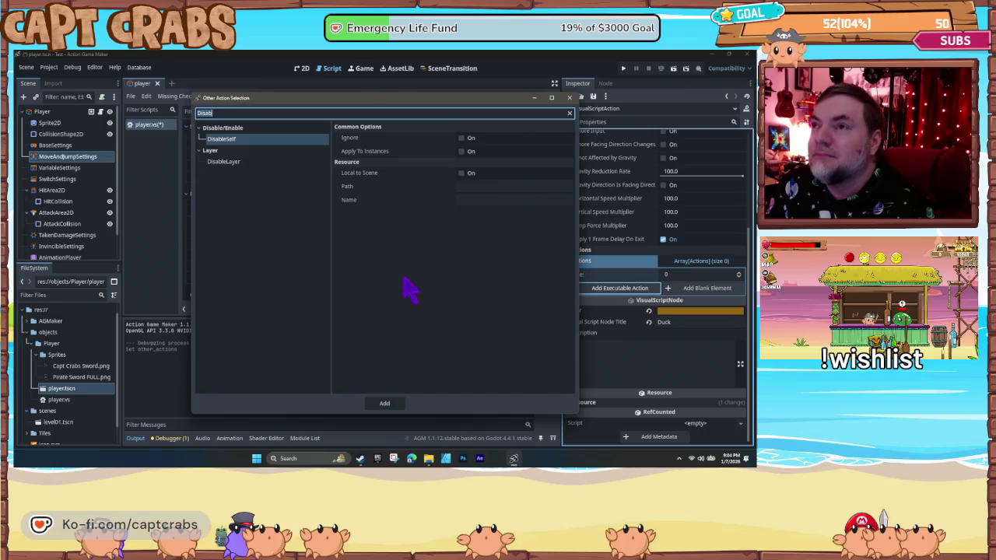
- Clear the 'Disab' name filter and preview MovementTemplates (HORIZONTAL, Patrol Turnaround Time 1.0)
click(235, 114)
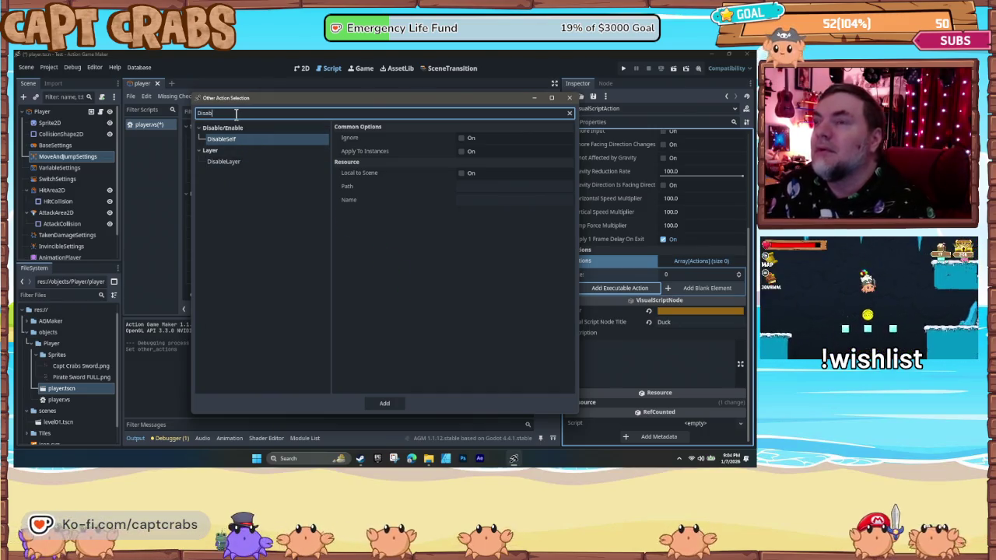
key(BackSpace)
key(BackSpace)
key(BackSpace)
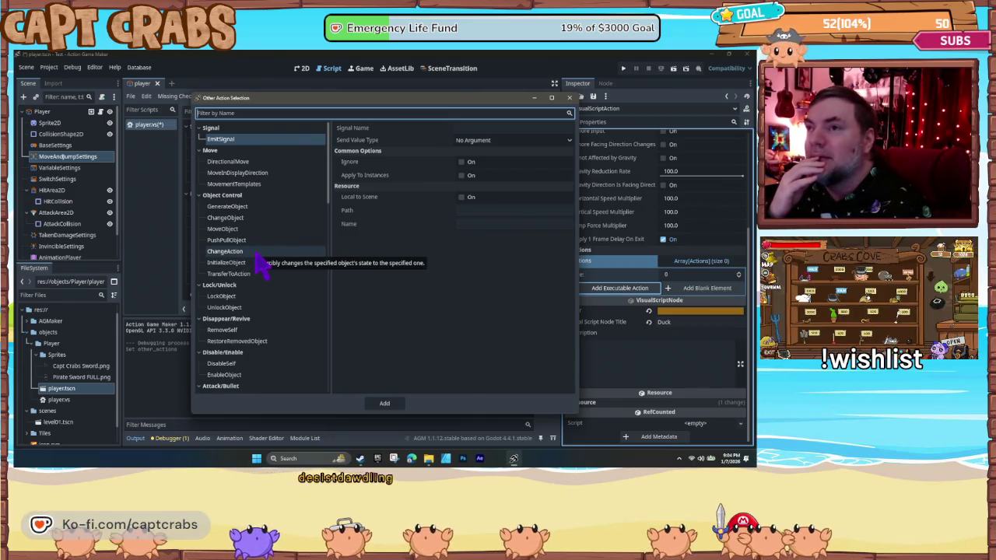
click(249, 185)
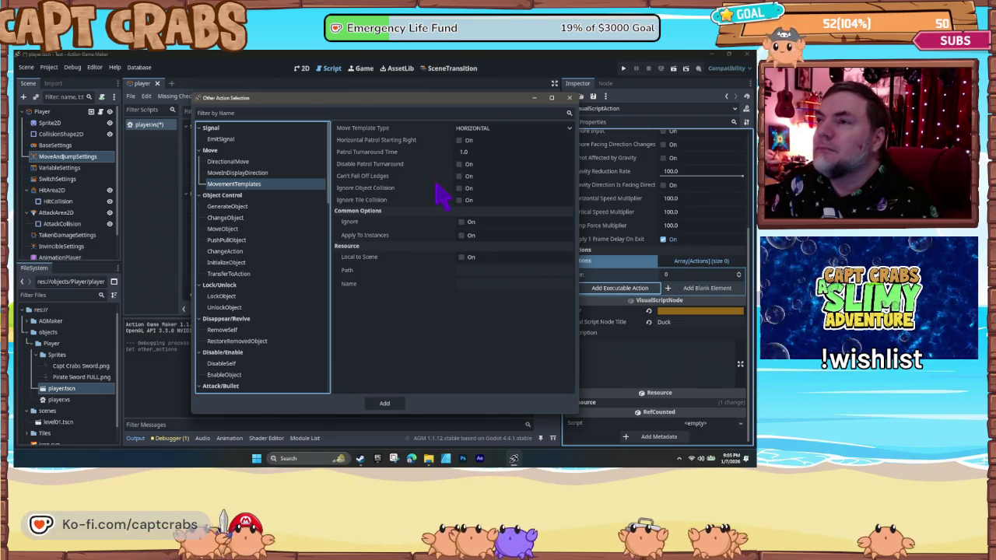
- Preview MoveInDisplayDirection, DirectionalMove (keeping AlignWithMovementDirection) and EmitSignal
click(273, 174)
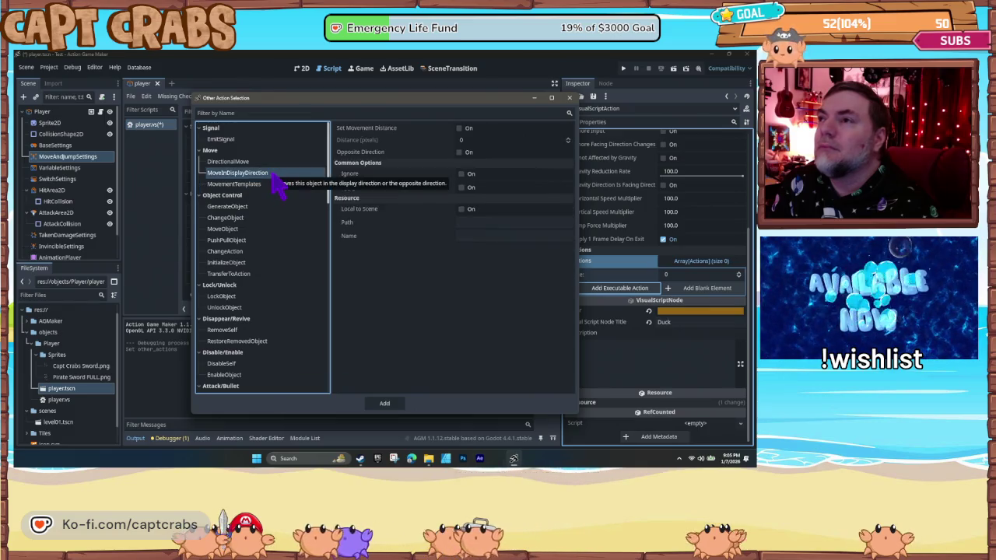
click(275, 164)
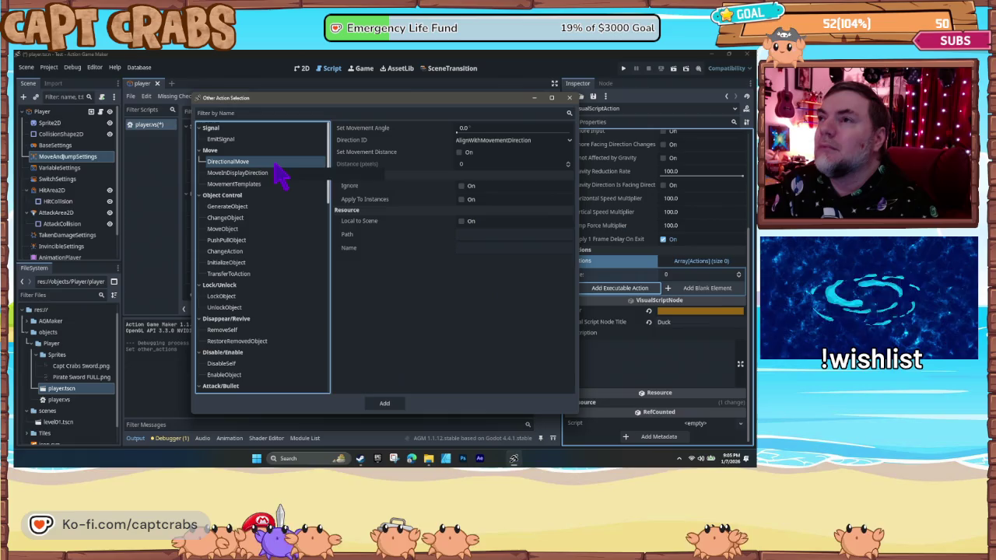
click(519, 141)
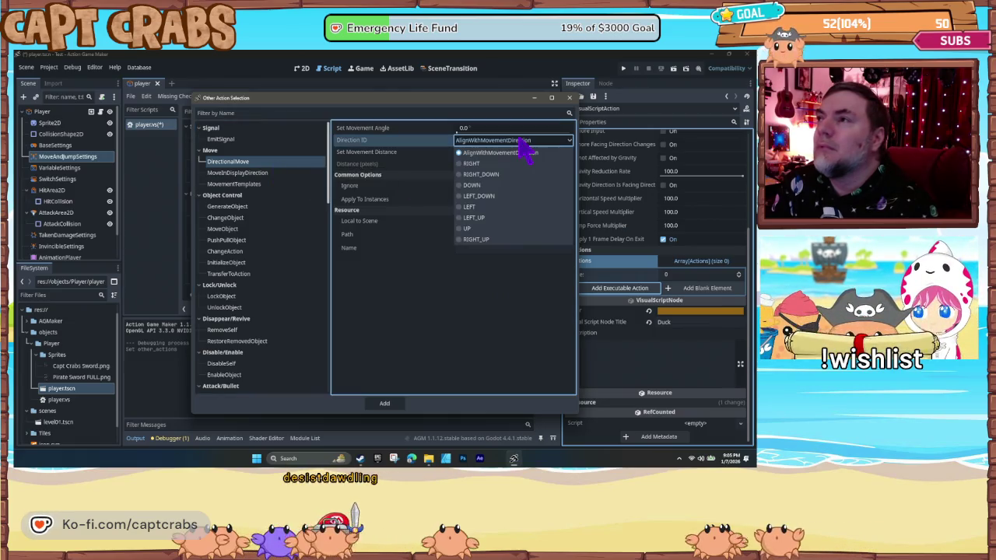
click(522, 152)
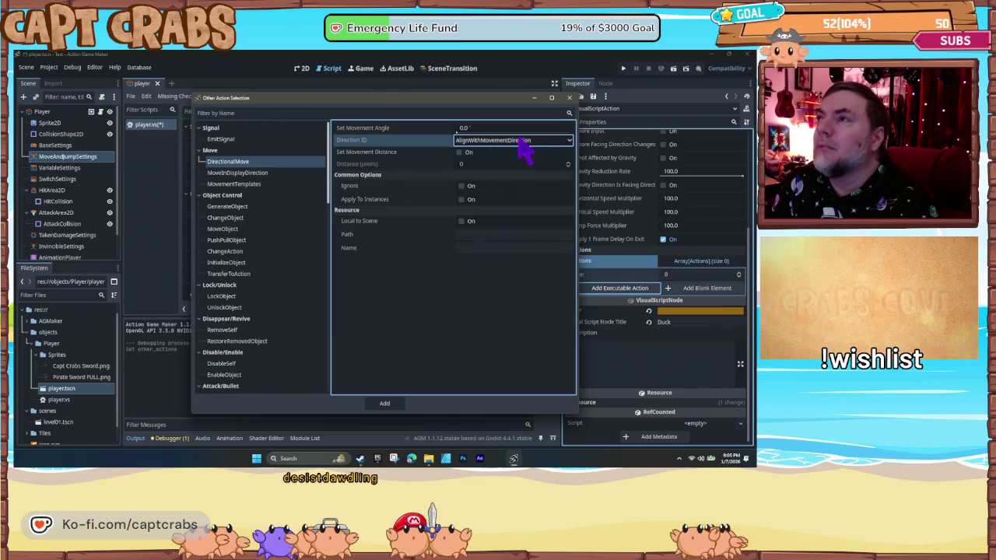
click(233, 140)
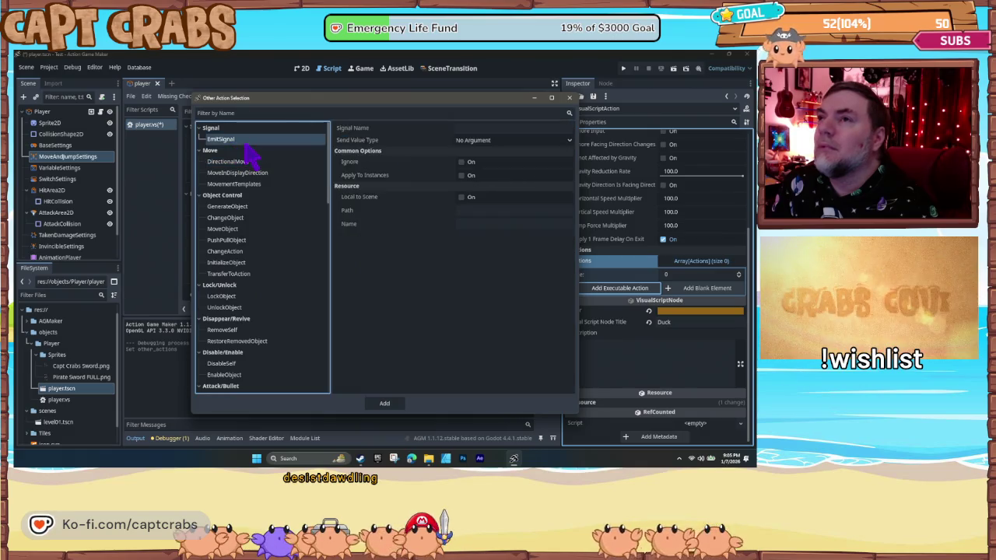
- Add MoveObject targeting Set Object / Myself, with Pause Actions/Conditions and Pause Animation ticked
click(257, 229)
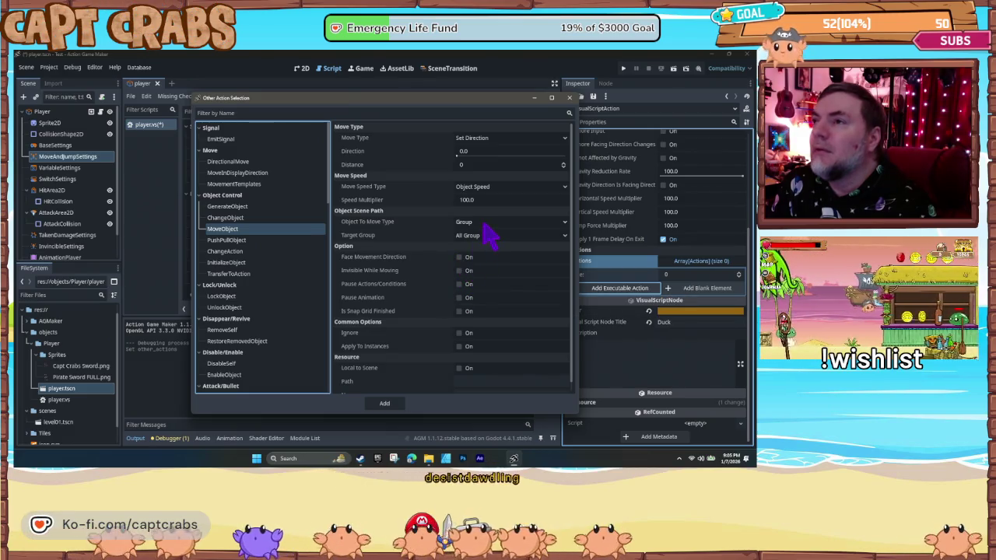
click(484, 223)
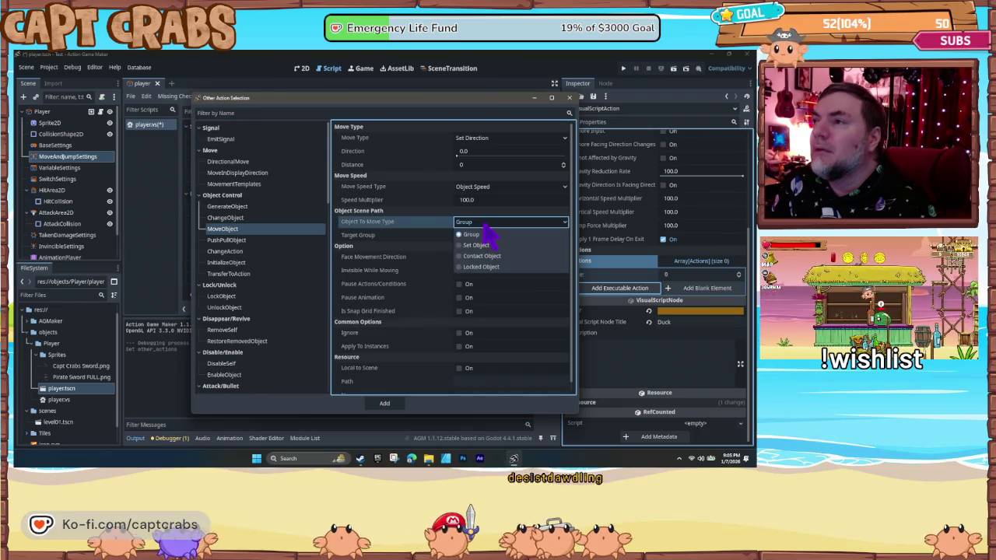
click(492, 245)
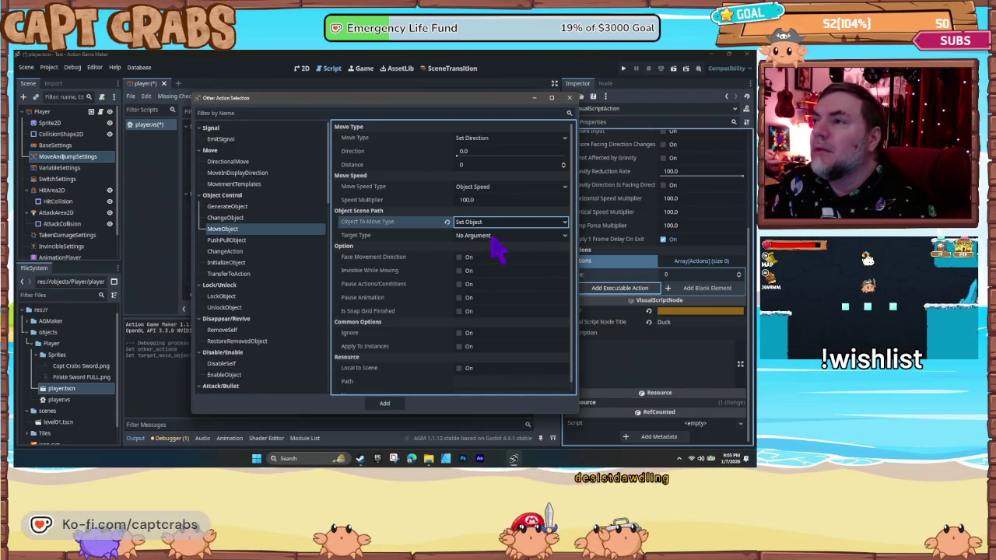
click(491, 237)
click(491, 261)
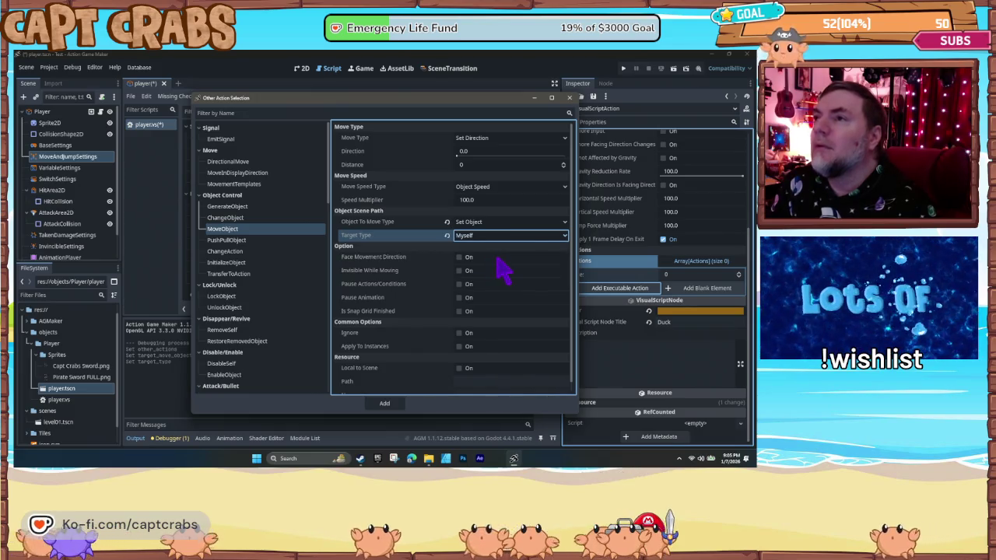
click(460, 285)
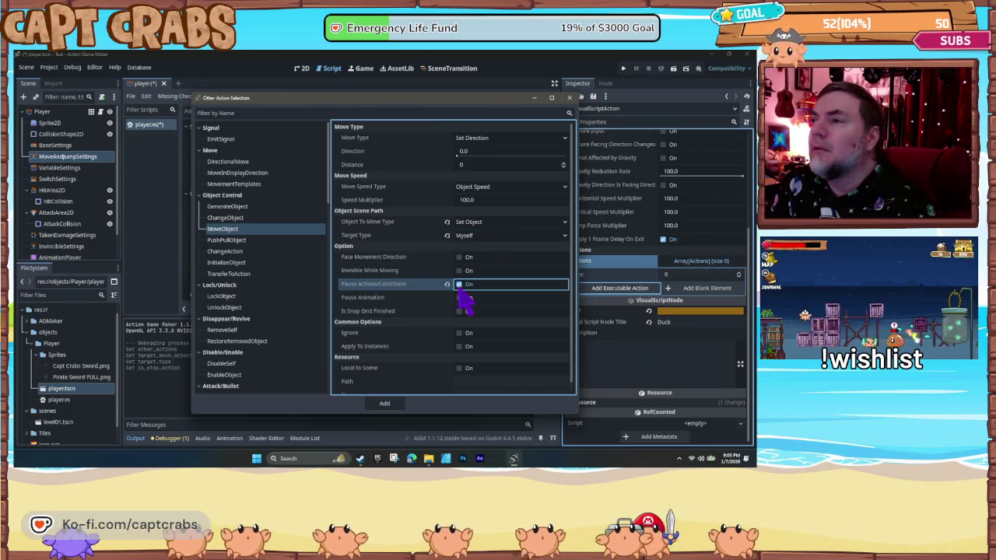
click(460, 298)
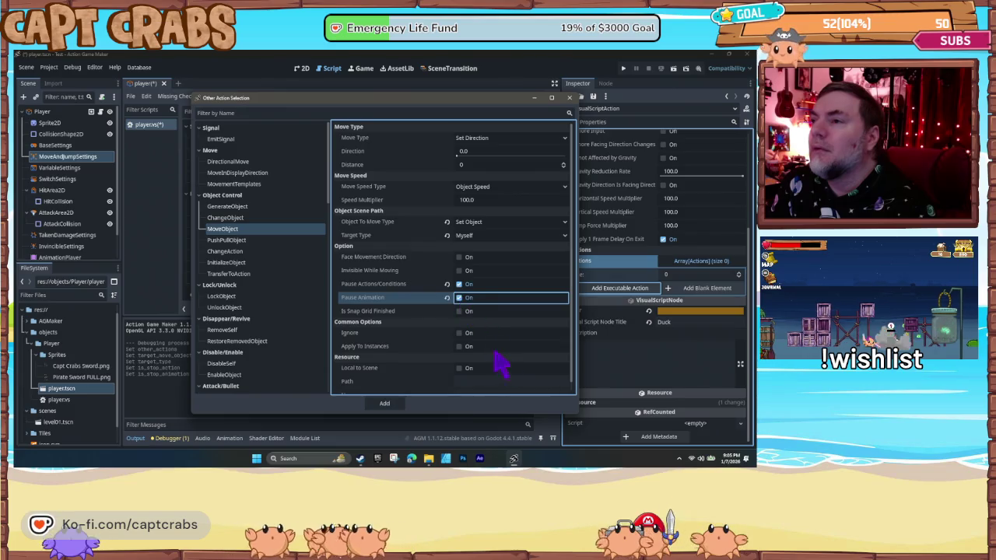
scroll(502, 365, down, 1)
click(386, 406)
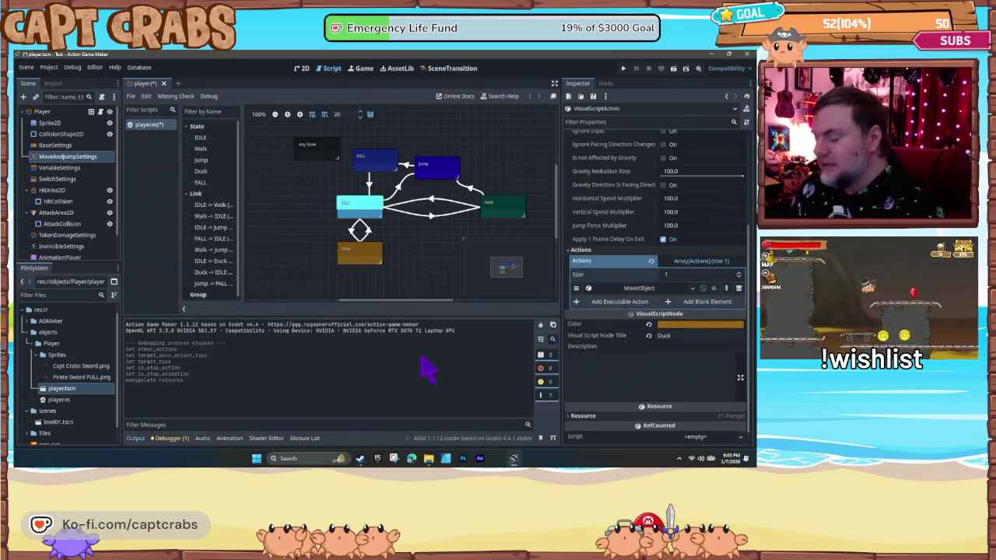
- Save with Ctrl+S, start a test run, and jump the crab onto the raised platform
key(ctrl+s)
key(F5)
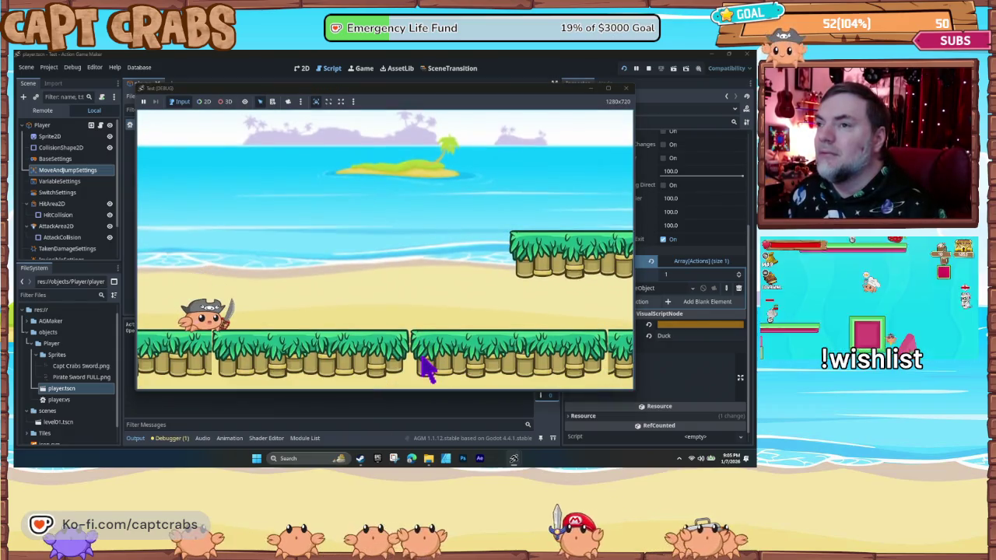
key(Right)
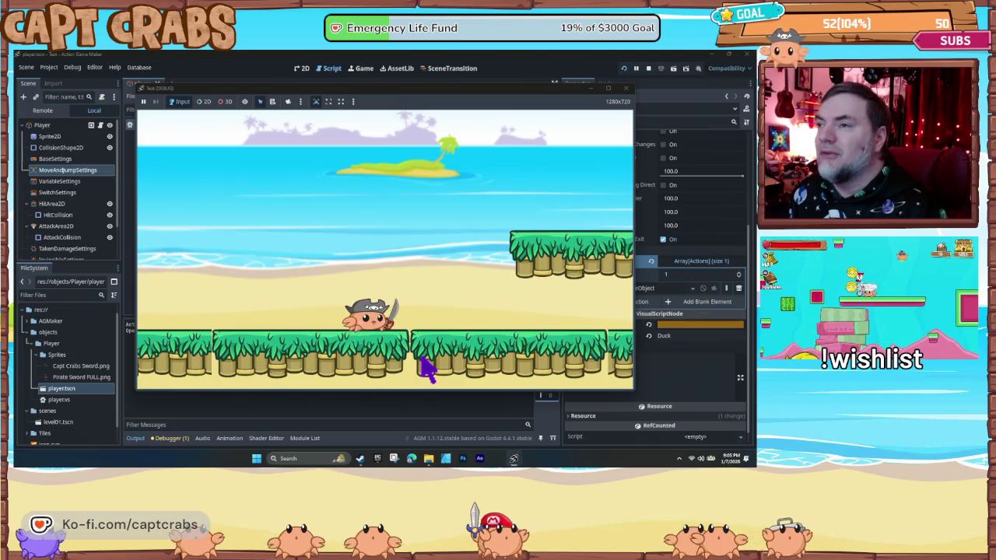
key(Right)
key(space)
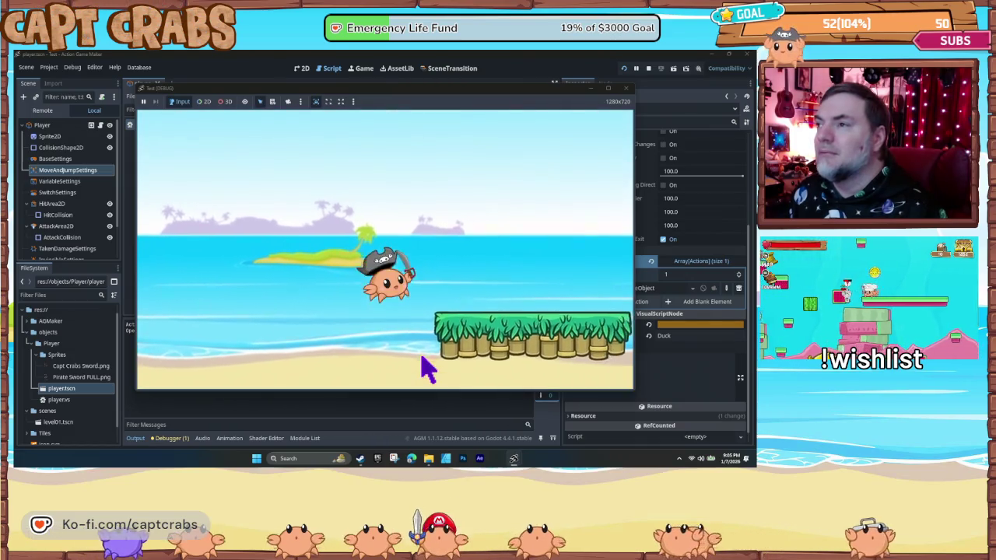
key(space)
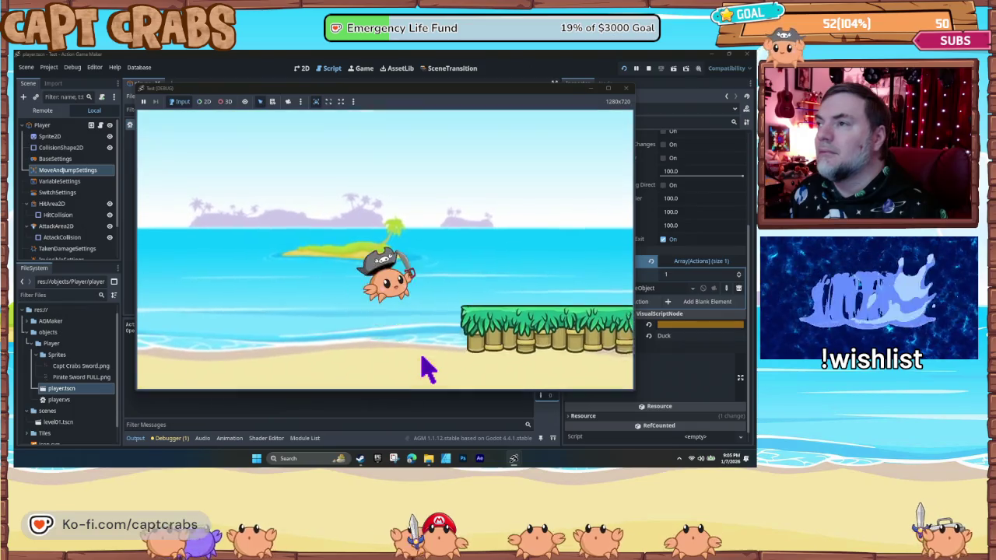
key(space)
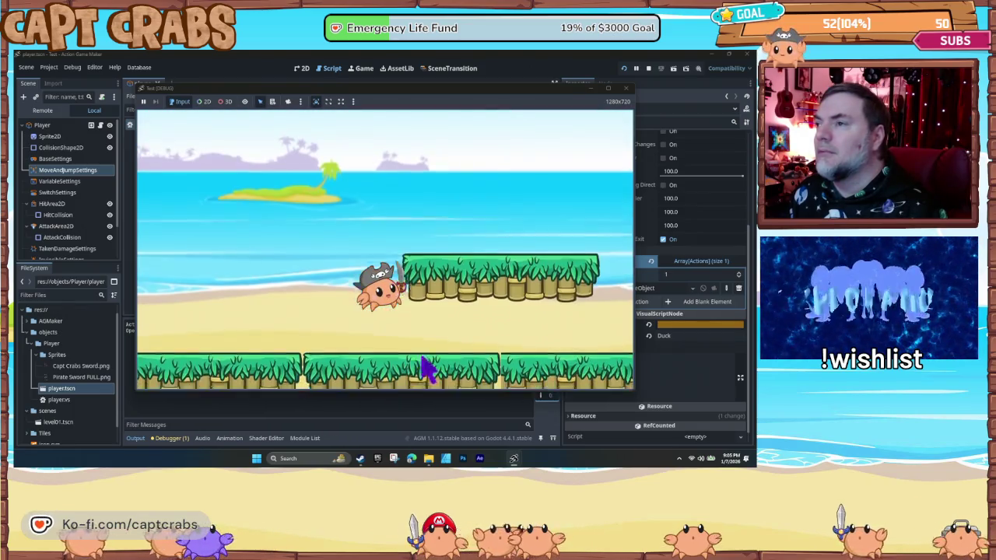
- Run the crab further right, jump back left toward the upper platform, and close the game
key(Right)
key(space)
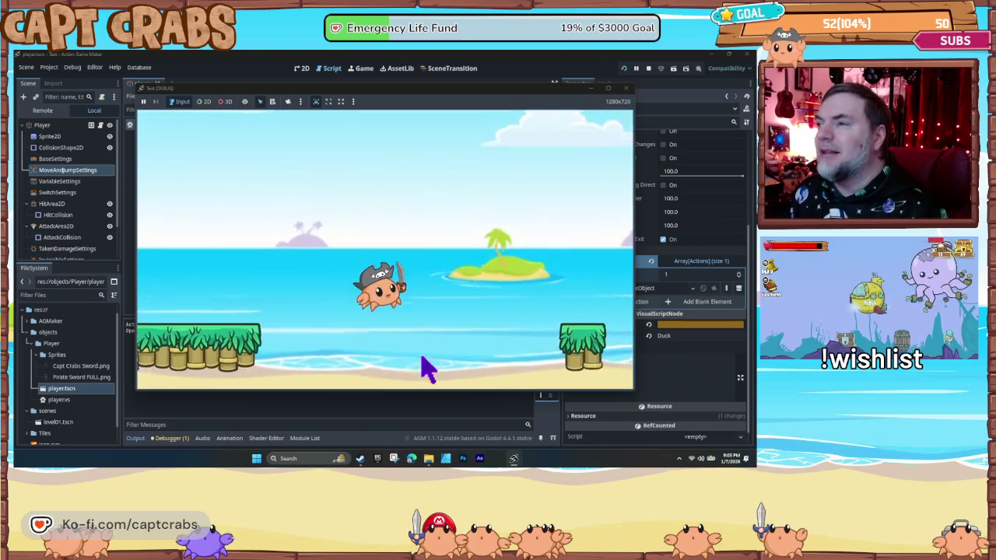
key(space)
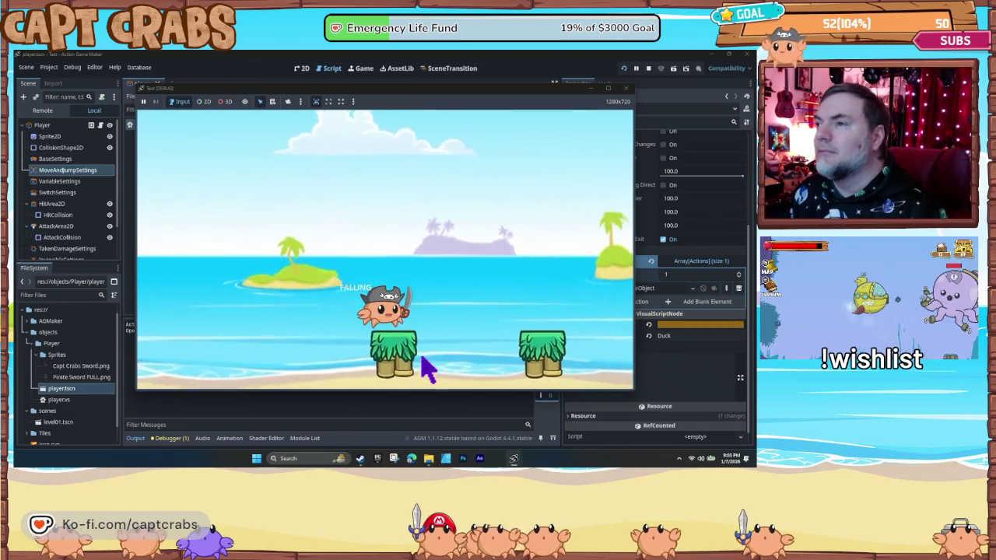
key(Left)
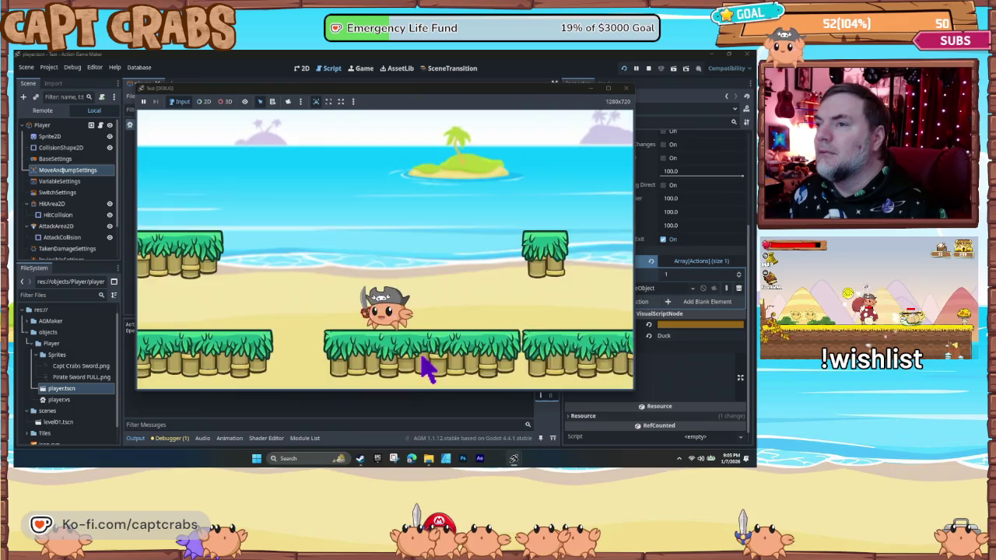
key(space)
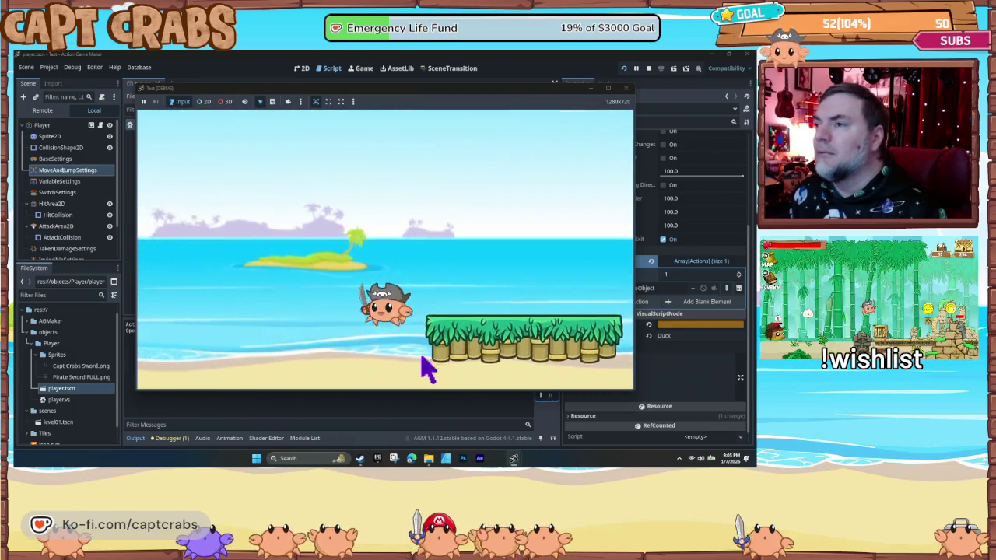
key(space)
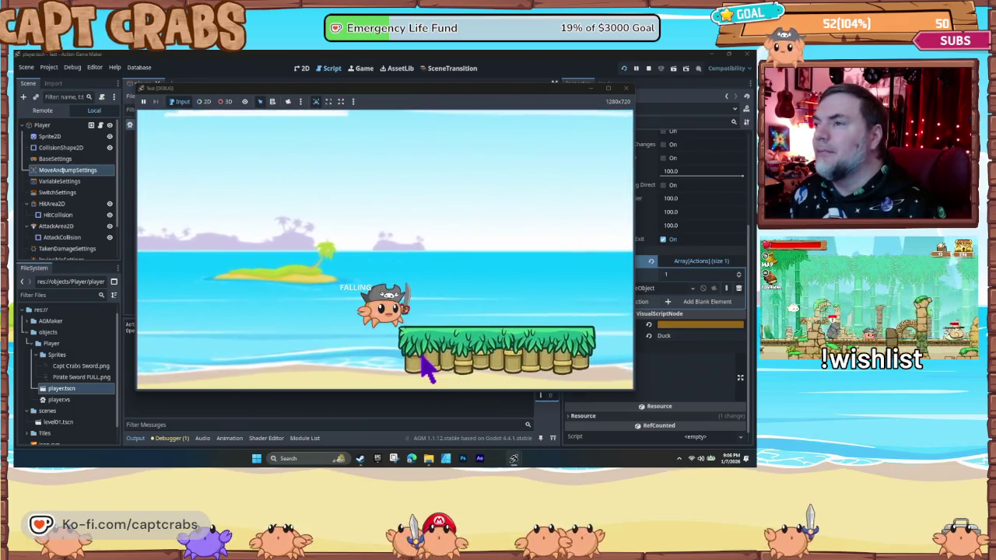
key(Left)
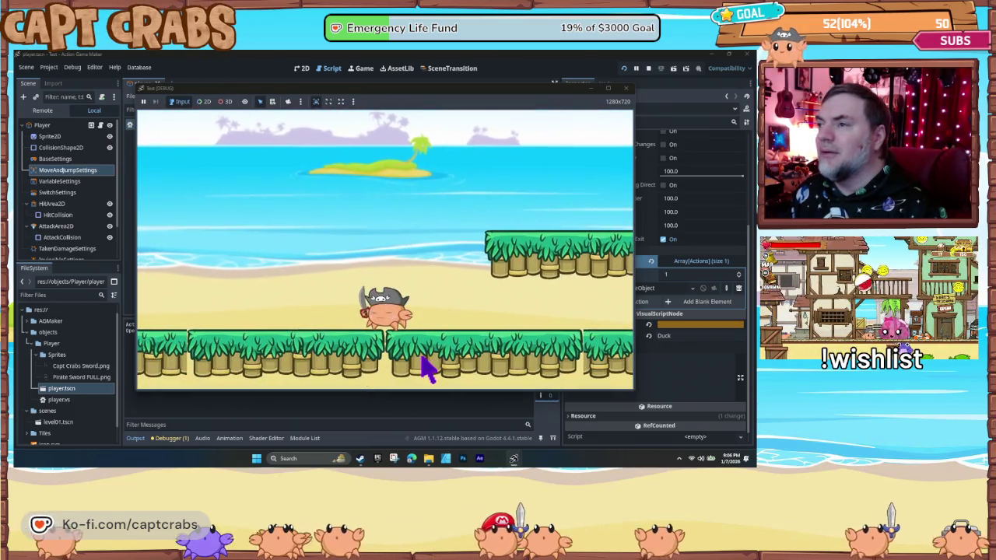
click(626, 88)
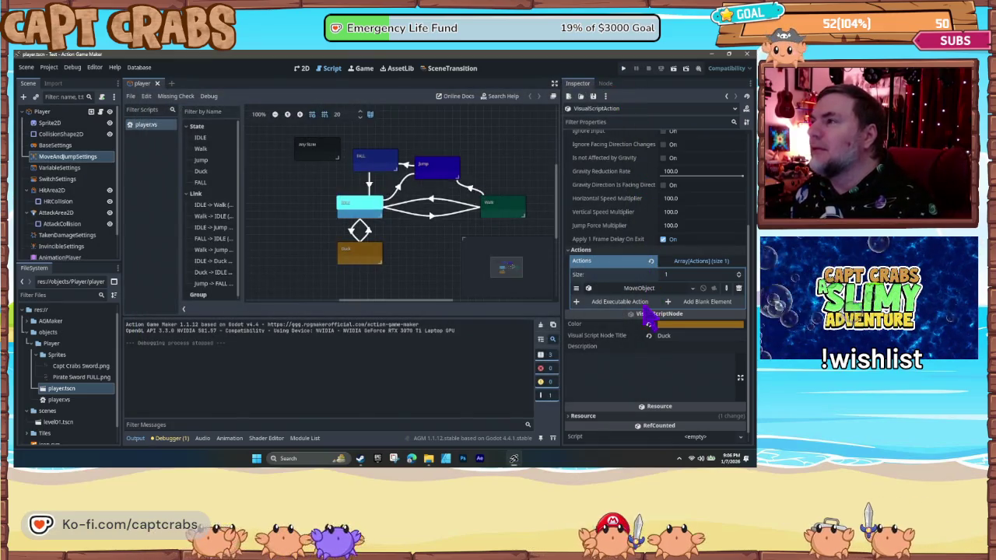
- Delete MoveObject from Duck's Actions, then browse the action list and close it without adding anything
click(737, 288)
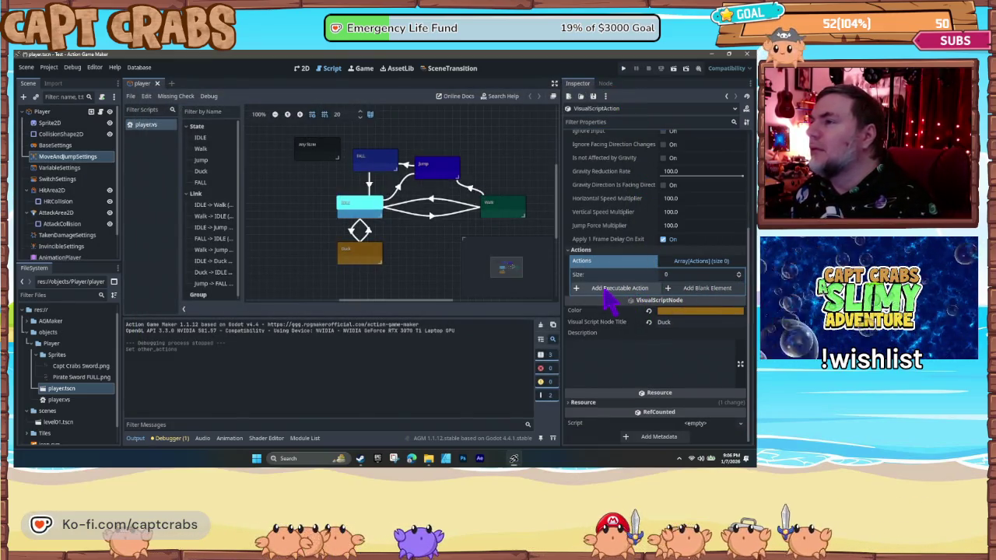
click(612, 289)
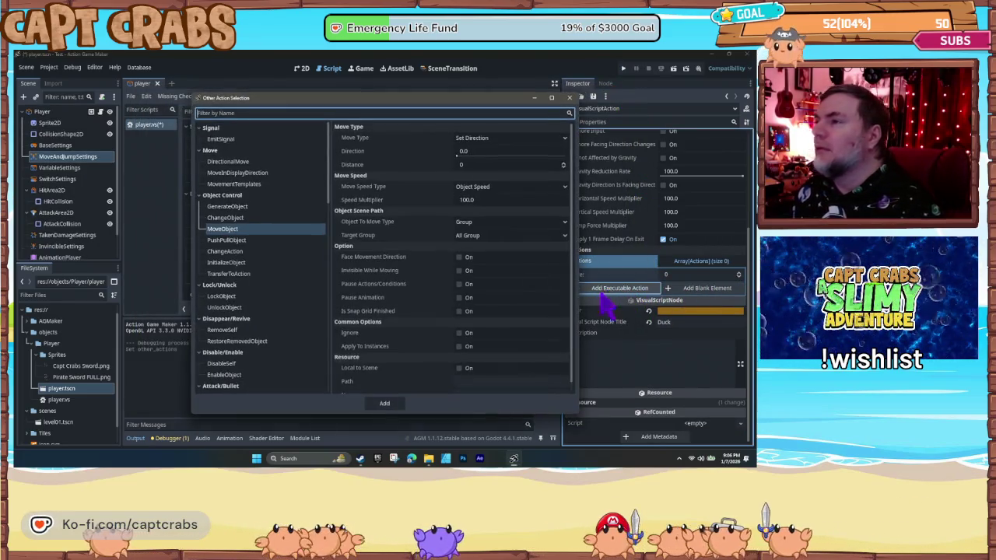
click(251, 331)
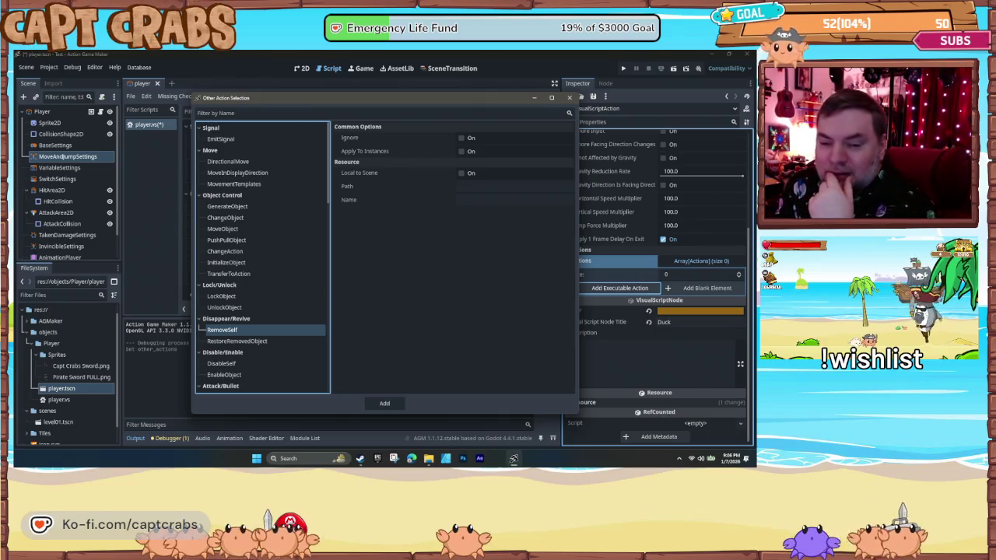
click(266, 253)
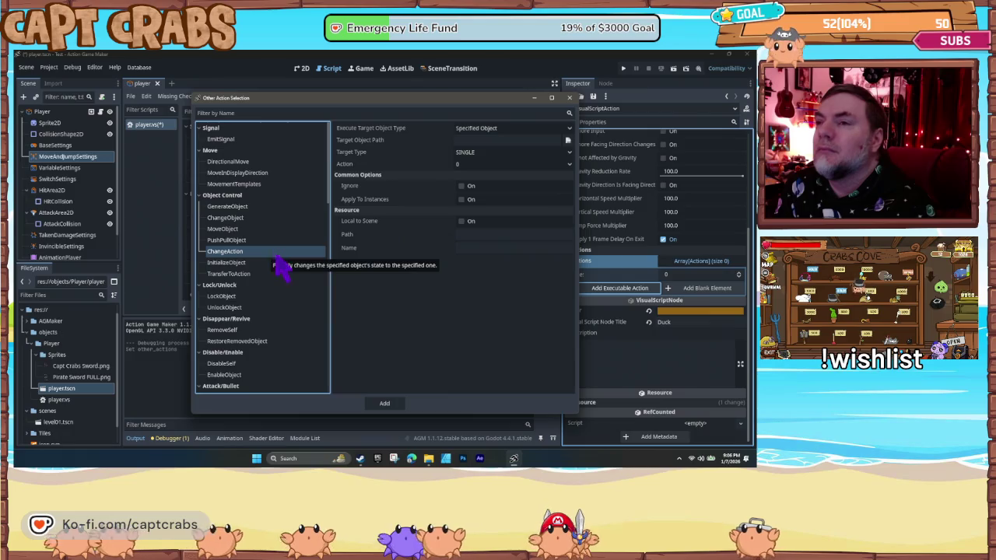
scroll(285, 274, down, 6)
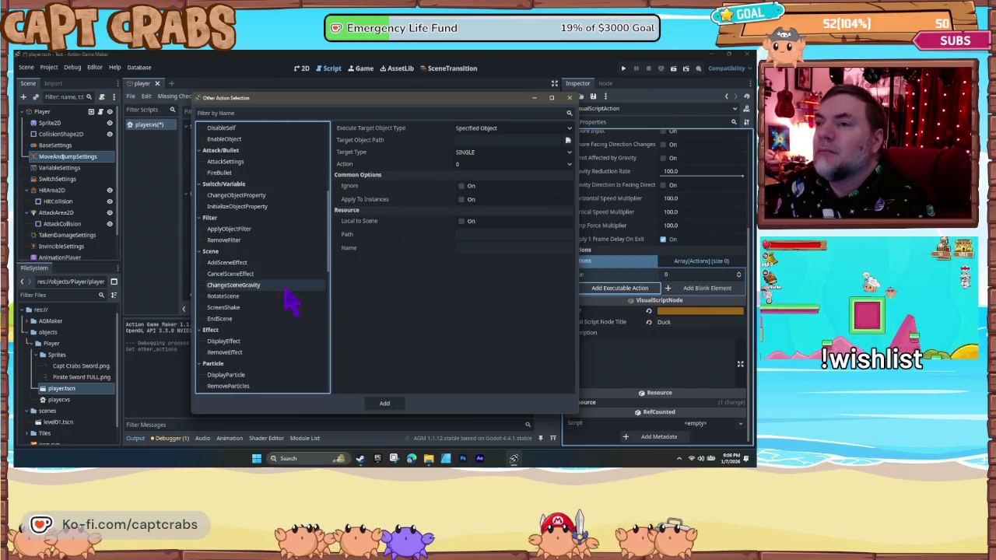
scroll(290, 304, down, 8)
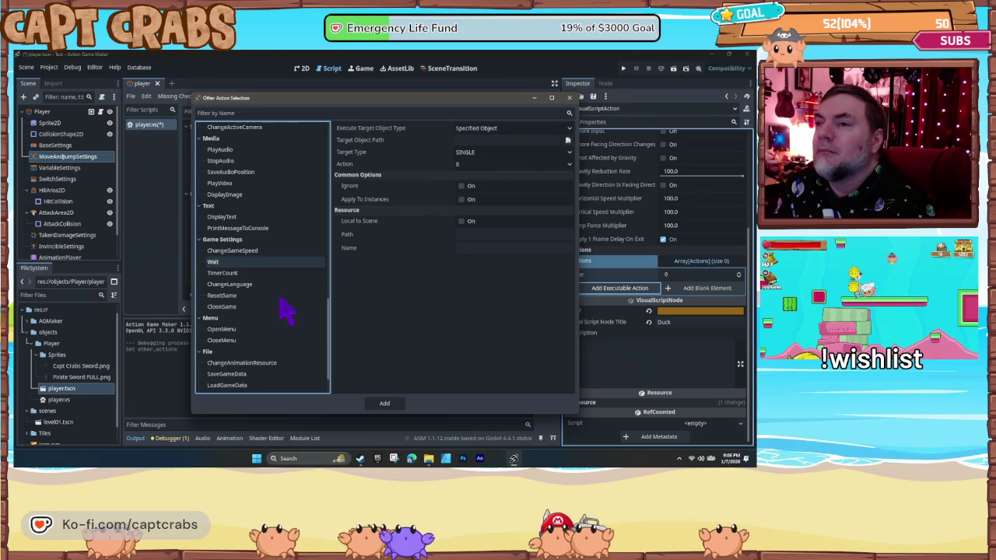
scroll(284, 310, down, 2)
scroll(286, 311, up, 15)
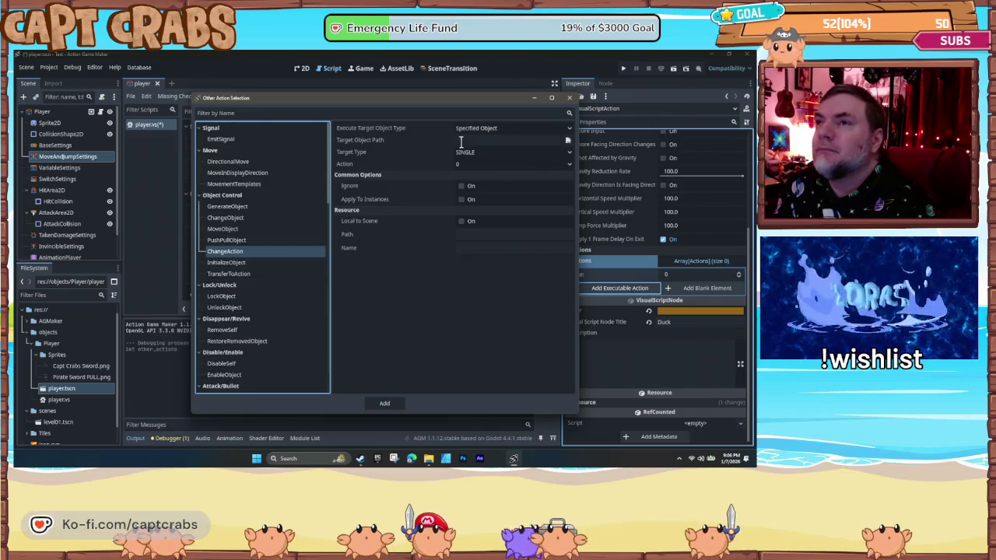
click(569, 99)
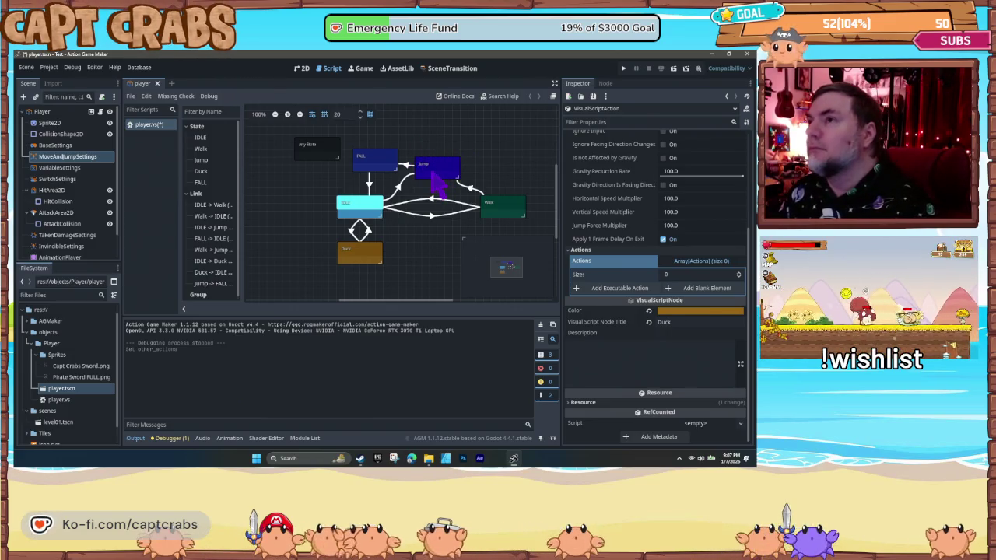
- Duplicate the Jump state above the original and rename the copy to Wall Jump
click(433, 176)
key(ctrl+c)
key(ctrl+v)
drag(445, 164, 433, 145)
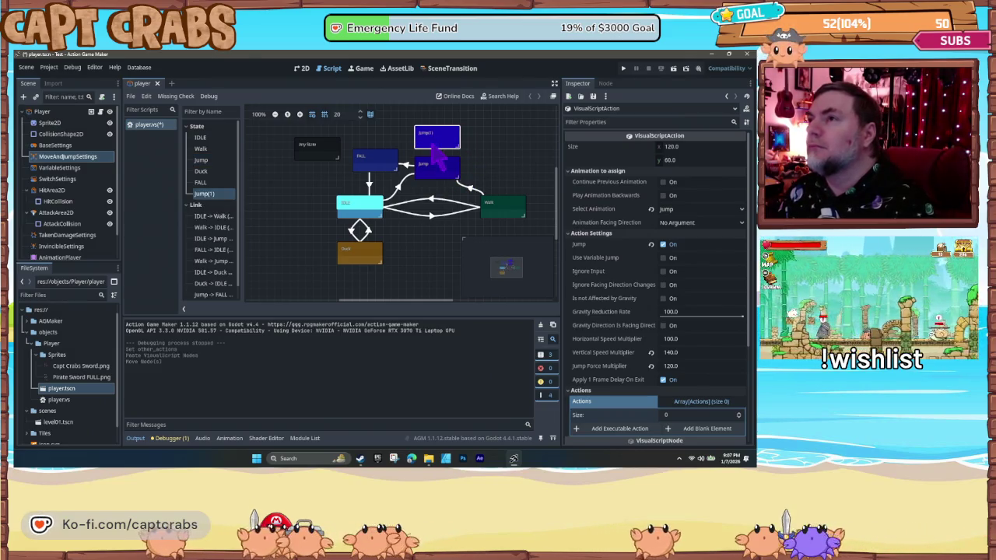
scroll(631, 363, down, 3)
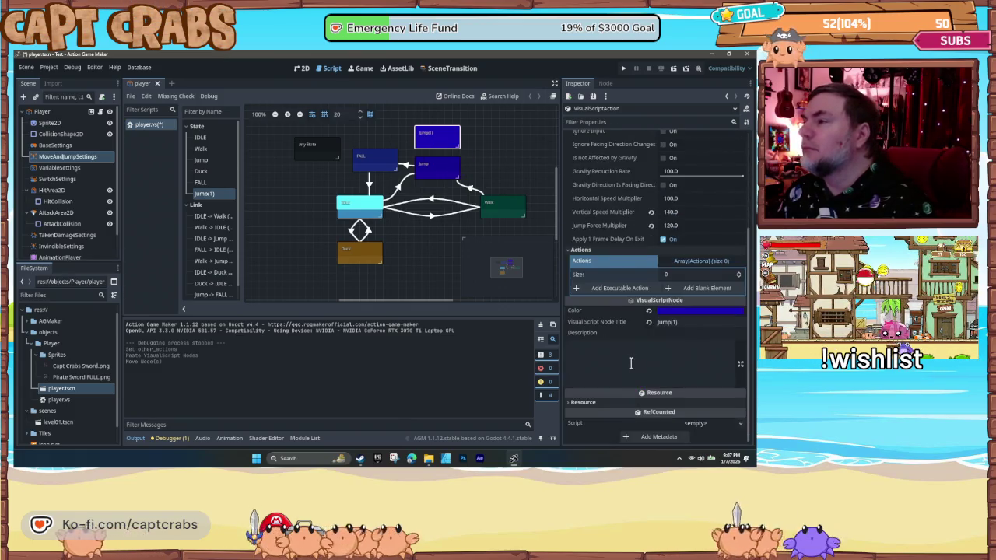
click(691, 326)
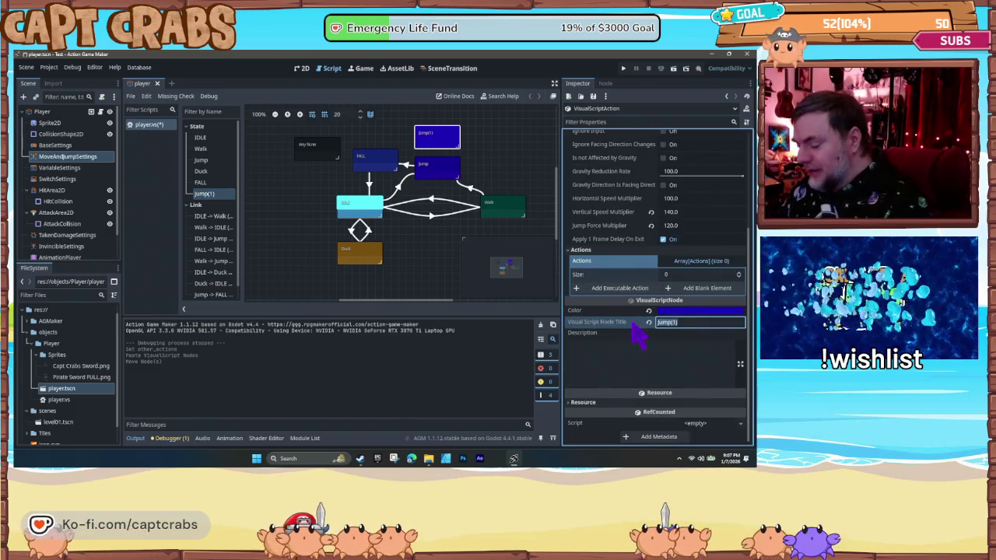
text(Wall)
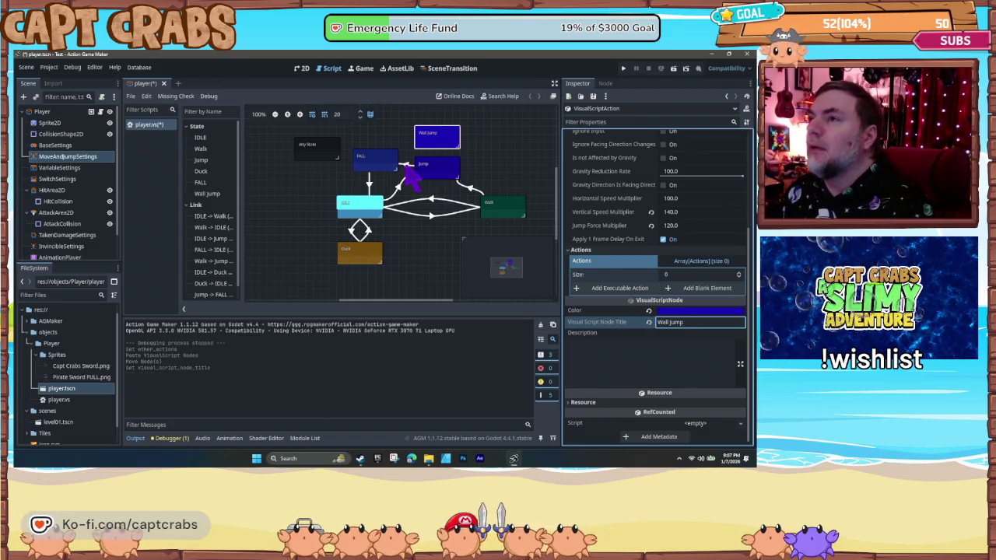
- Add a transition link from the Jump state to Wall Jump
click(212, 295)
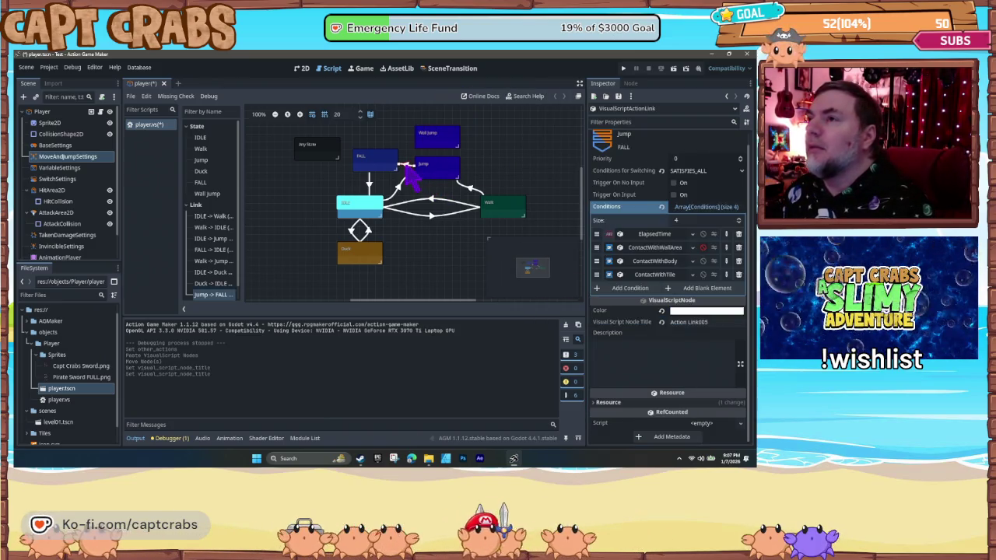
right_click(445, 174)
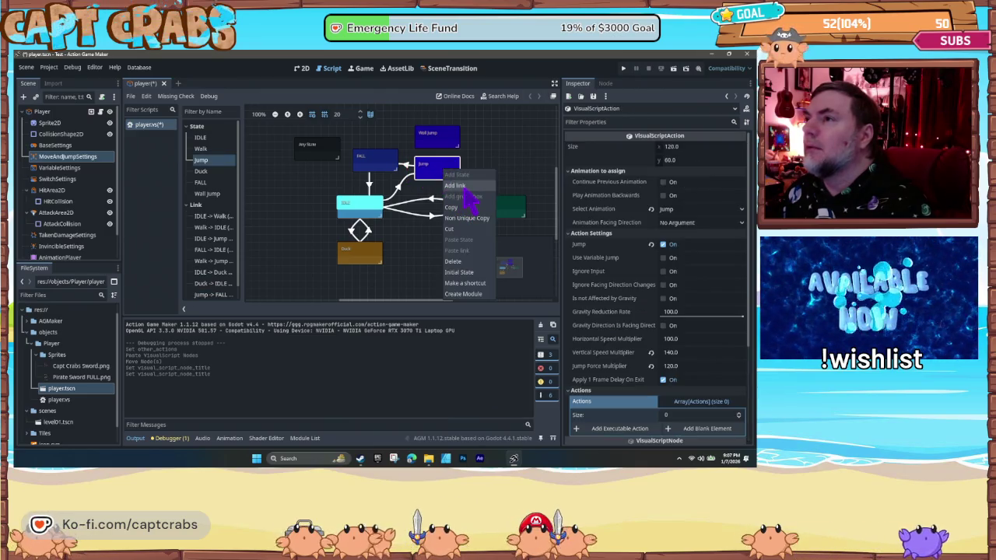
click(456, 186)
click(437, 144)
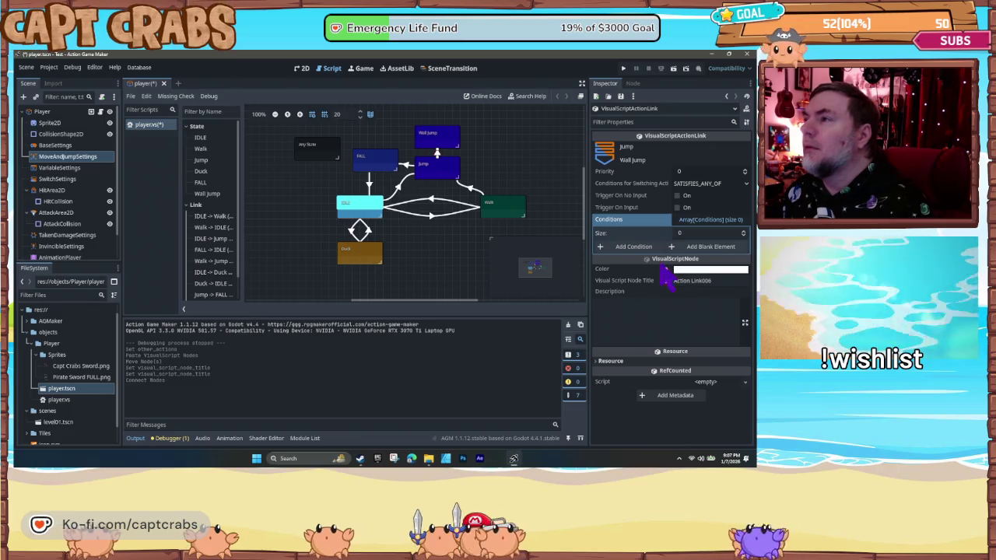
click(632, 246)
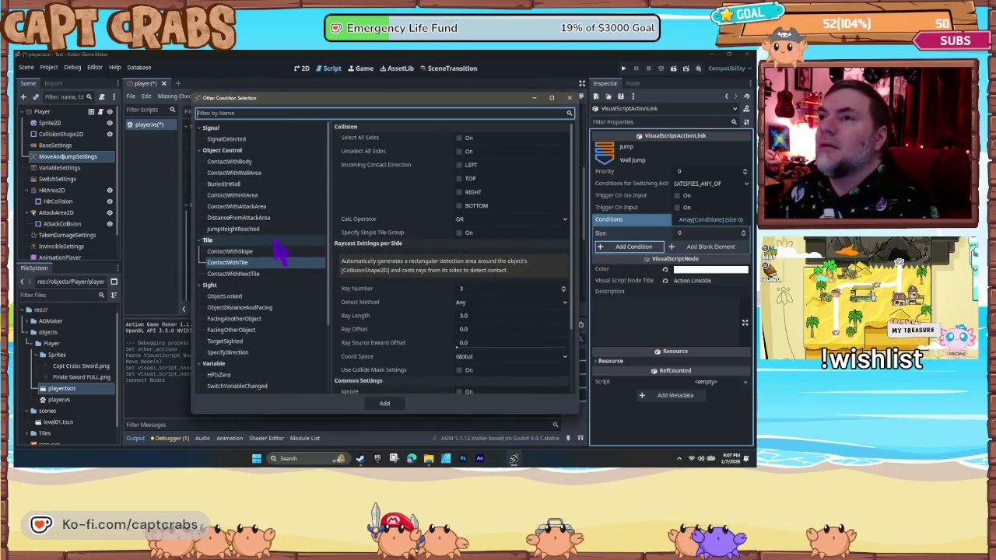
- Add a ContactWithTile condition with RIGHT contact direction to the Jump-to-Wall Jump link
click(459, 193)
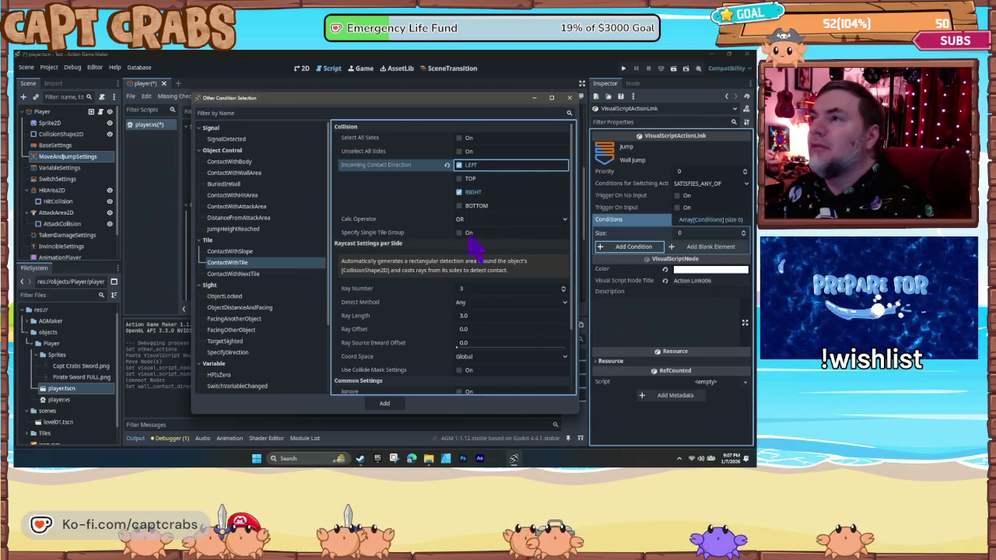
click(384, 404)
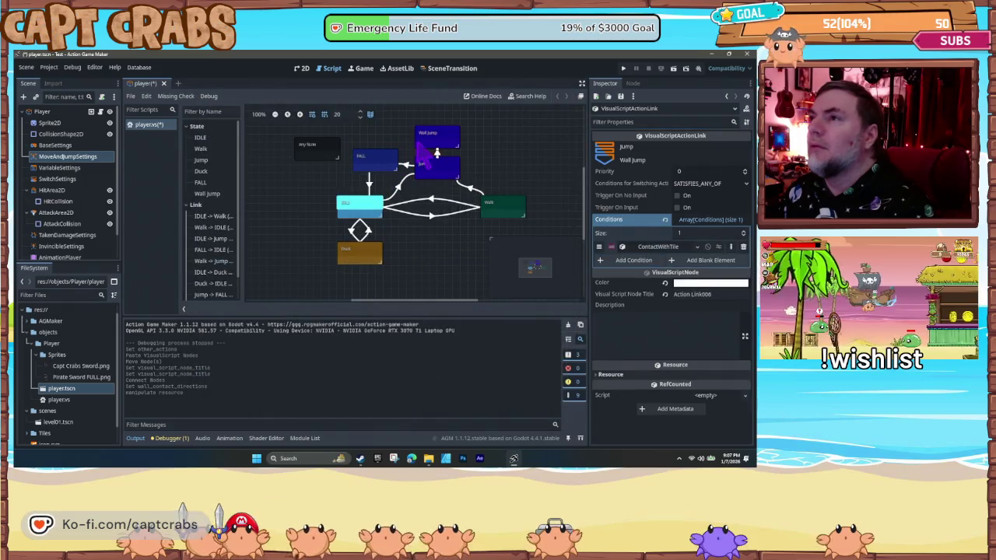
click(433, 144)
- Inspect the Jump-to-FALL link's conditions and its options menu
click(405, 166)
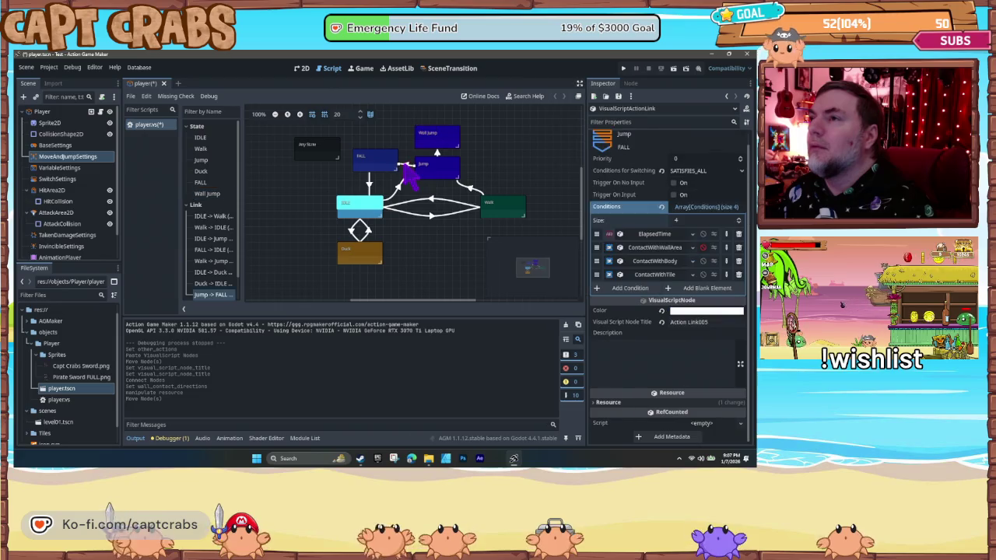
right_click(407, 166)
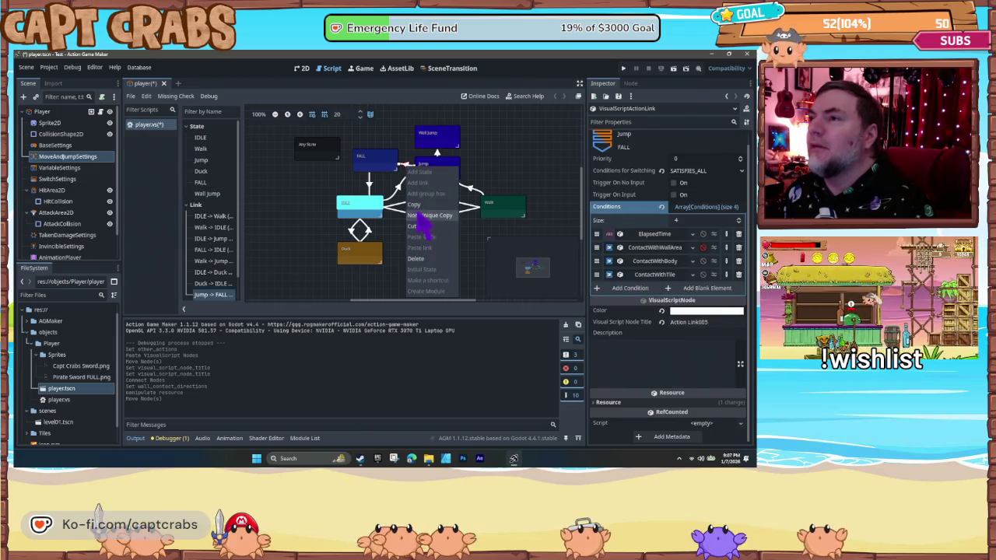
key(Escape)
- Add a link from Wall Jump to FALL and launch a test run with F5
click(426, 148)
right_click(420, 144)
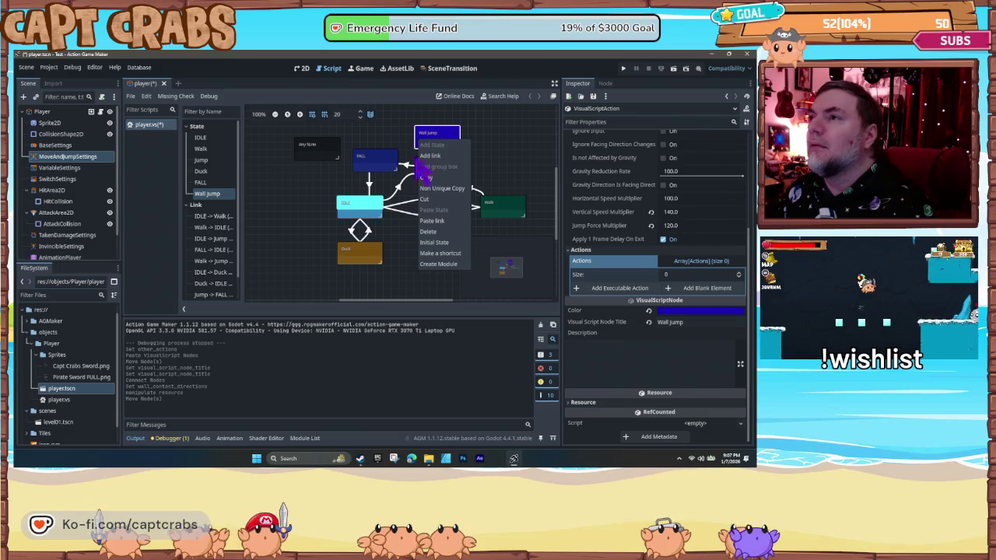
click(438, 219)
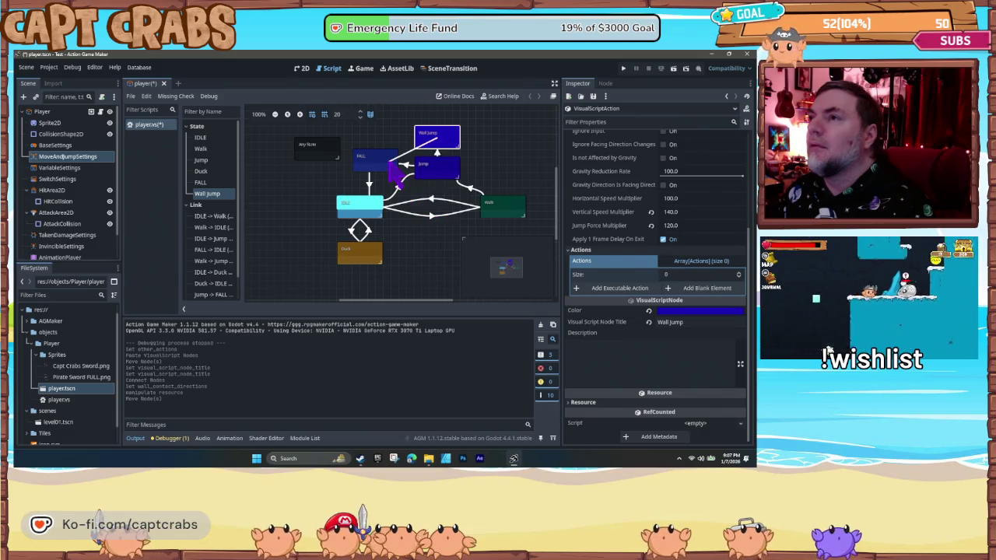
click(395, 176)
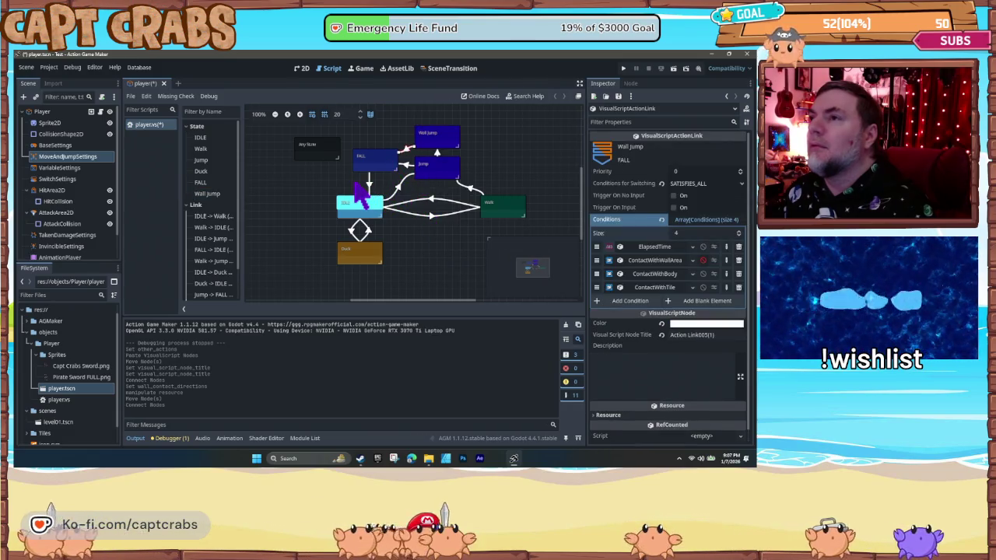
key(F5)
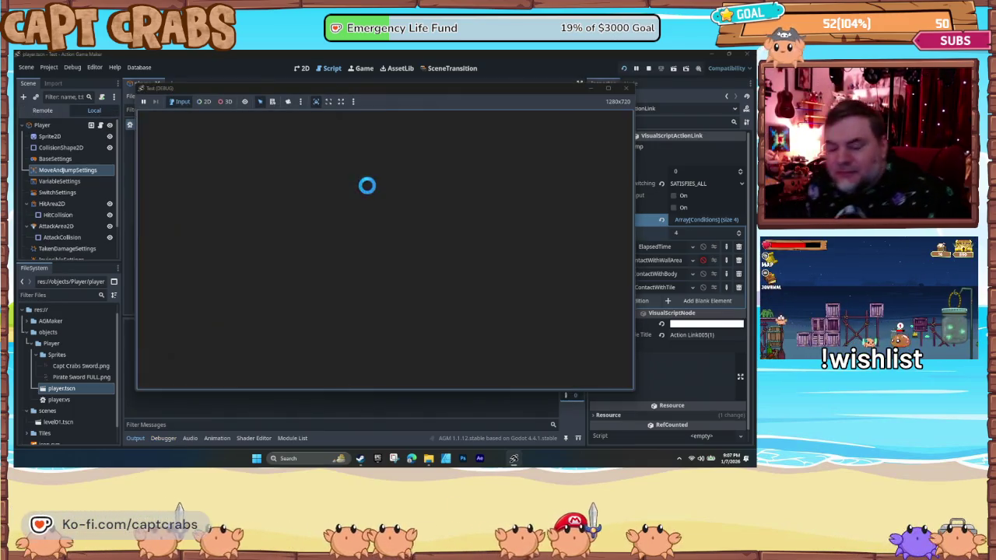
- Run the crab right with repeated jumps across platforms, steer left, then close the test window
key(Right)
key(space)
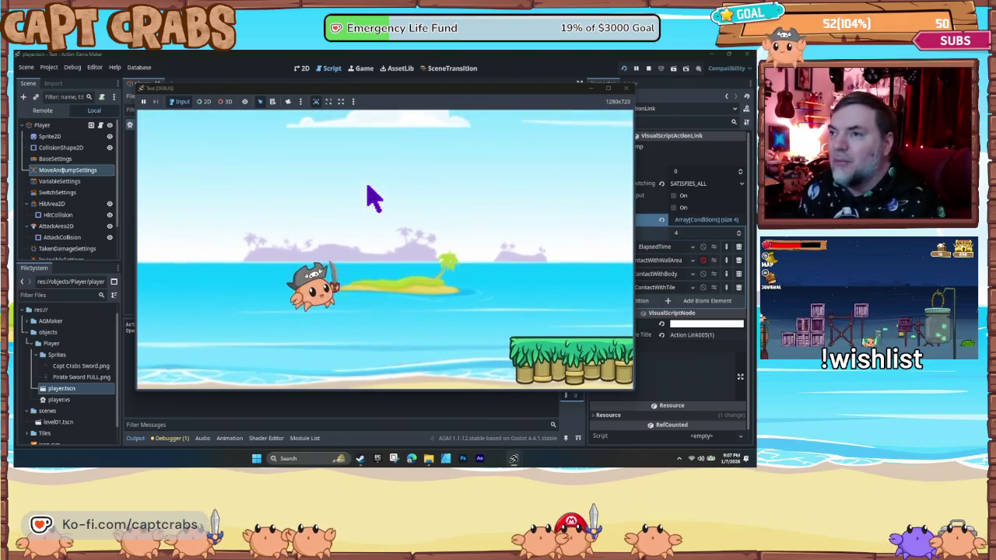
key(space)
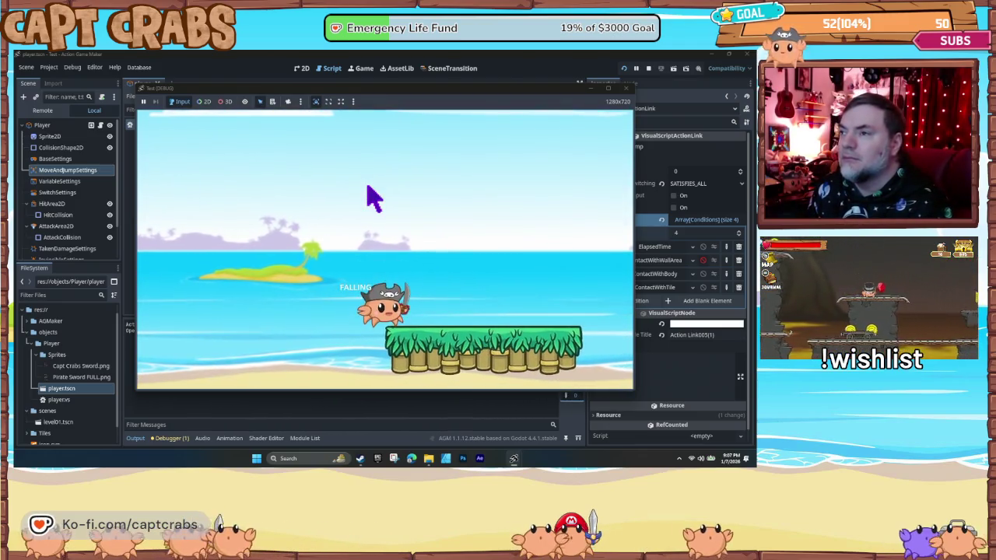
key(space)
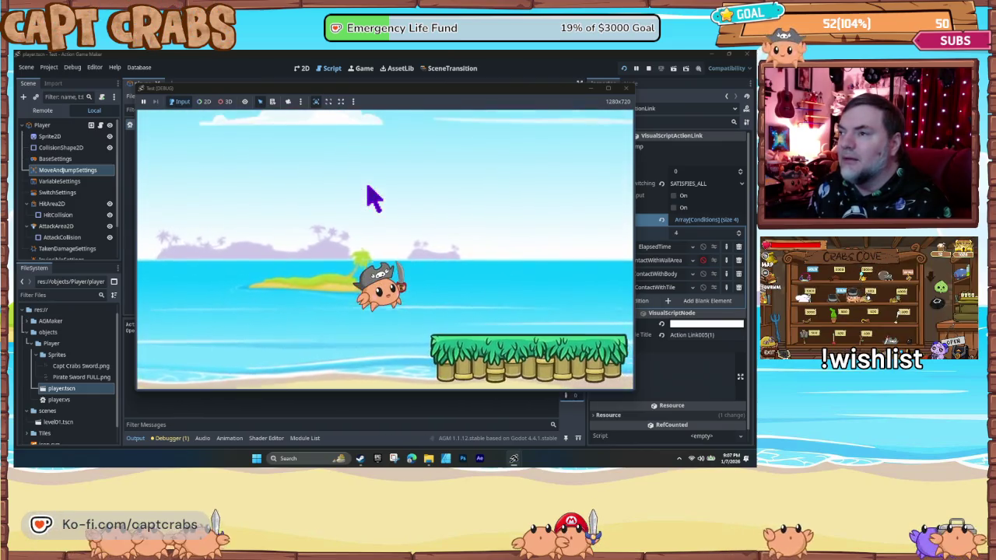
key(space)
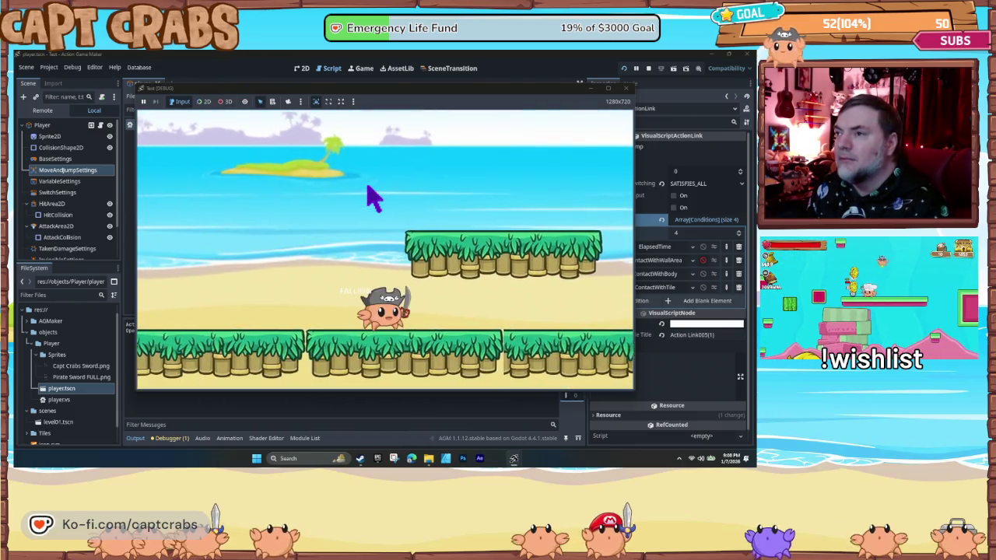
key(space)
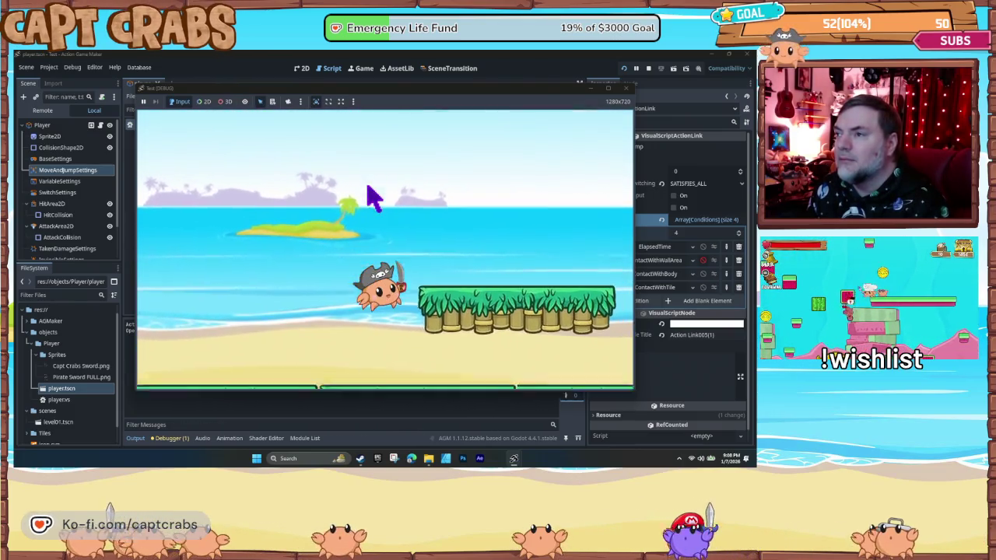
key(Right)
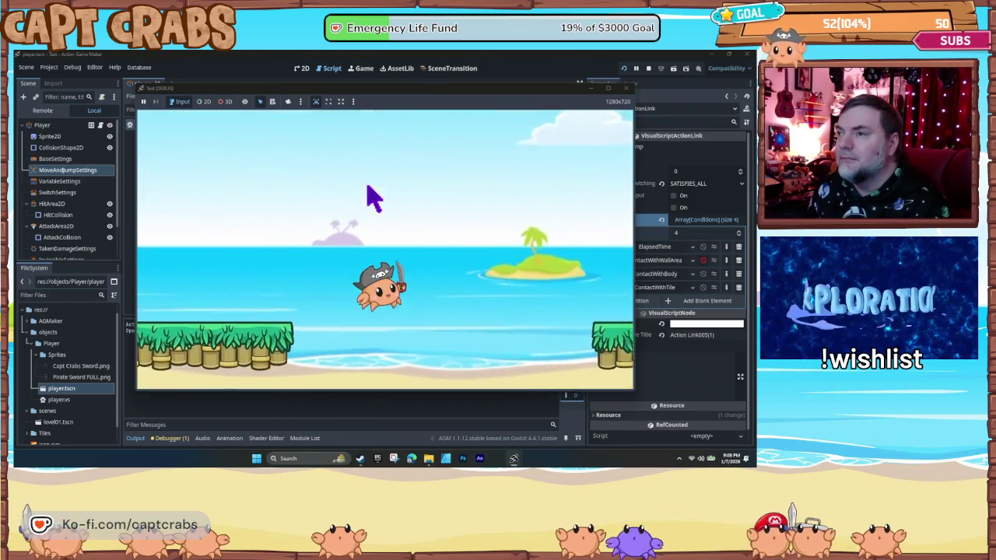
key(space)
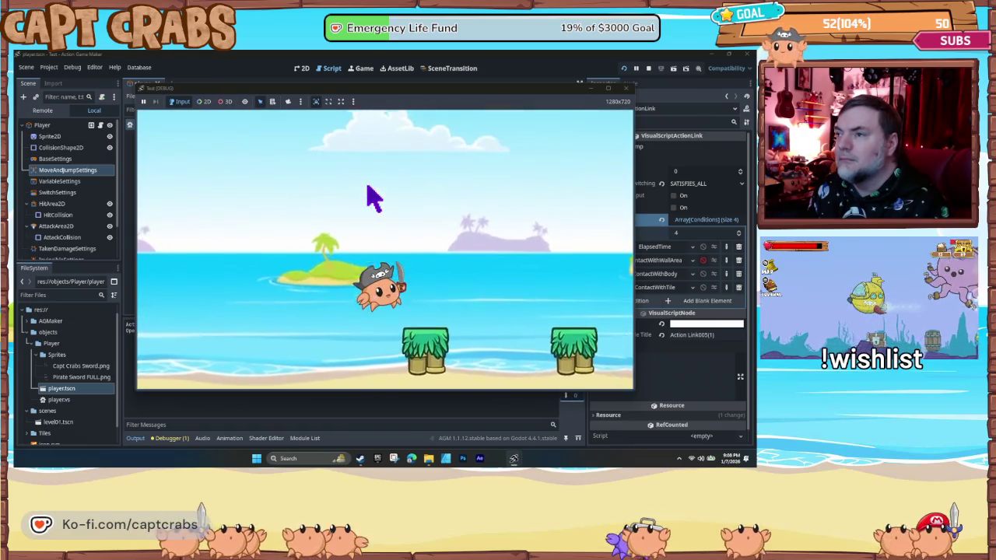
key(Left)
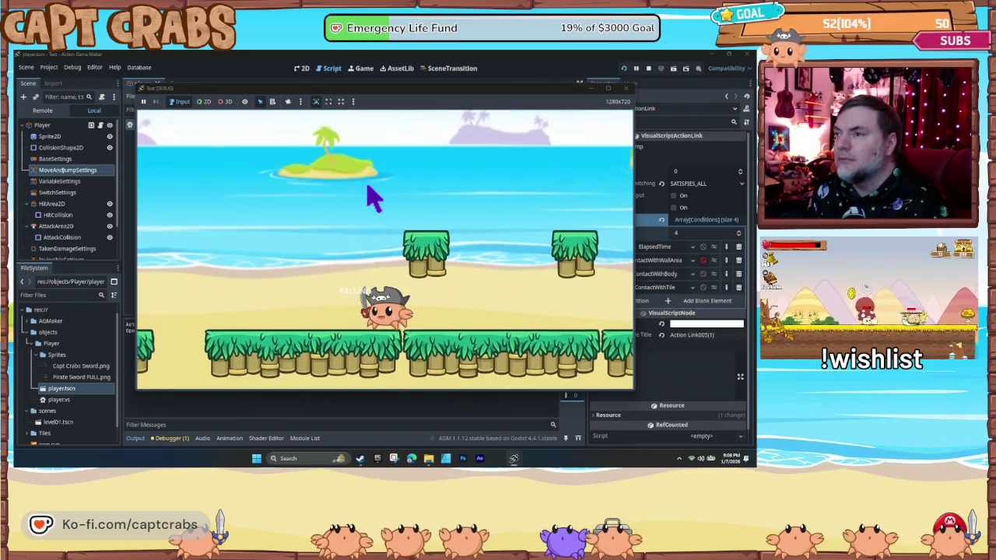
key(space)
key(space)
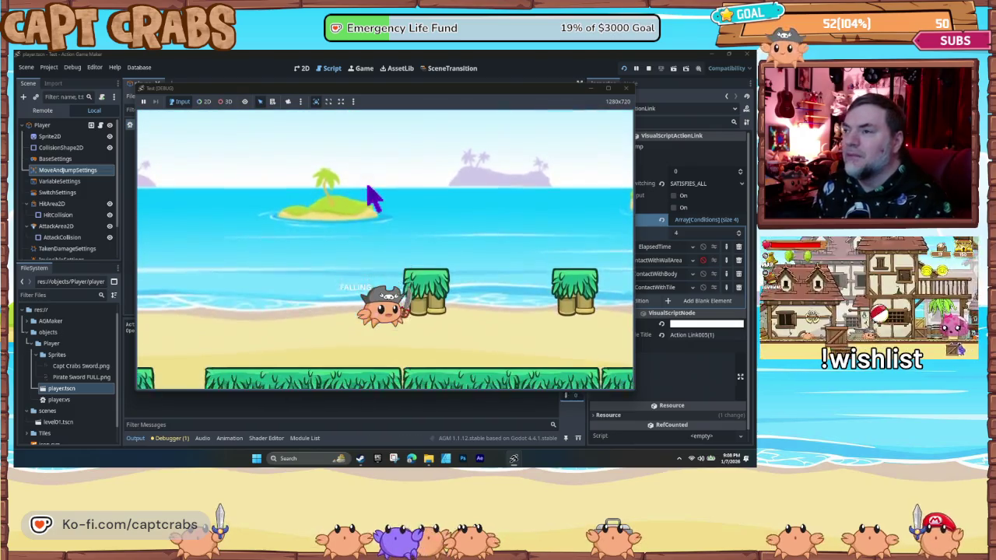
click(628, 88)
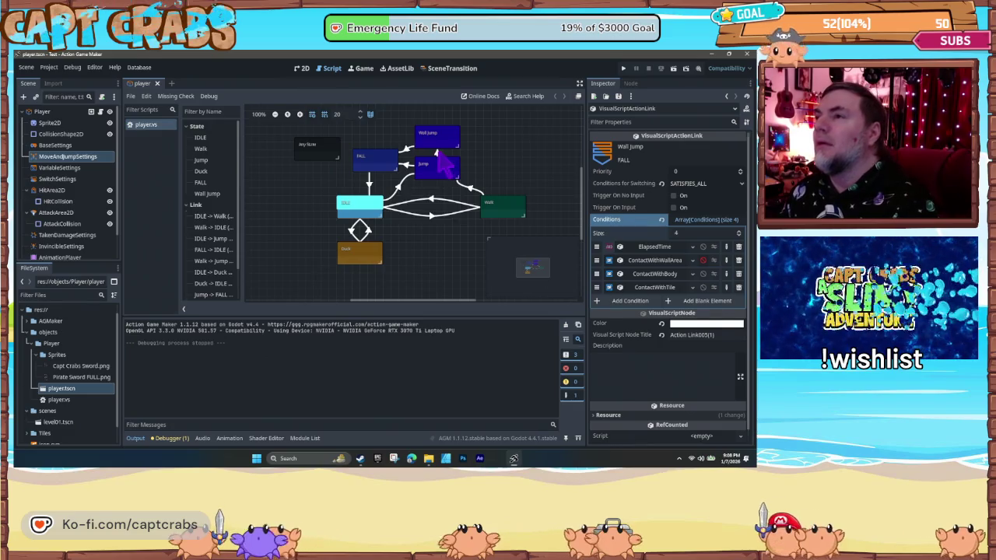
- Enable Trigger On Input on the Jump-to-Wall Jump link
click(437, 153)
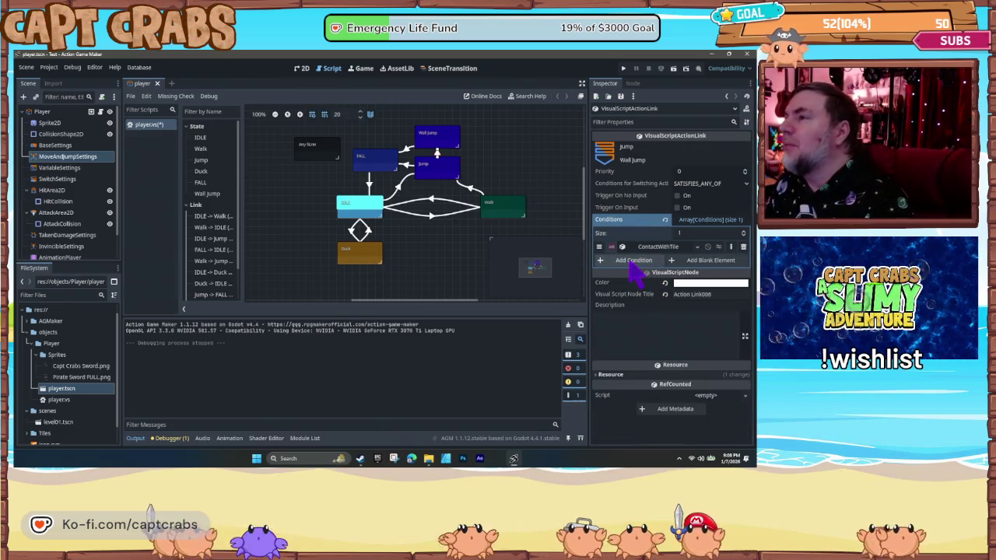
click(677, 207)
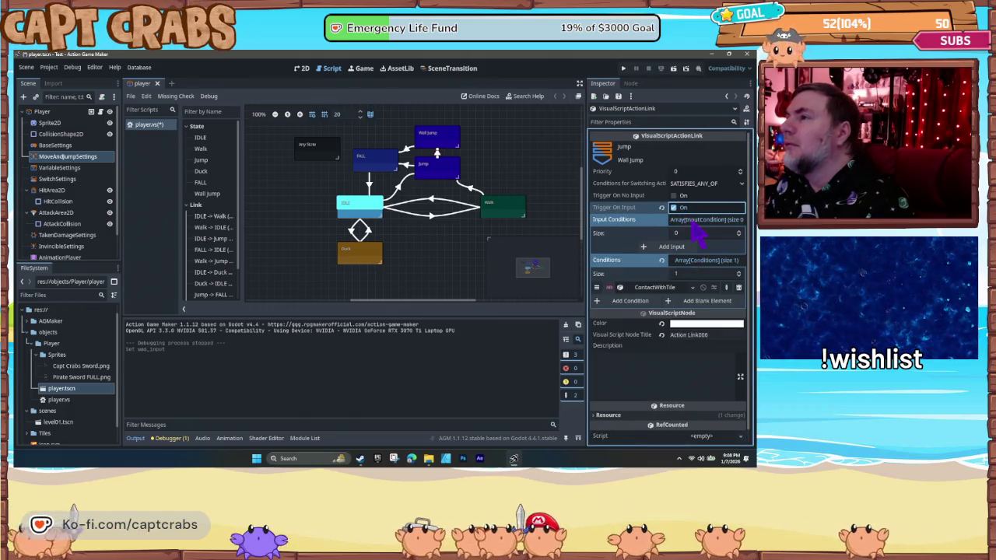
click(695, 221)
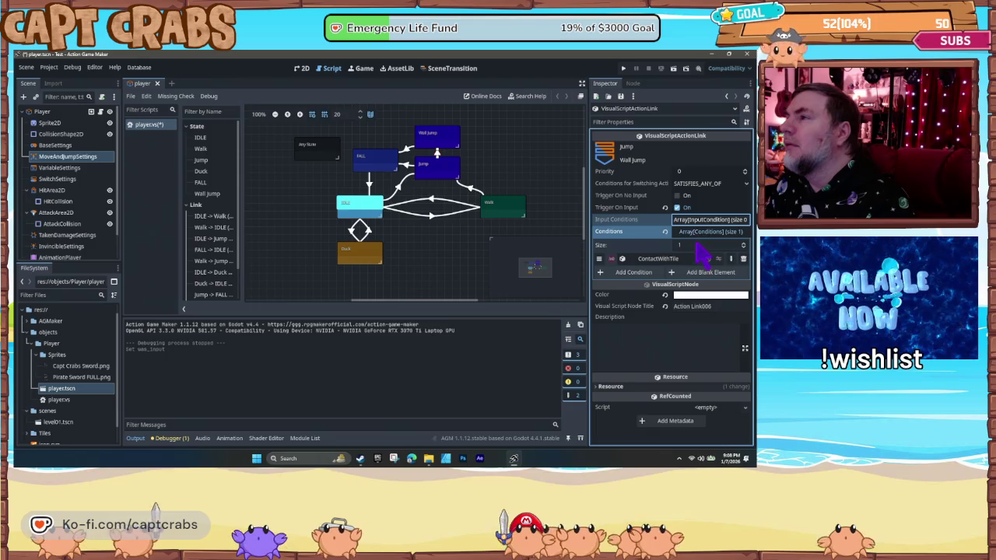
click(696, 233)
click(695, 233)
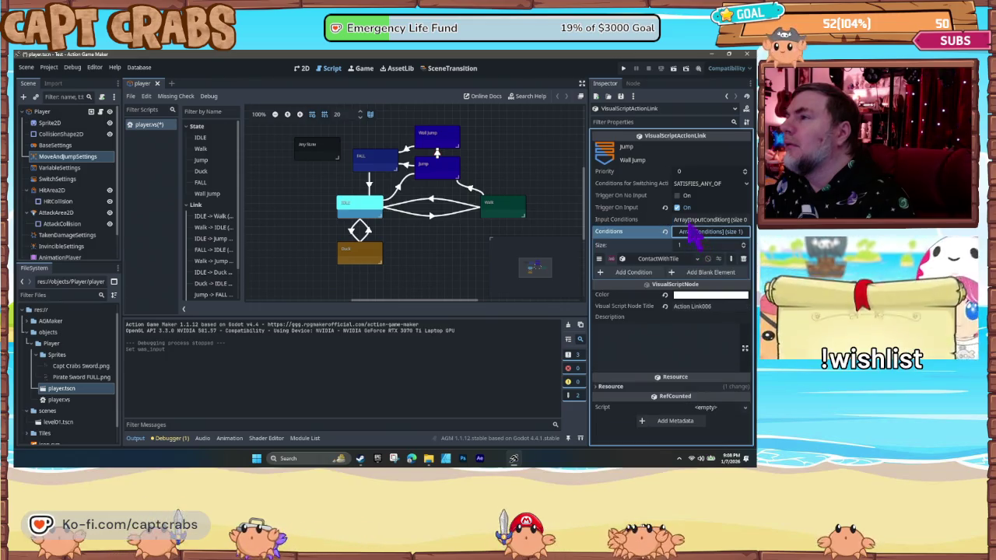
click(691, 221)
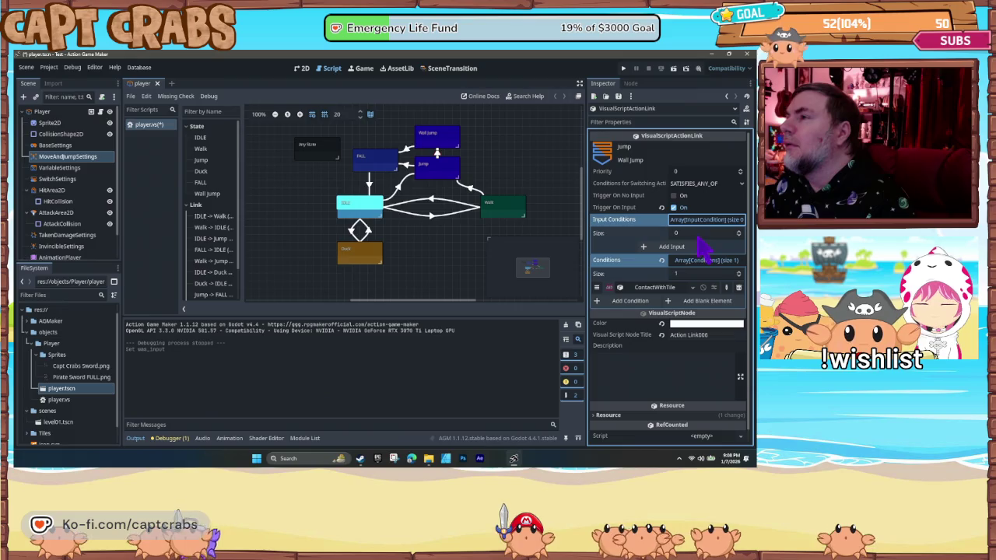
- Add a new InputCondition requiring the registered Jump key Being Pressed
click(684, 247)
click(695, 247)
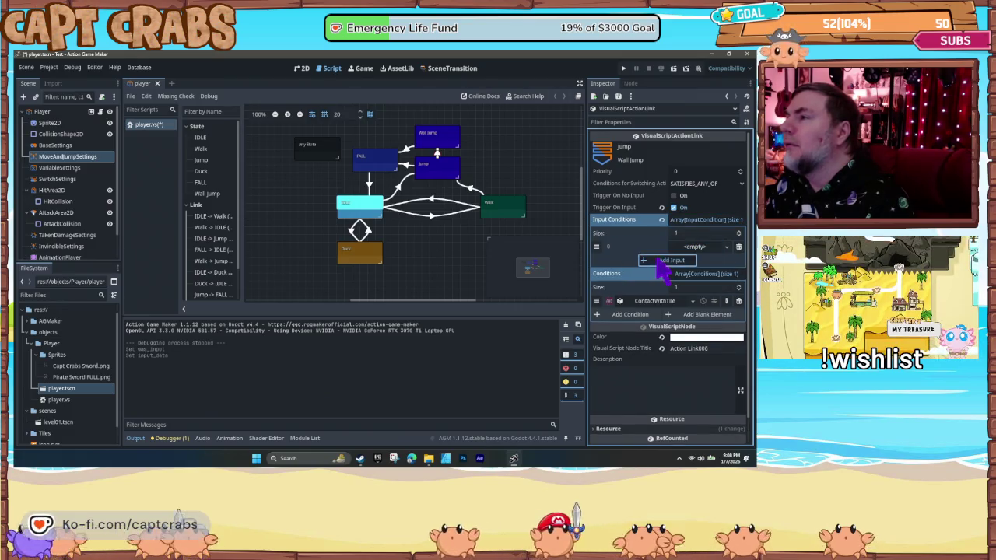
click(662, 264)
click(739, 261)
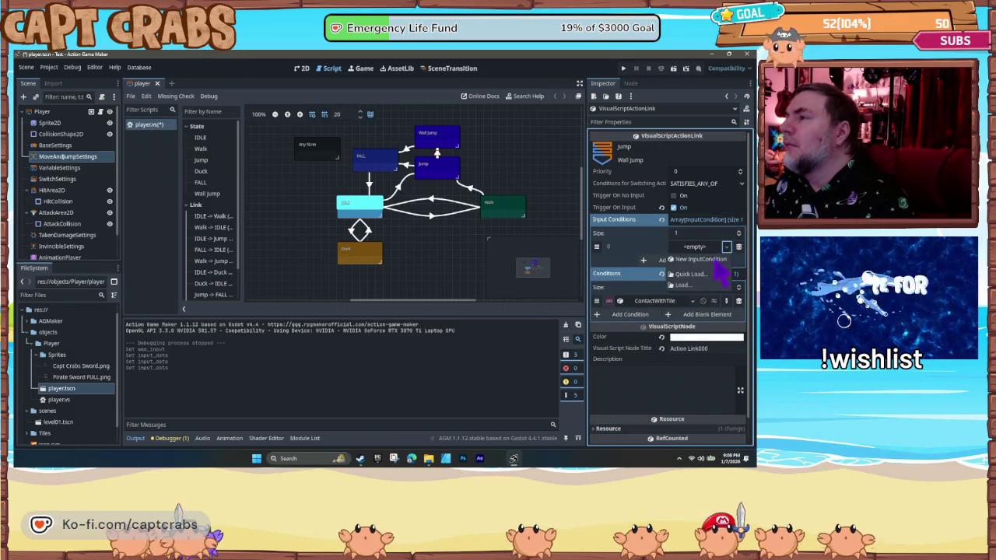
click(726, 246)
click(712, 260)
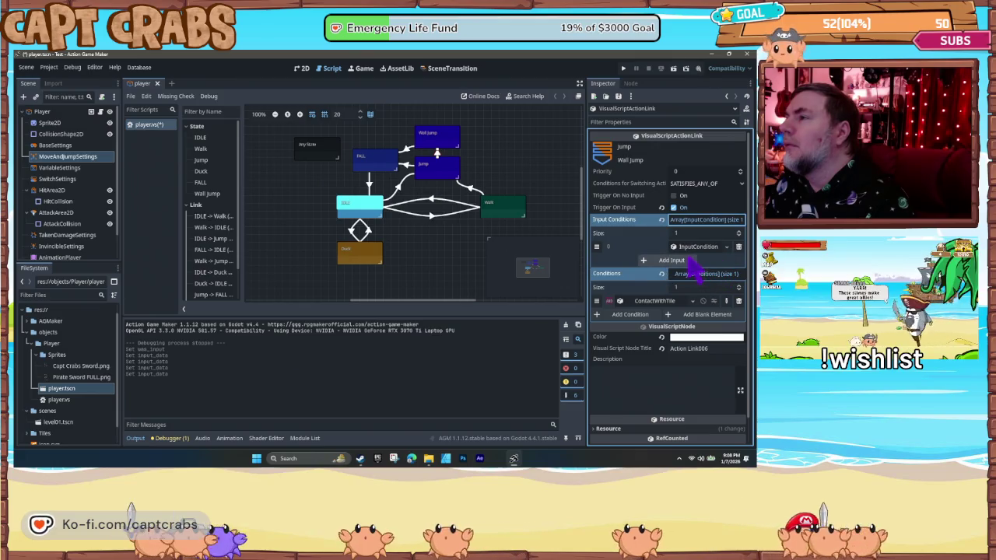
click(705, 247)
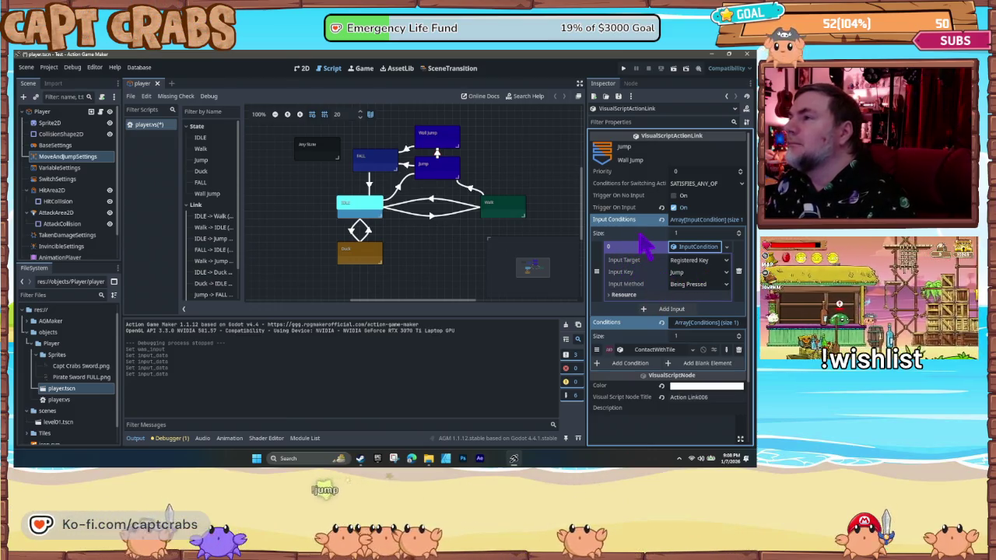
- Set Conditions for Switching to SATISFIES_ALL and start another test run
click(685, 187)
click(693, 197)
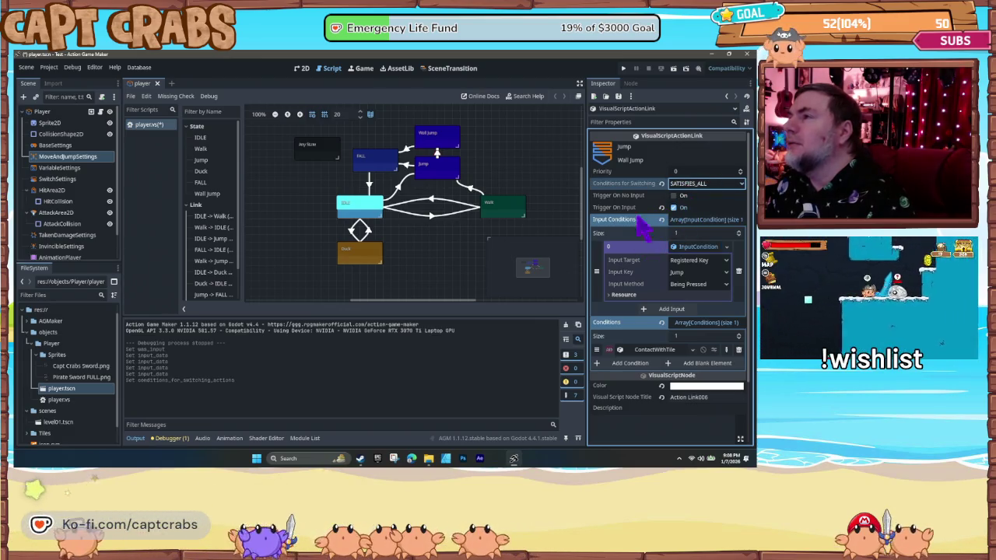
key(F5)
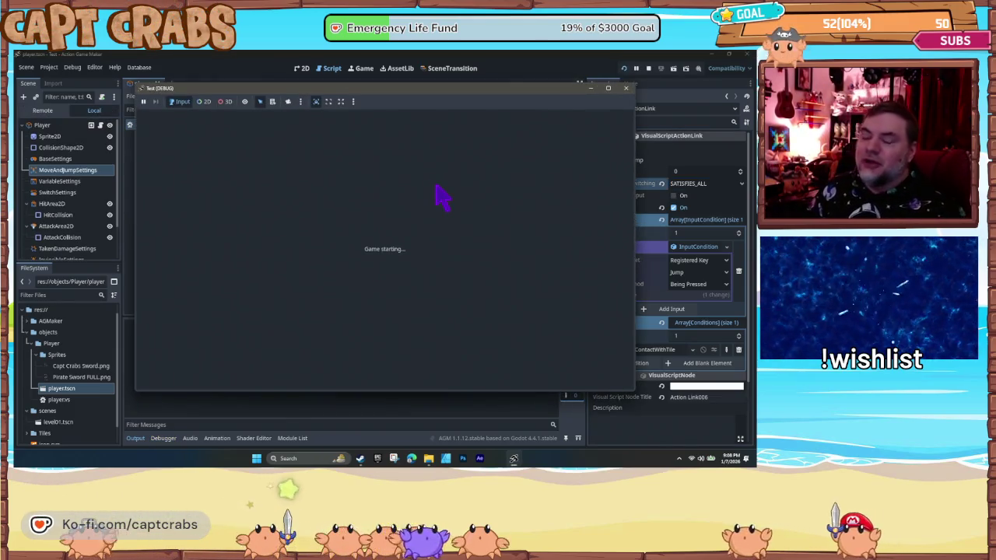
- Test wall jumping by moving the crab right and left with repeated jumps between platforms, then close
key(Right)
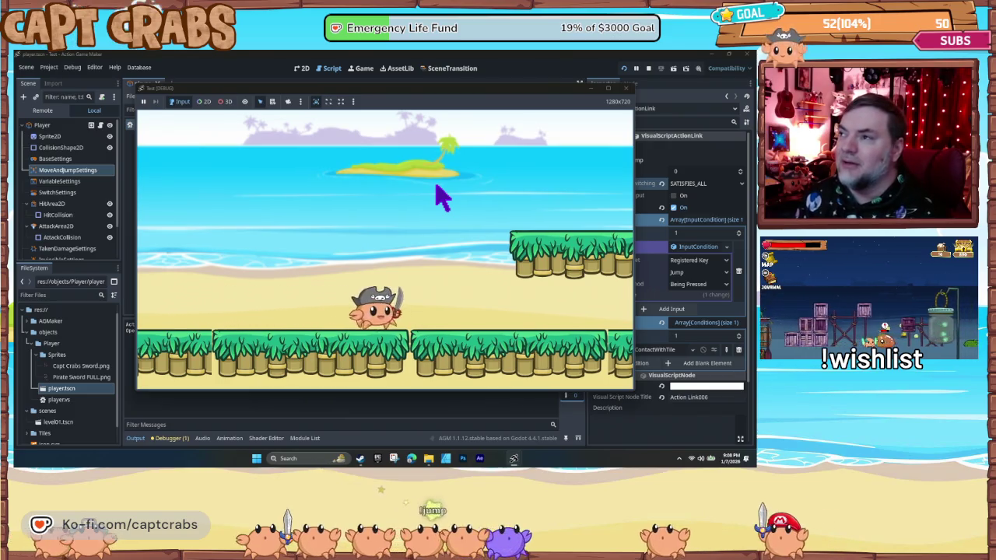
key(space)
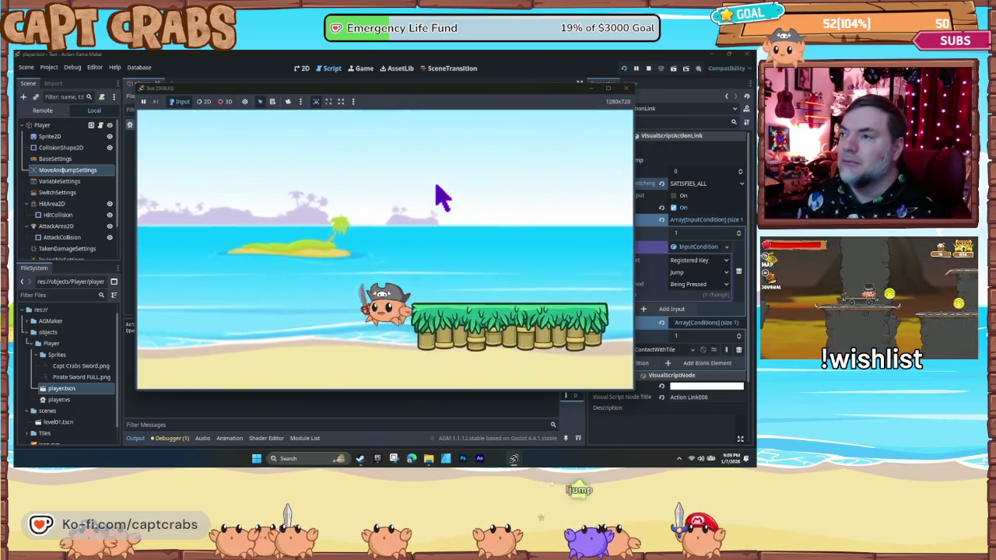
key(space)
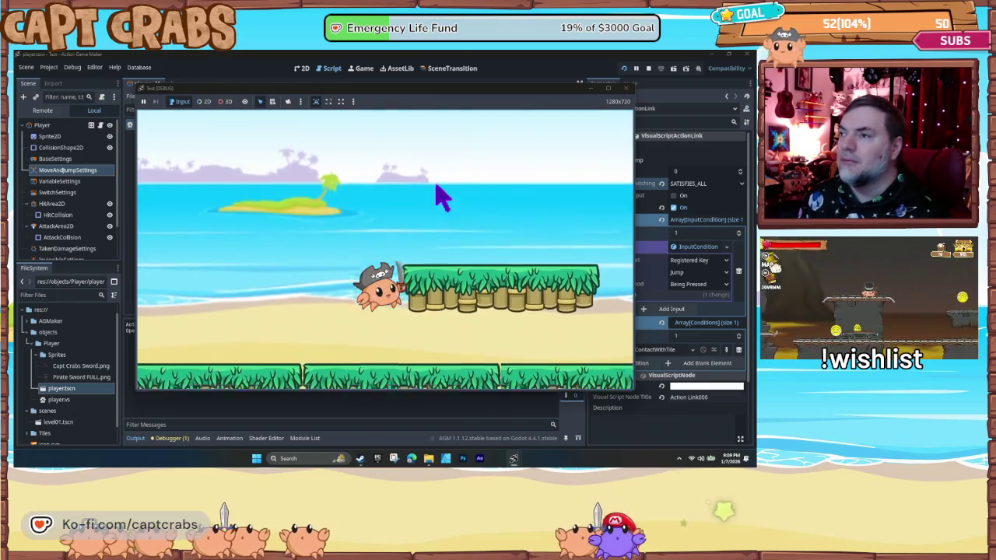
key(space)
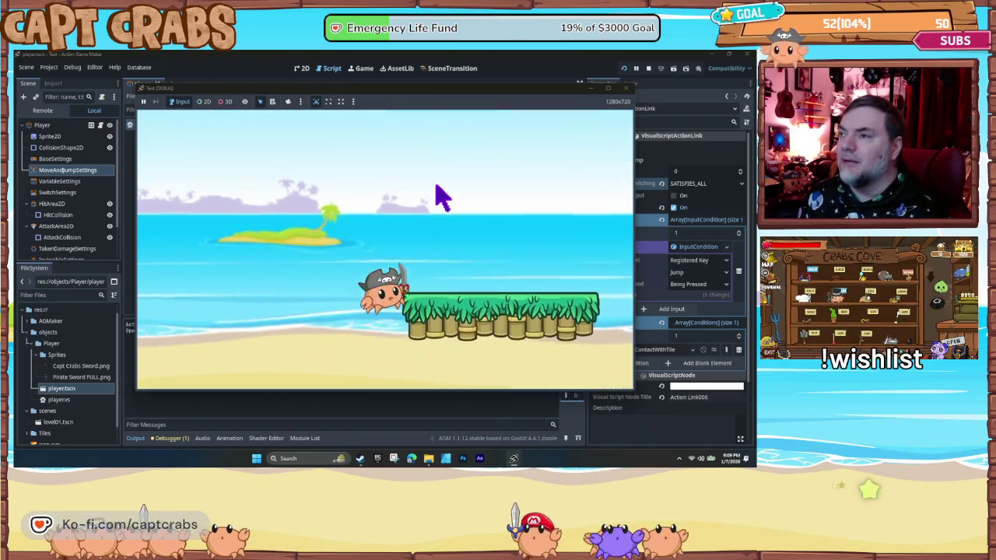
key(space)
key(space)
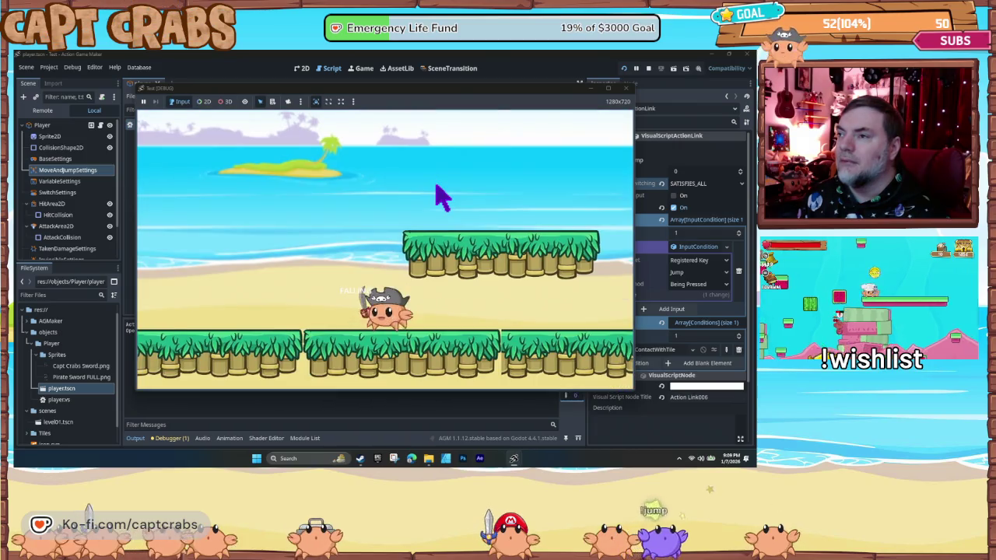
key(space)
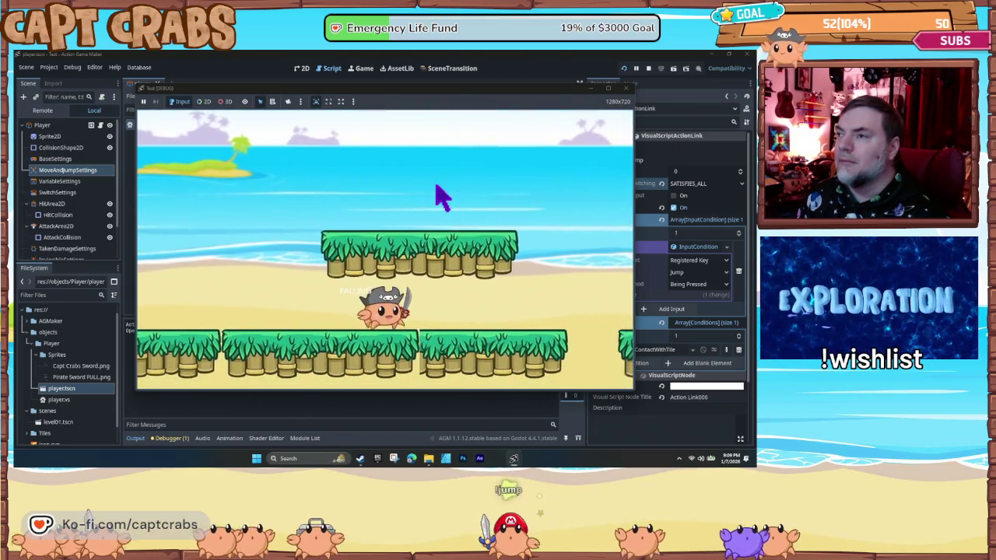
key(space)
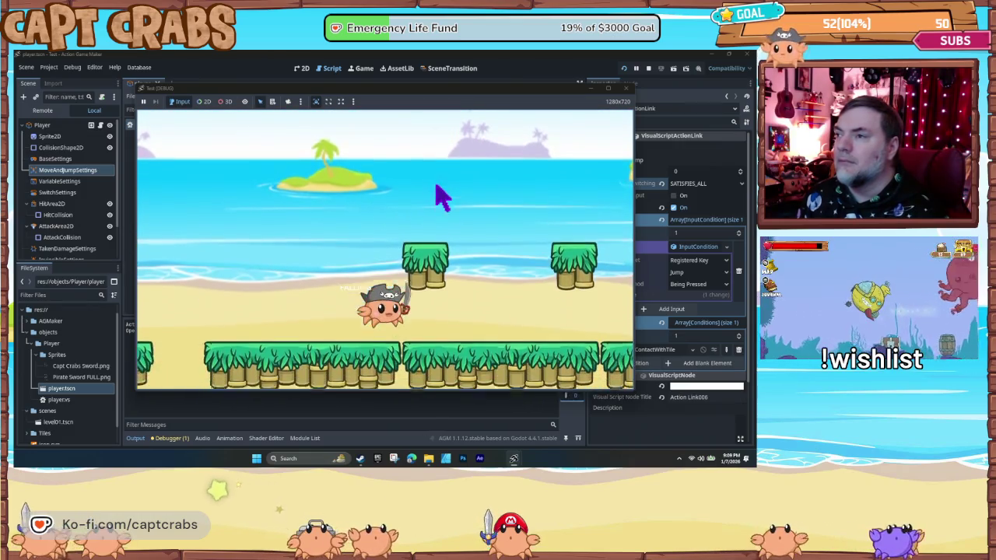
key(Left)
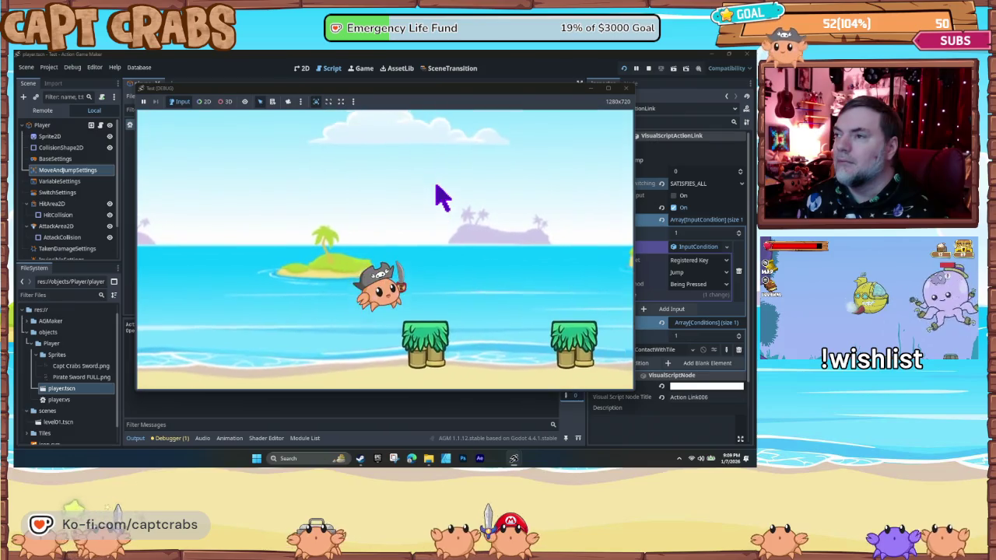
key(space)
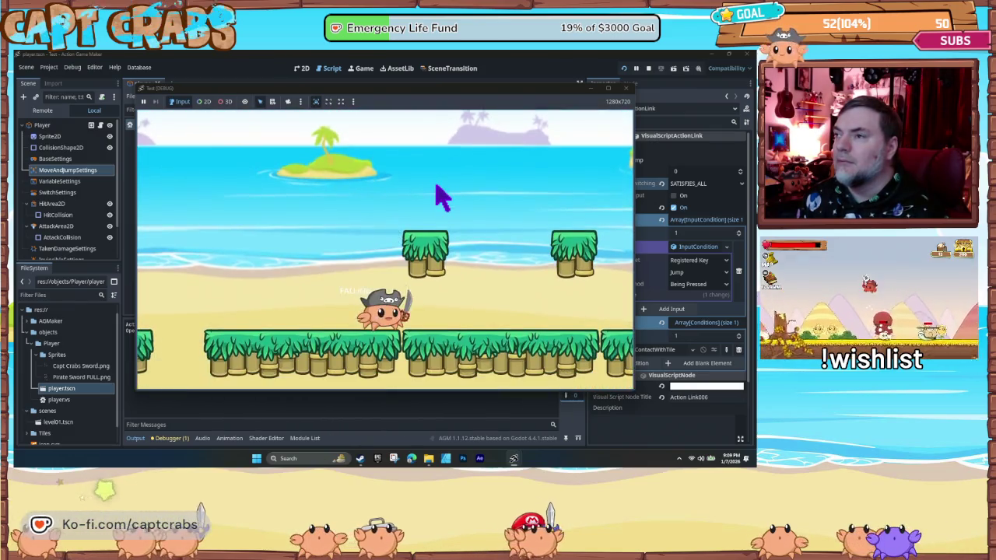
key(space)
key(space)
key(space)
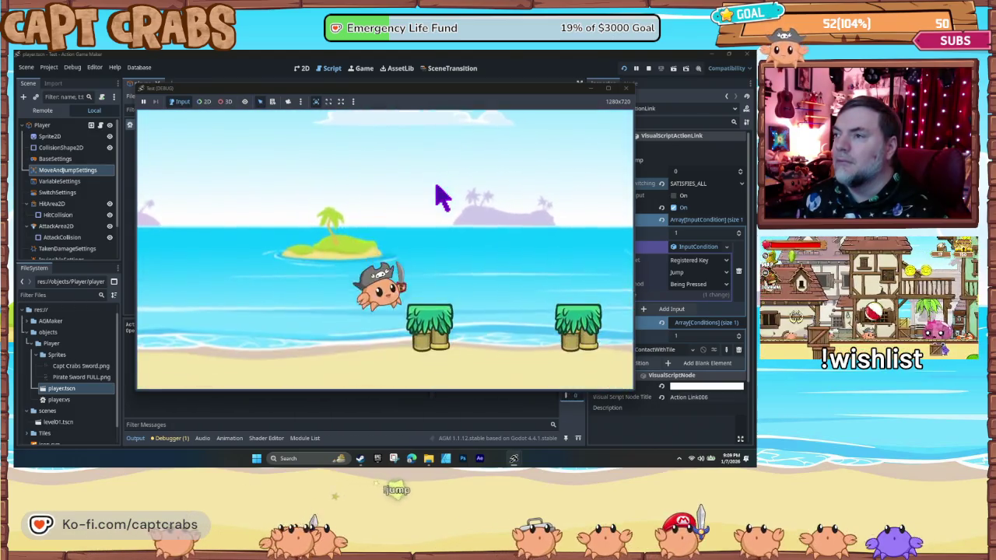
key(space)
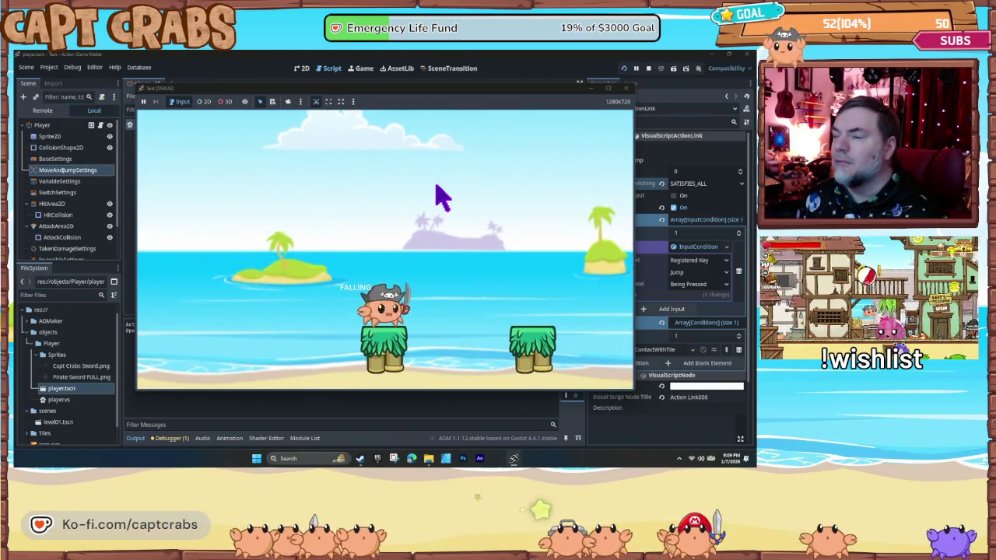
key(space)
key(Right)
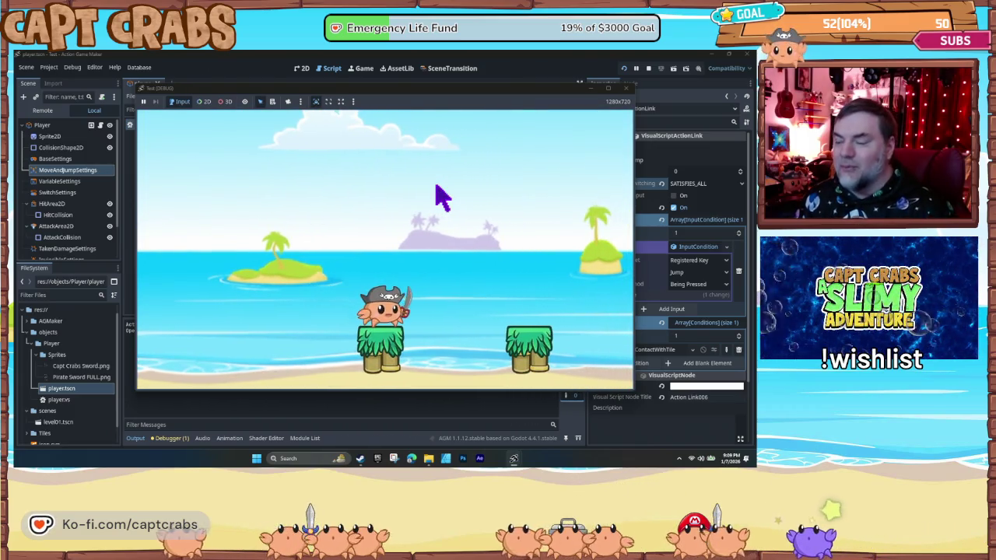
click(627, 88)
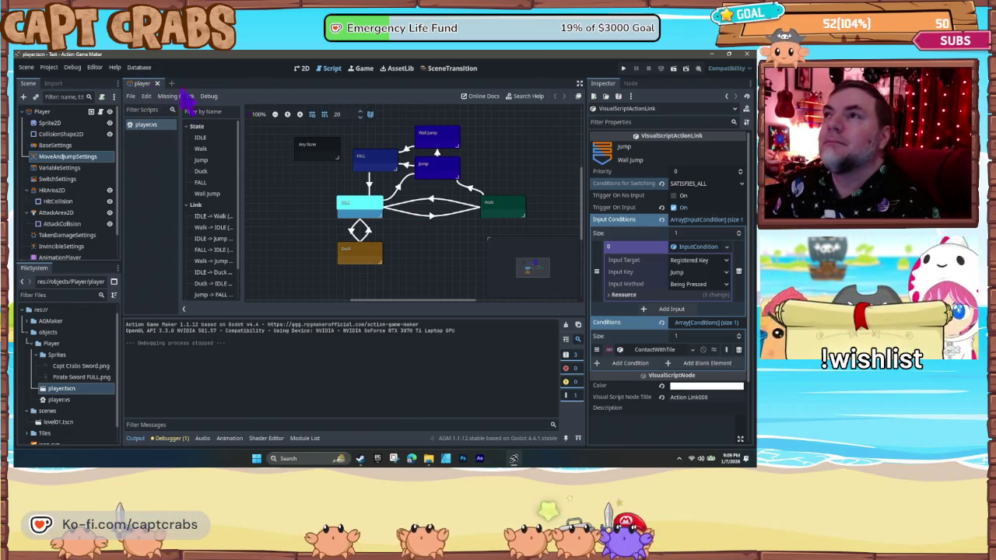
- Switch to the 2D workspace and open scenes/level01.tscn from FileSystem
click(302, 67)
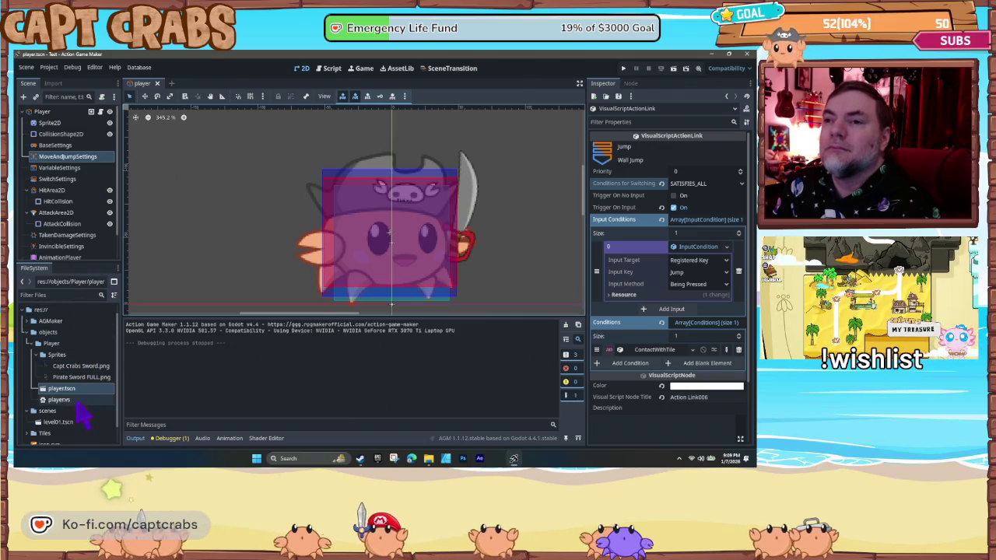
click(68, 424)
double_click(68, 427)
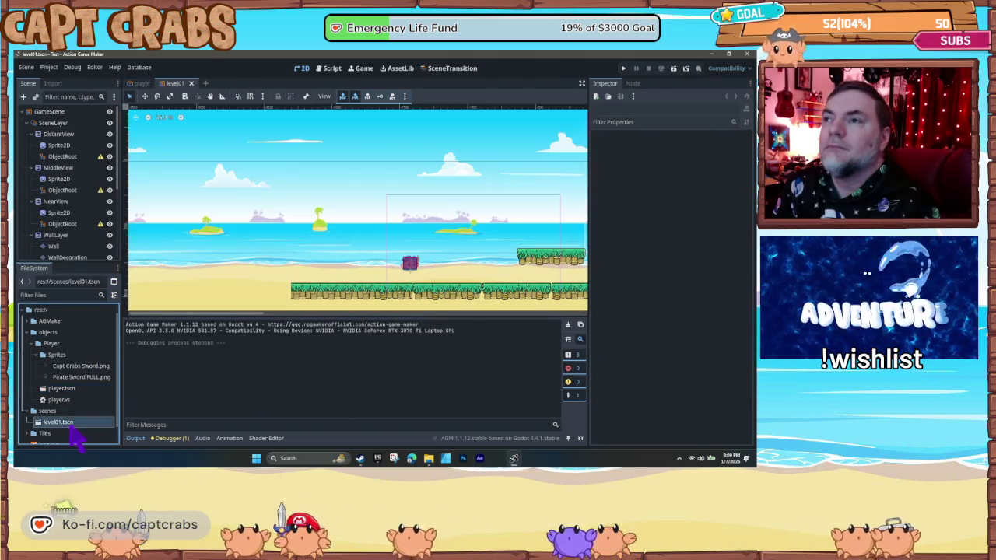
- Browse the bottom panel tabs: Shader, Audio, Output and Animation
drag(309, 254, 255, 255)
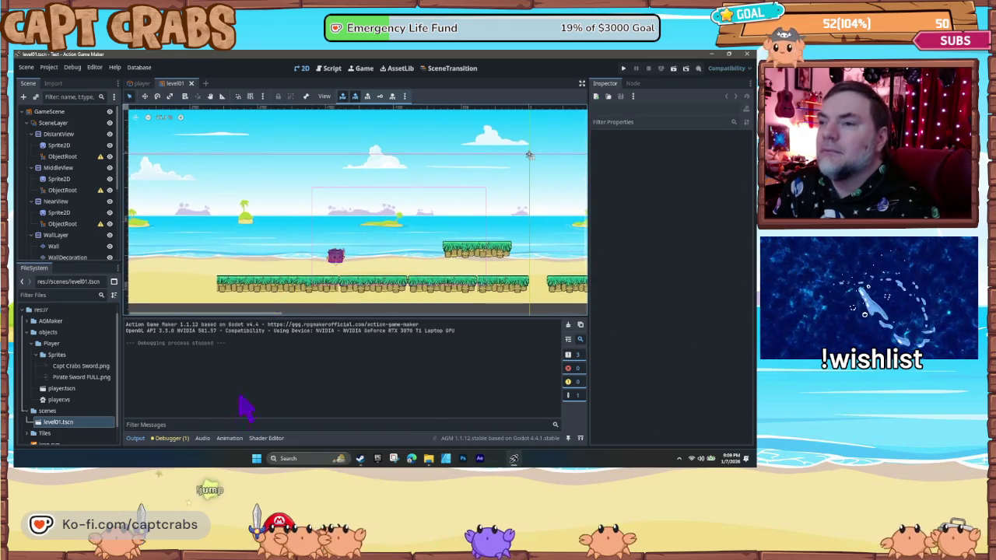
click(263, 441)
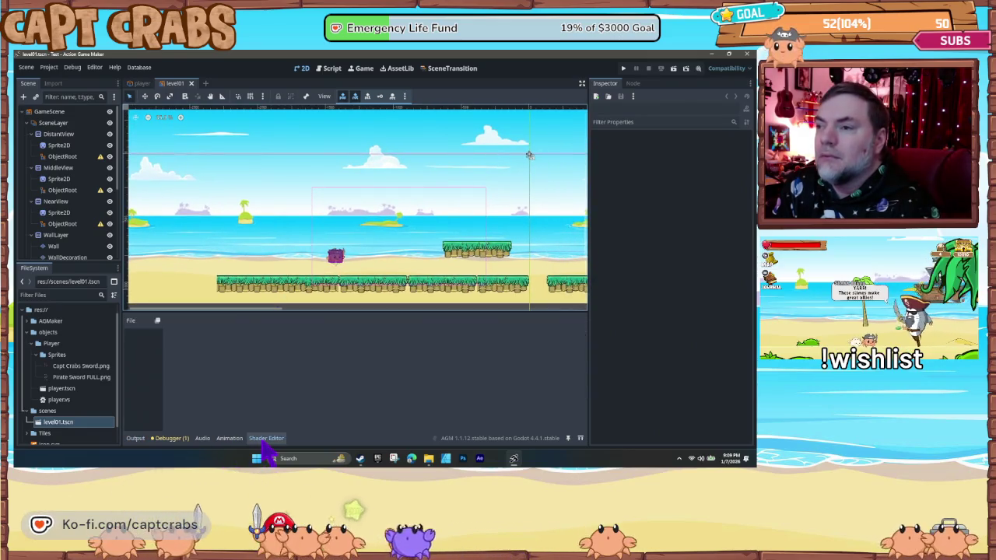
click(204, 440)
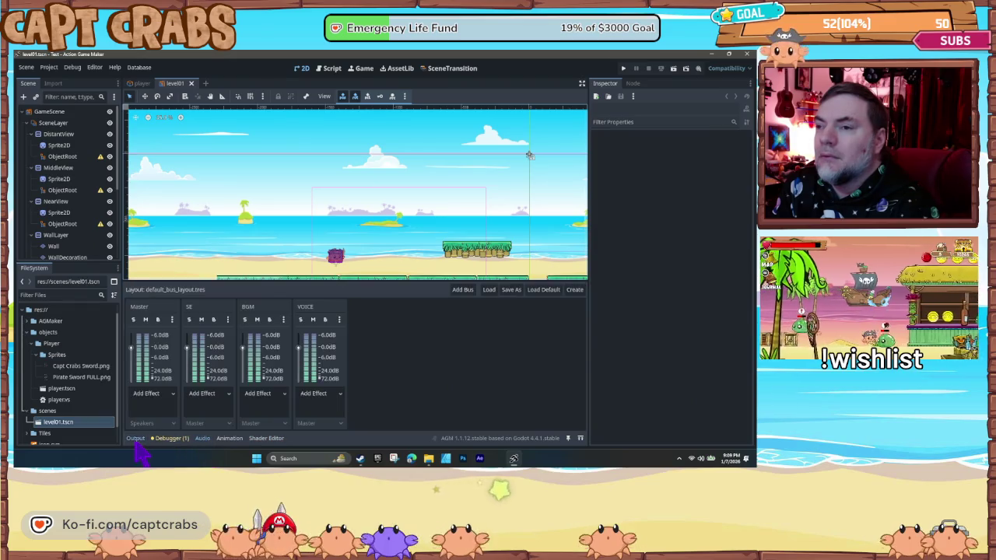
click(135, 439)
click(202, 438)
click(230, 438)
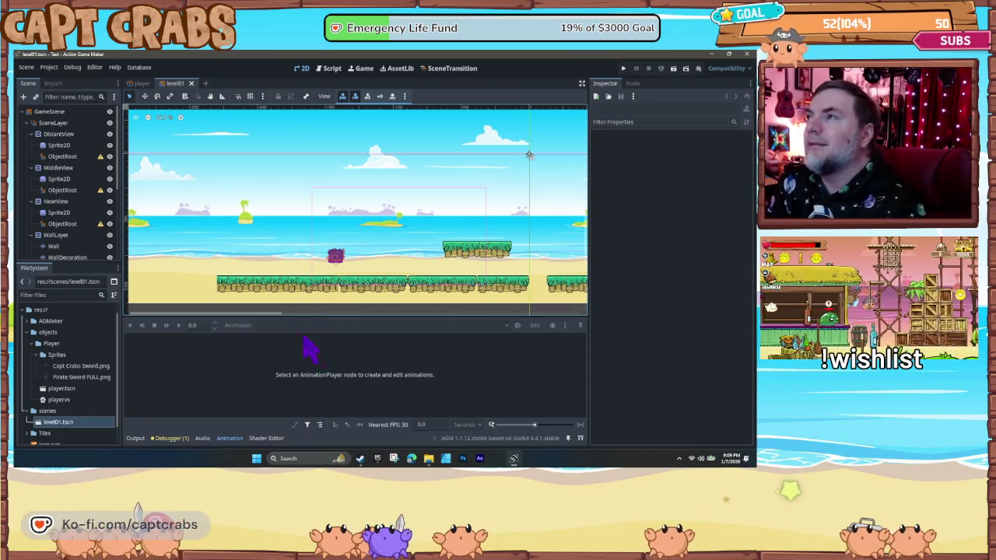
- Expand Tiles > sprites and preview Autumn Tilesheet.png and tile_sheet.png
scroll(93, 413, down, 1)
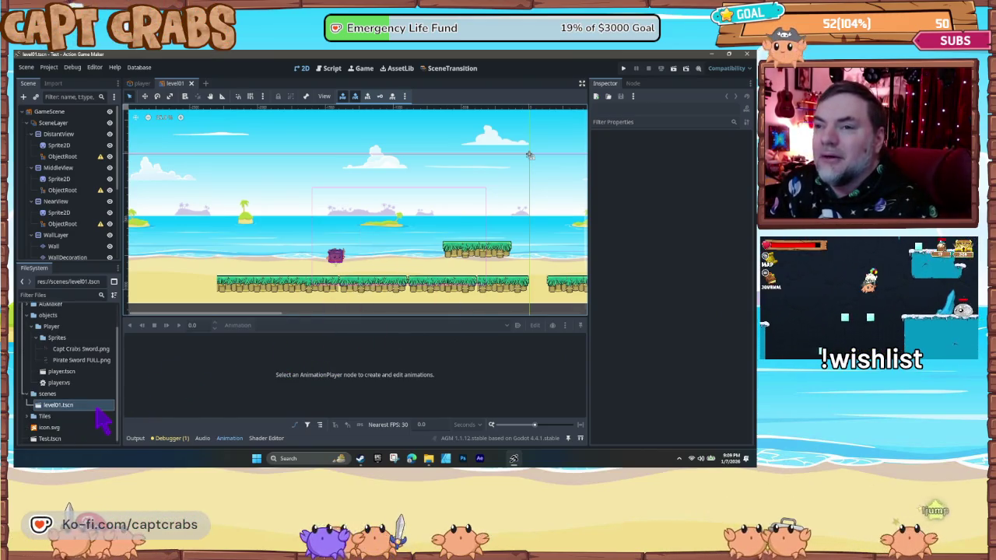
click(29, 412)
scroll(92, 442, down, 1)
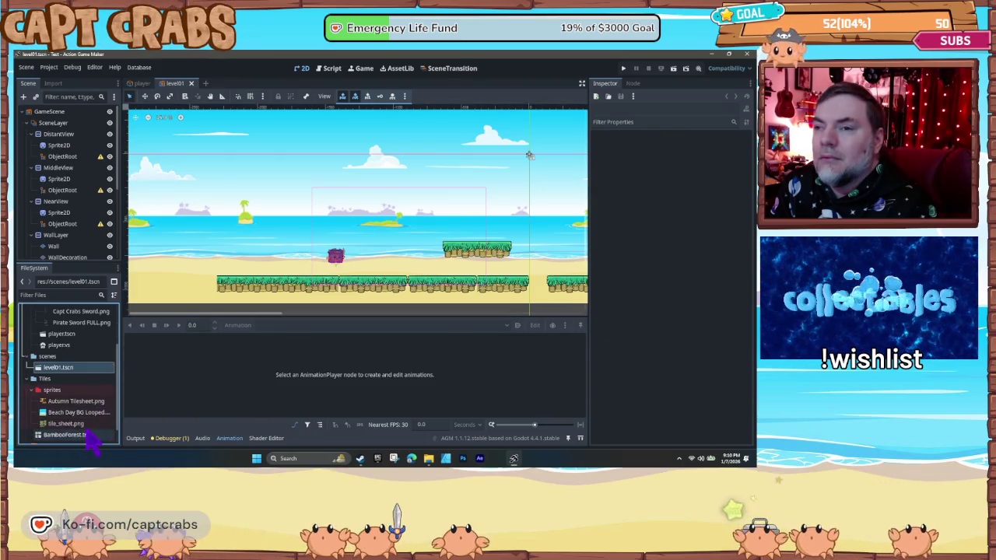
click(78, 401)
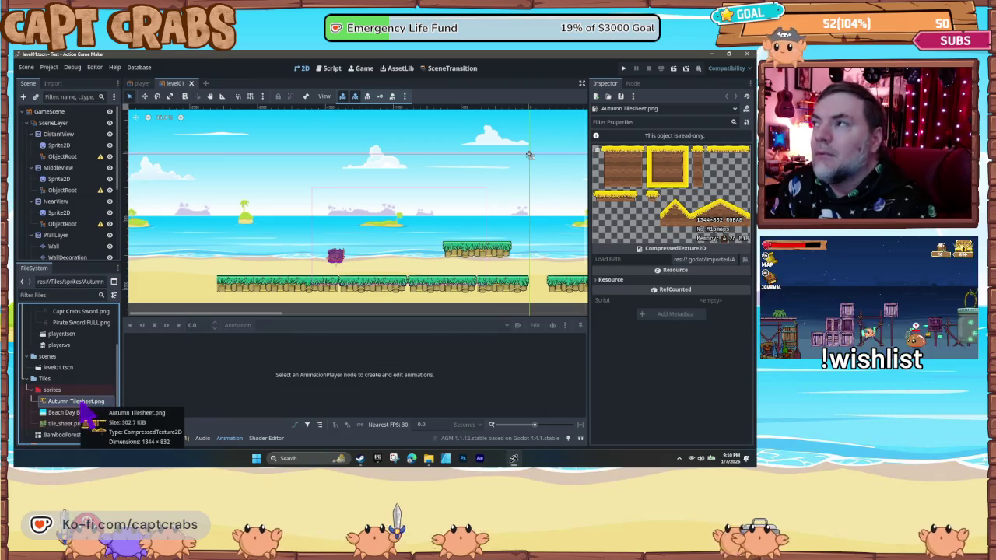
click(68, 425)
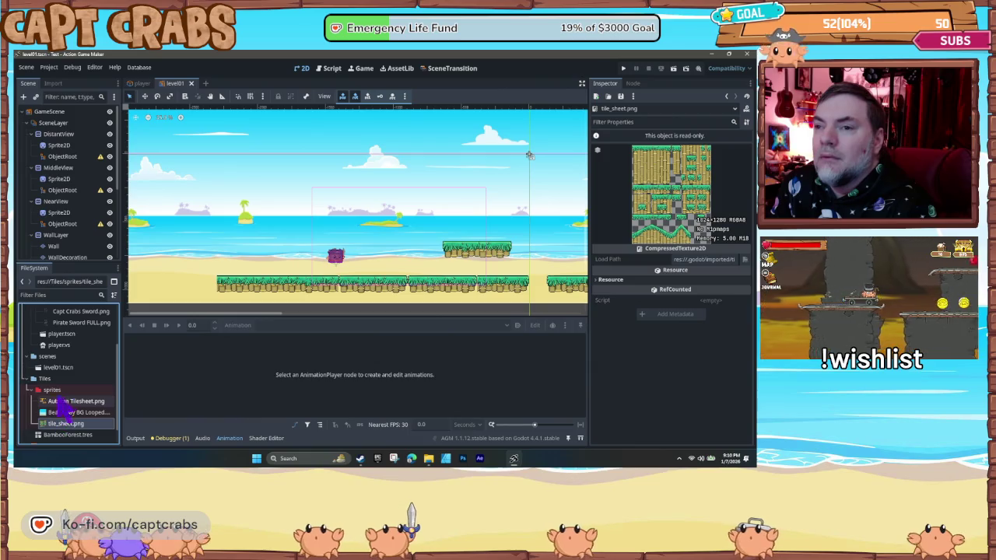
scroll(66, 408, down, 1)
- Open BambooForest.tres in the TileSet editor and enlarge the panel to view its tile_sheet.png atlas
click(68, 417)
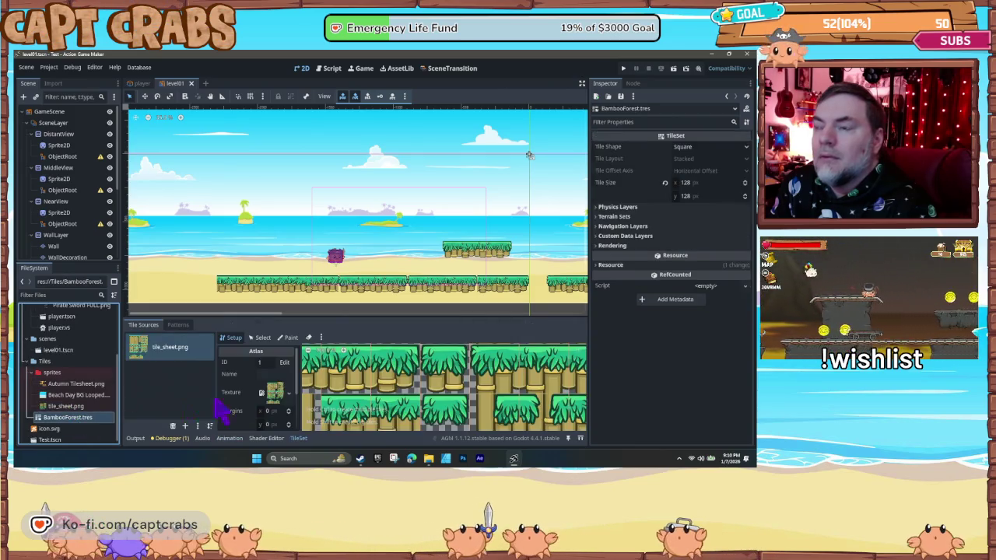
scroll(382, 399, down, 1)
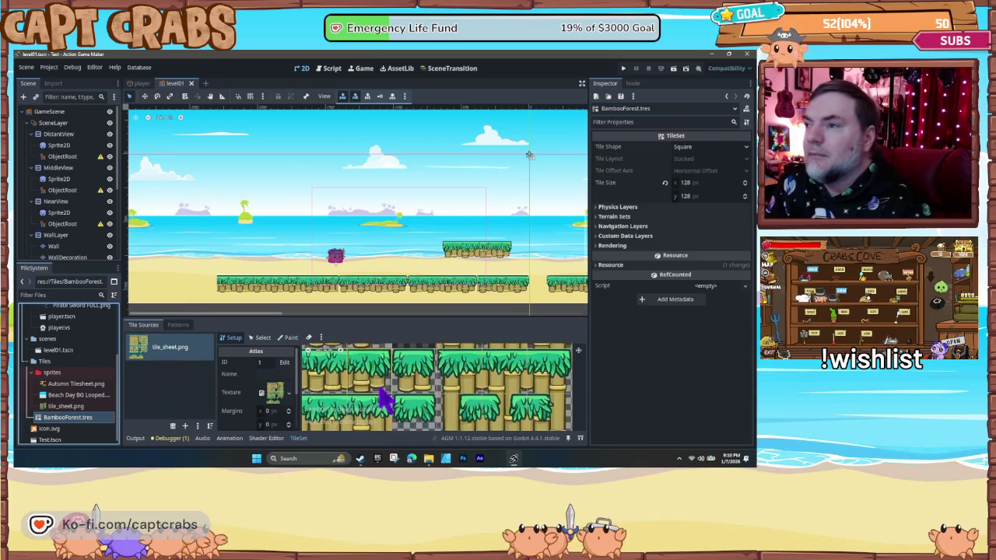
scroll(382, 398, down, 4)
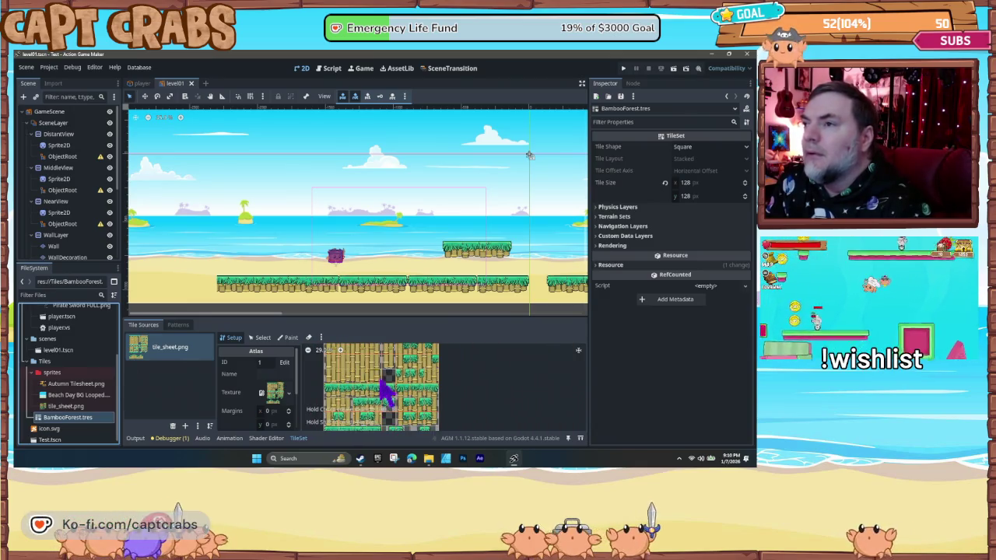
scroll(385, 393, up, 1)
drag(404, 316, 402, 301)
scroll(424, 394, up, 1)
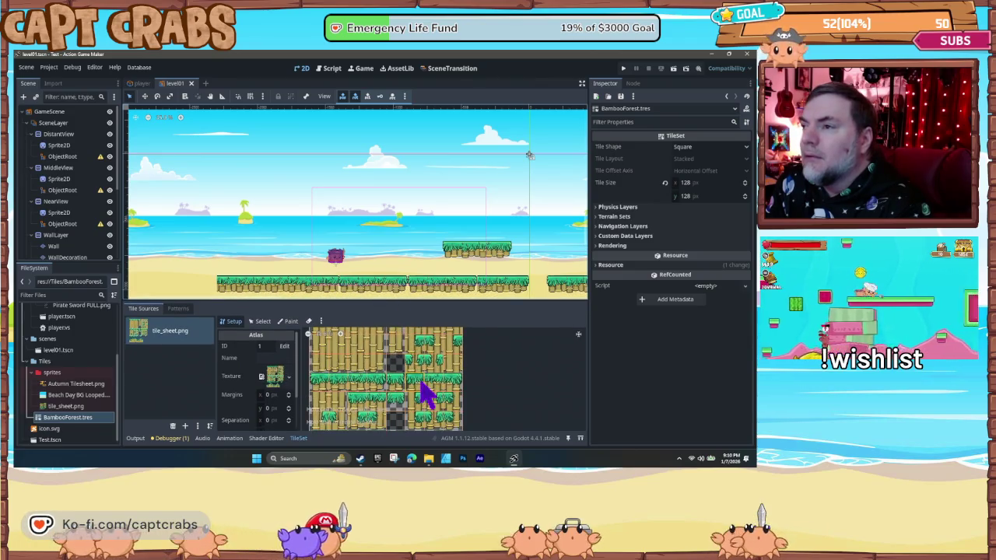
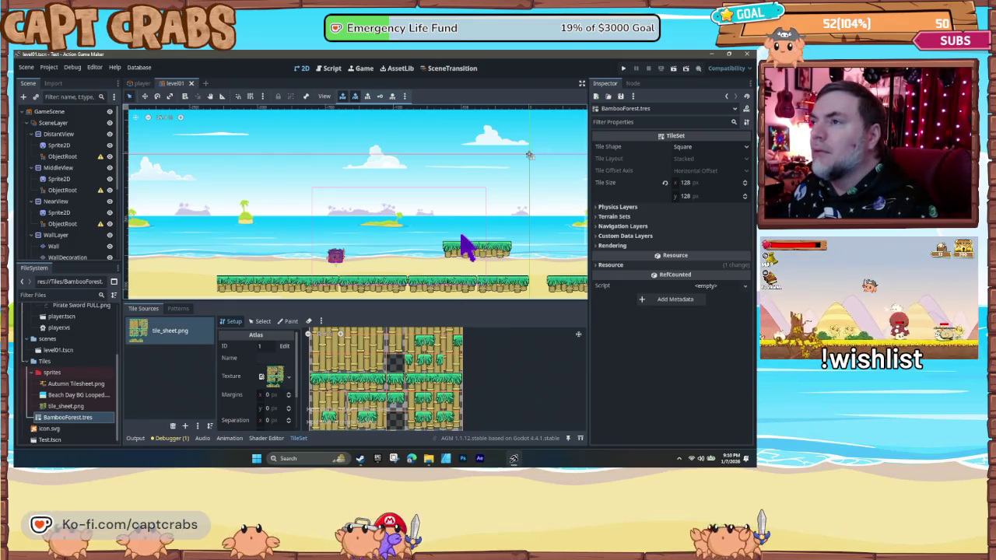
- Open the BambooForest tile set and inspect its atlas tiles in Select mode
click(526, 237)
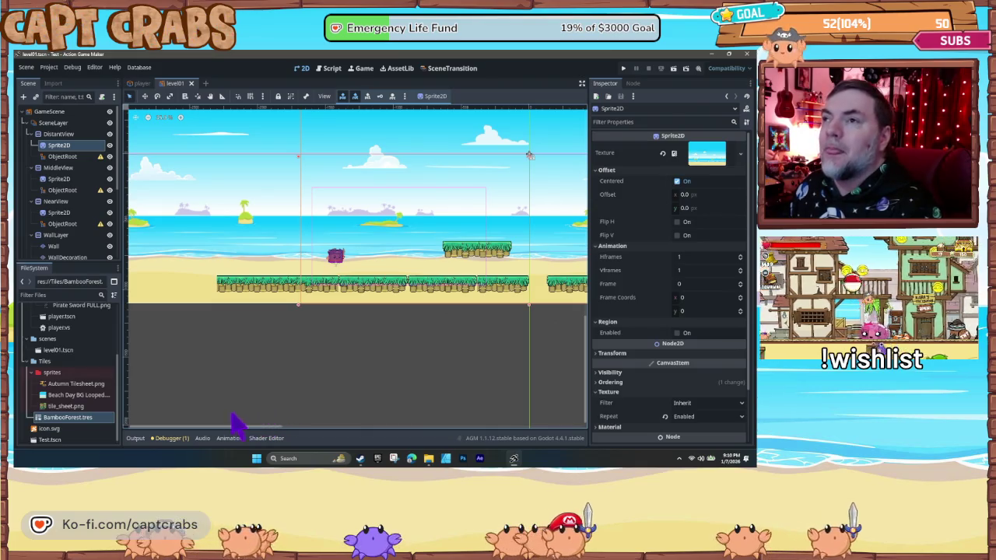
double_click(74, 420)
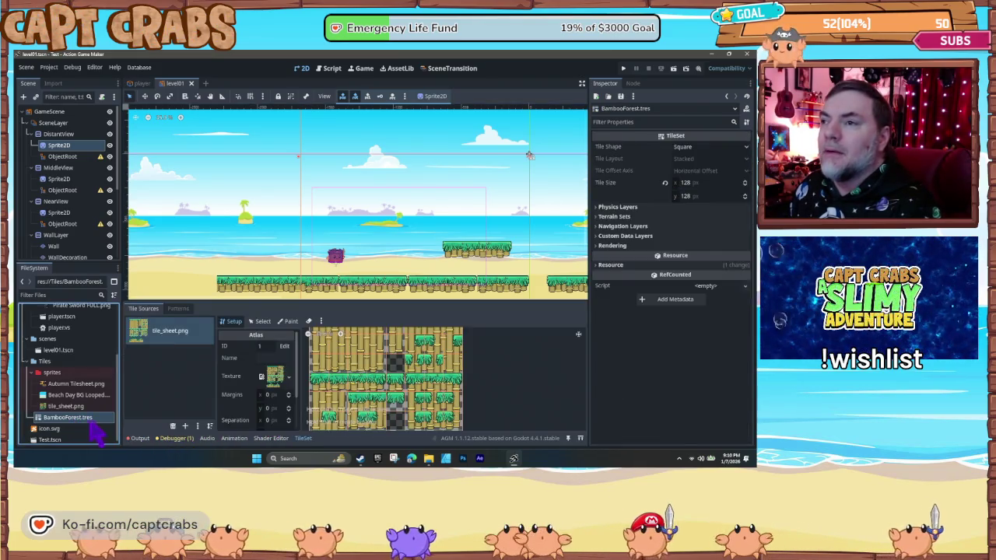
click(262, 322)
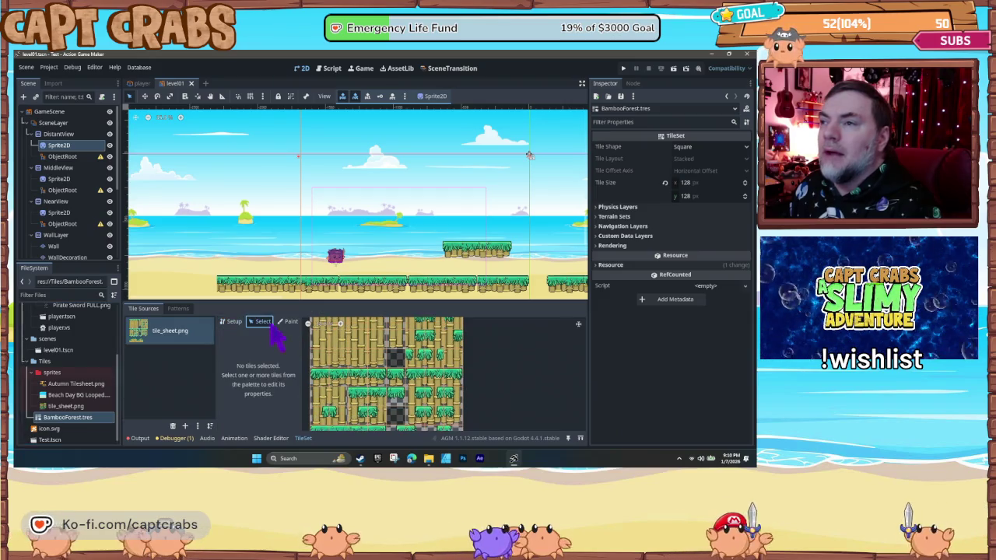
click(322, 354)
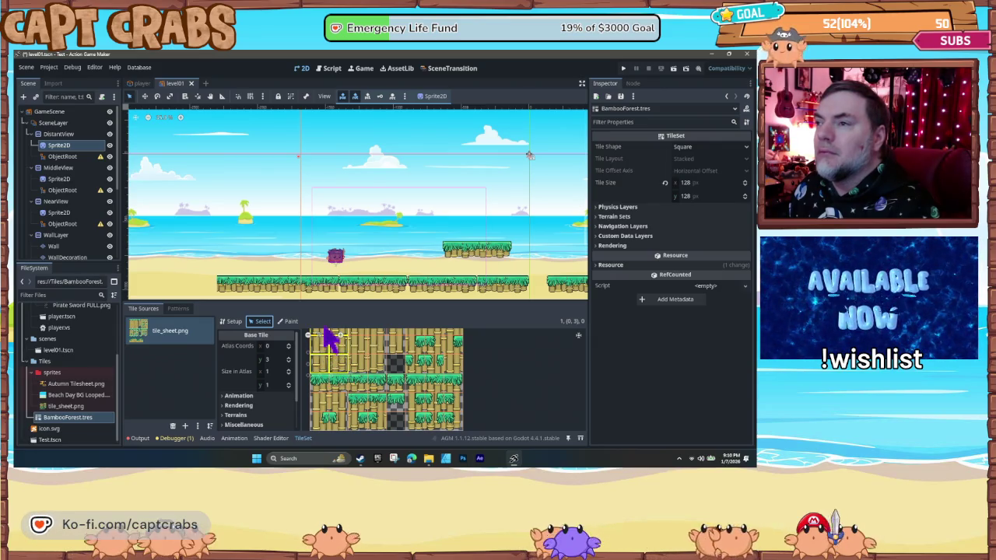
click(331, 340)
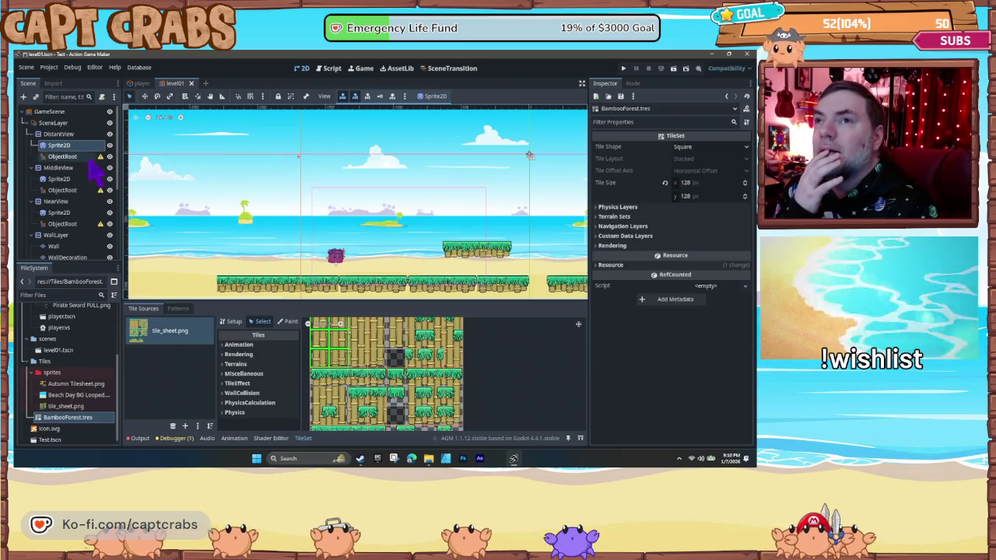
- Select WallLayer, then the Wall and WallDecoration tile layers in the Scene tree
click(69, 236)
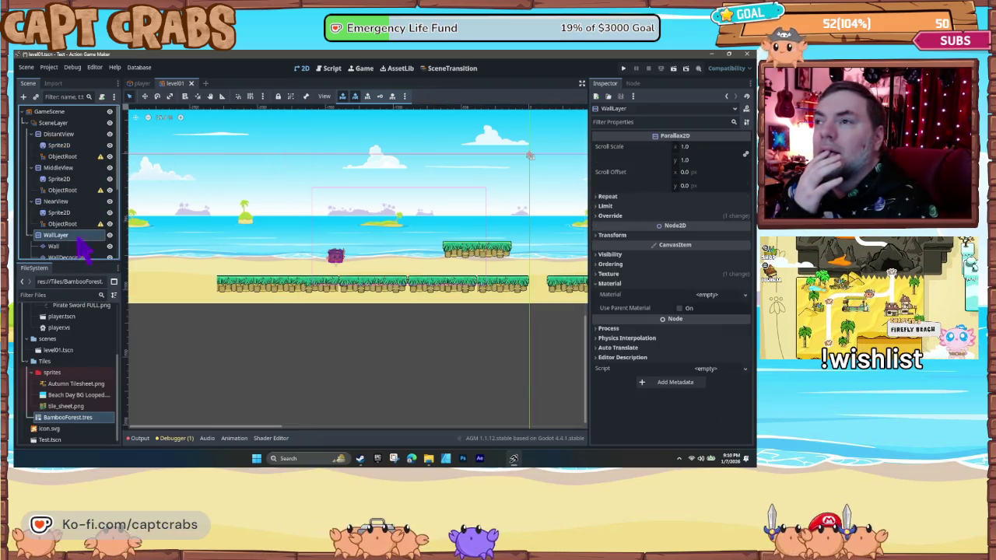
click(78, 420)
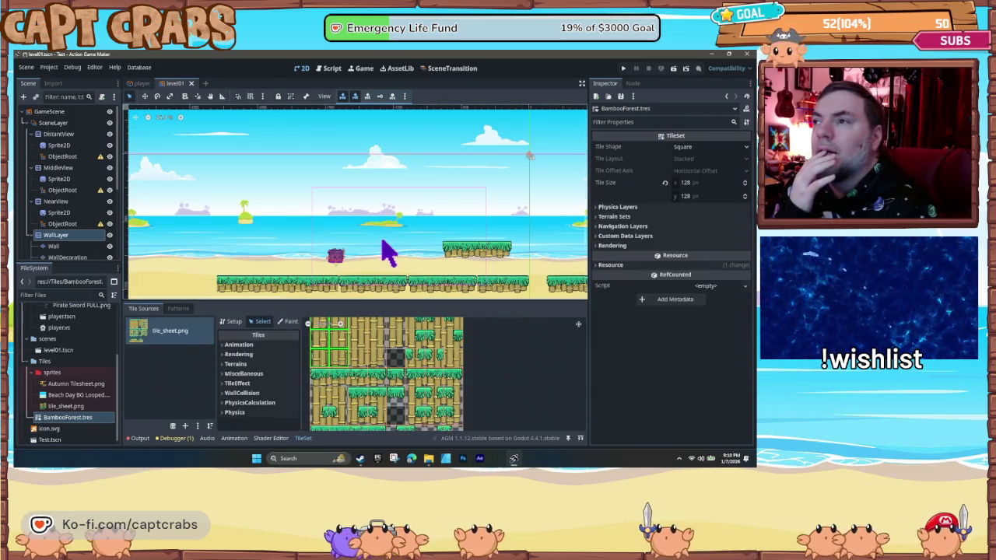
click(396, 232)
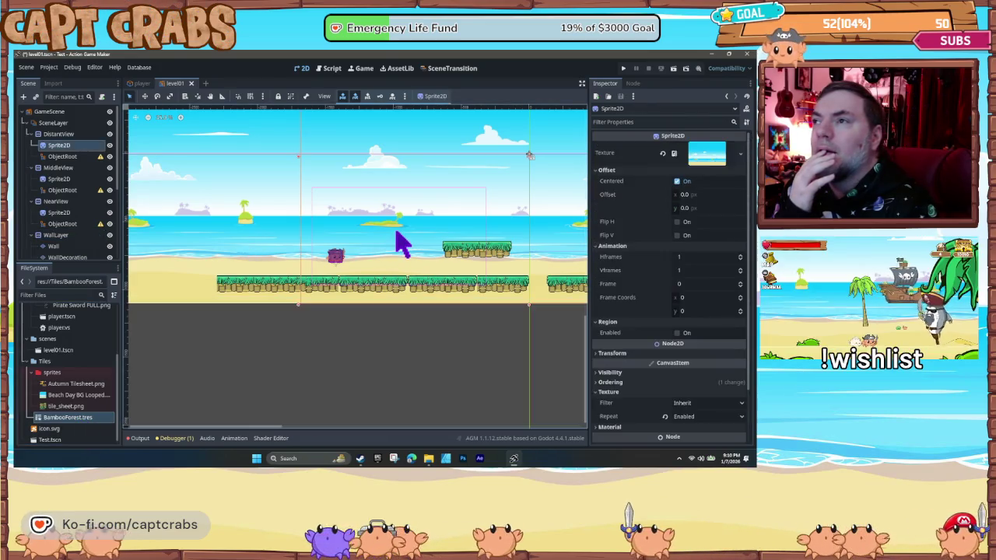
click(79, 421)
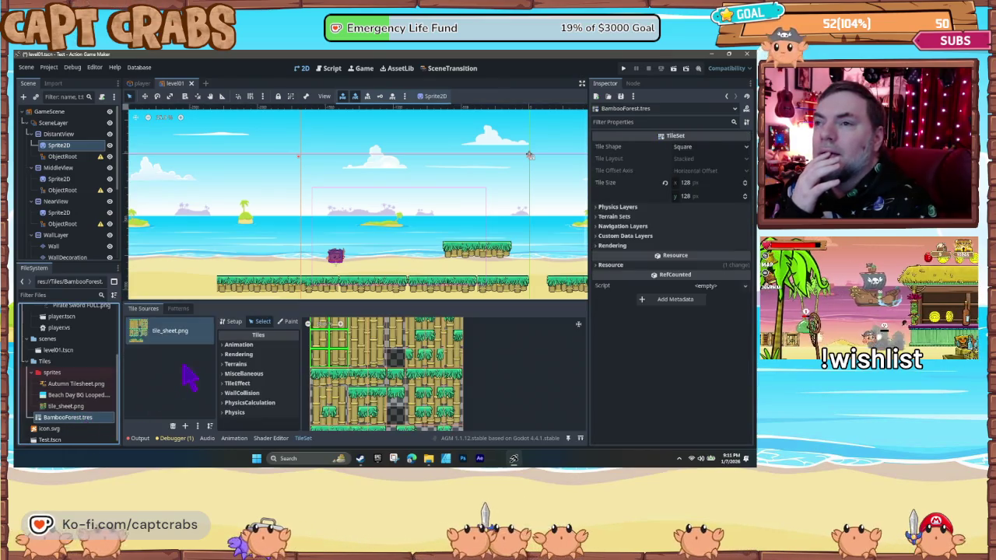
scroll(72, 222, down, 2)
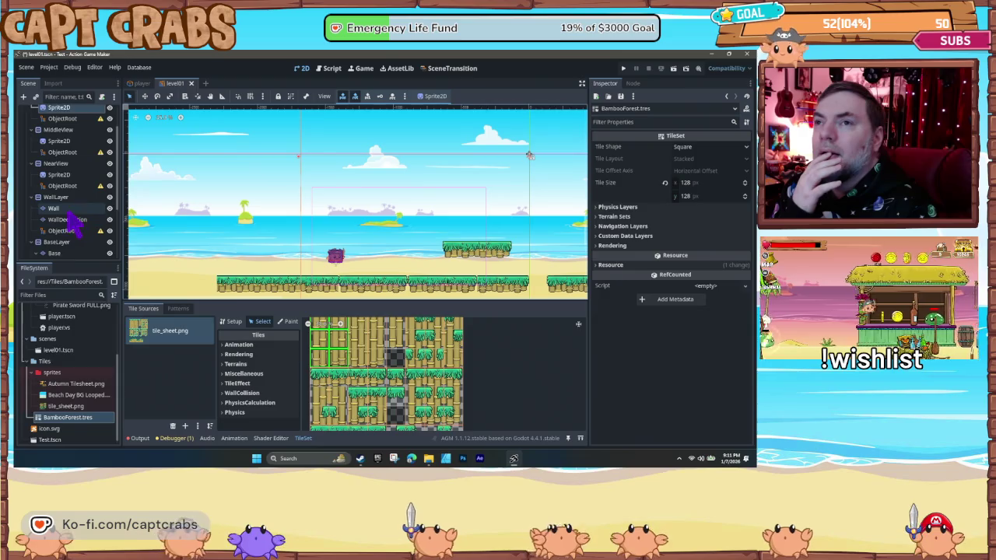
click(63, 209)
click(83, 221)
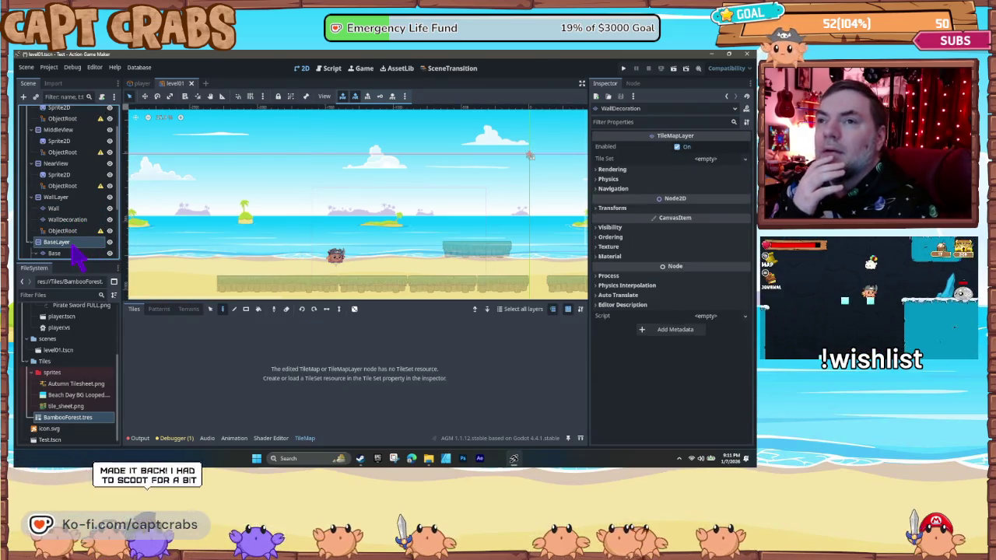
- On the Base layer, stamp a block of bamboo tiles as a tower on the level
click(68, 242)
click(60, 254)
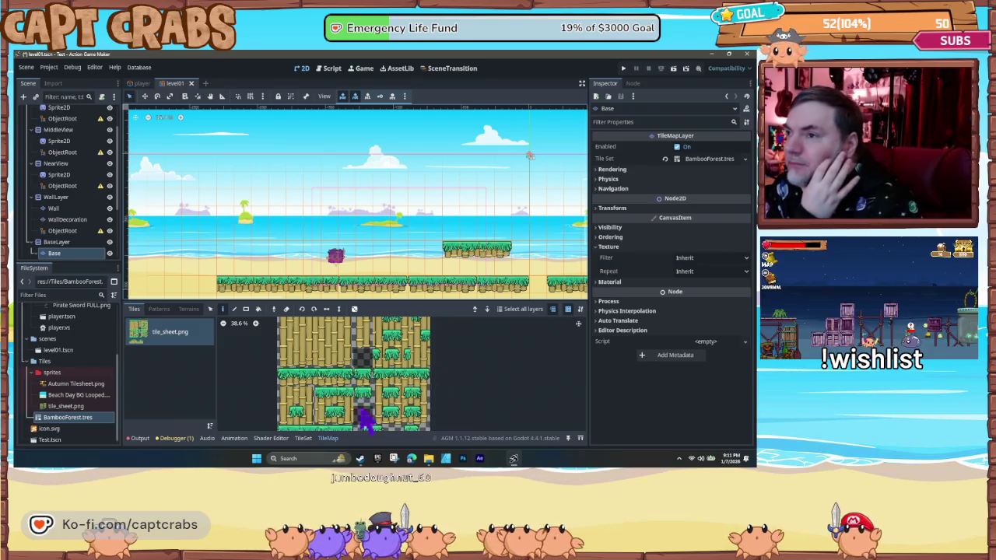
drag(380, 376, 398, 397)
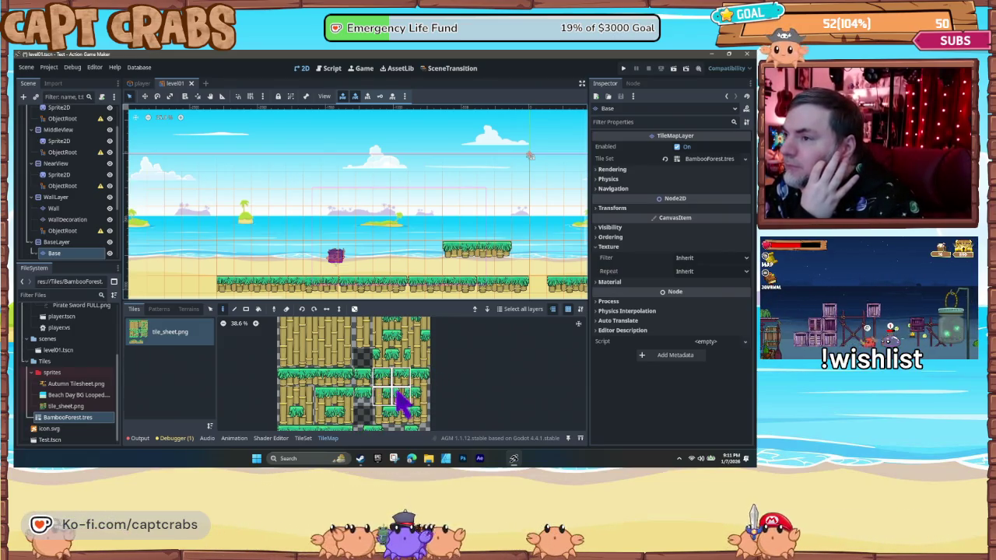
click(552, 206)
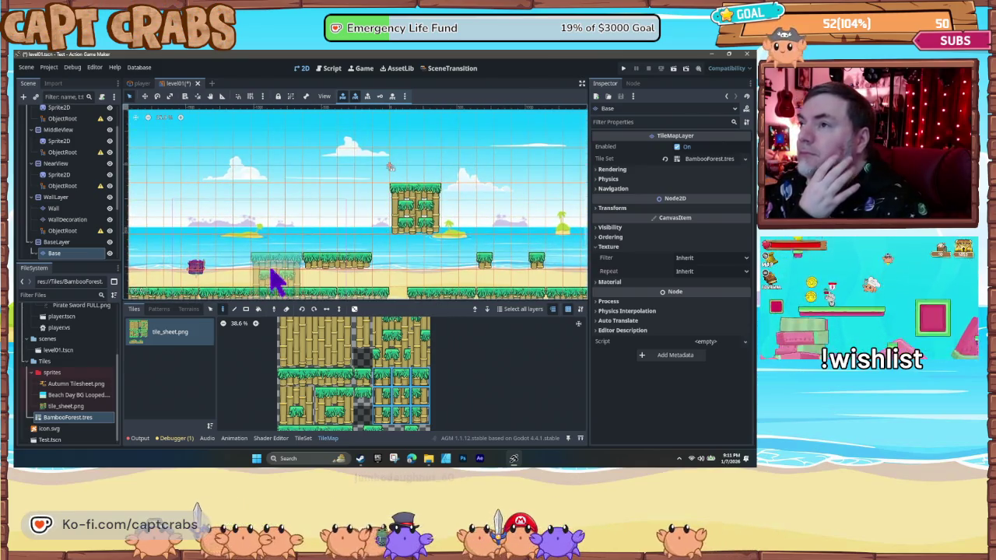
- Paint two floating five-tile grass platforms left and right of the tower, then start a test run
scroll(349, 404, down, 3)
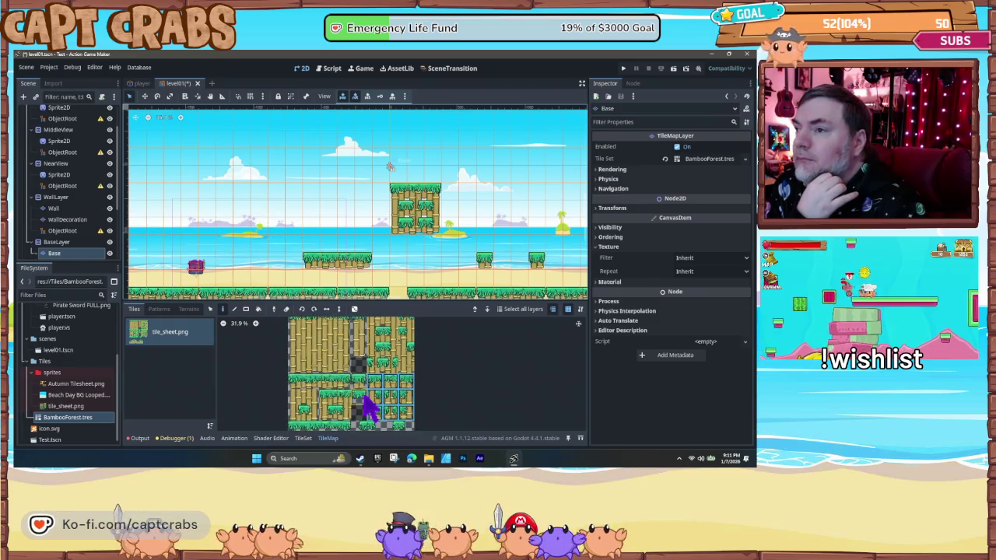
click(302, 426)
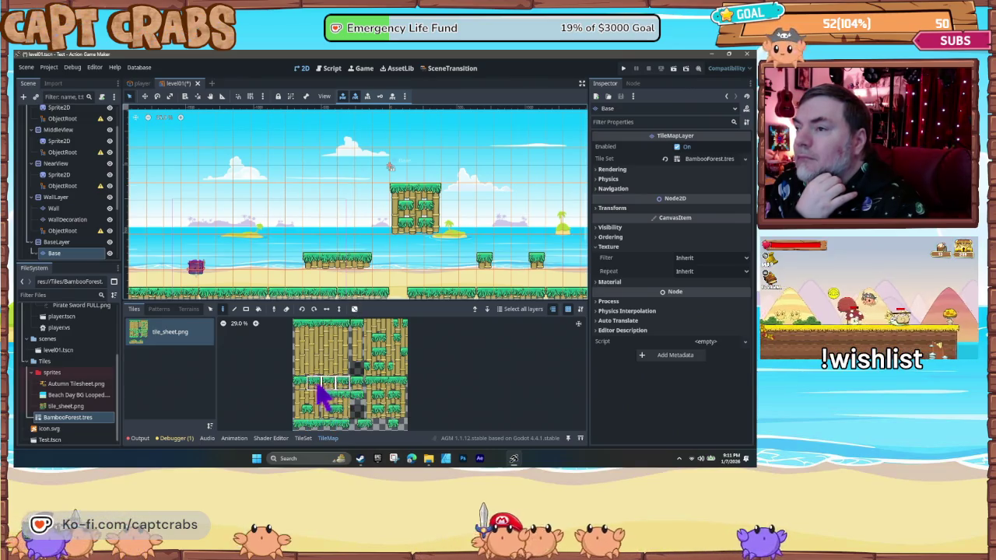
drag(301, 387, 302, 388)
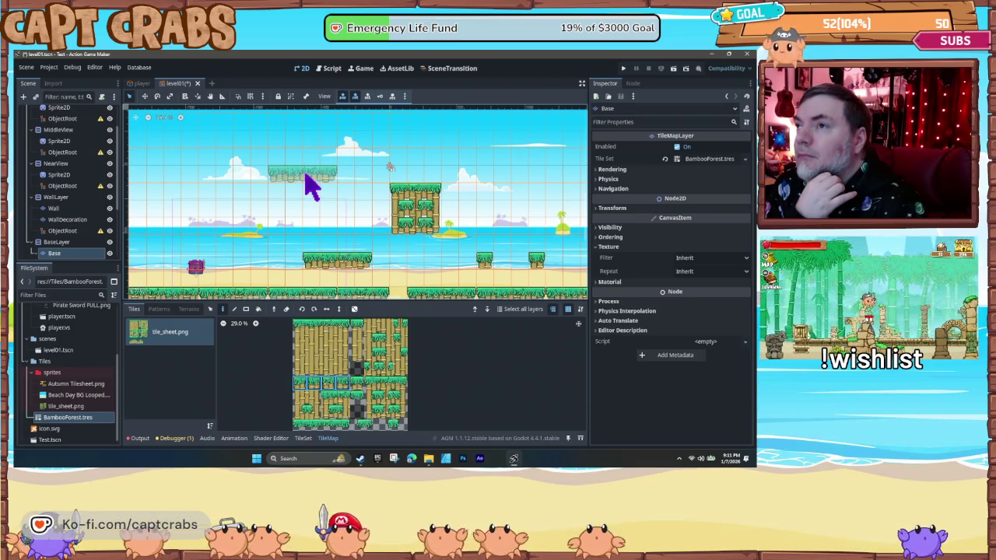
click(306, 176)
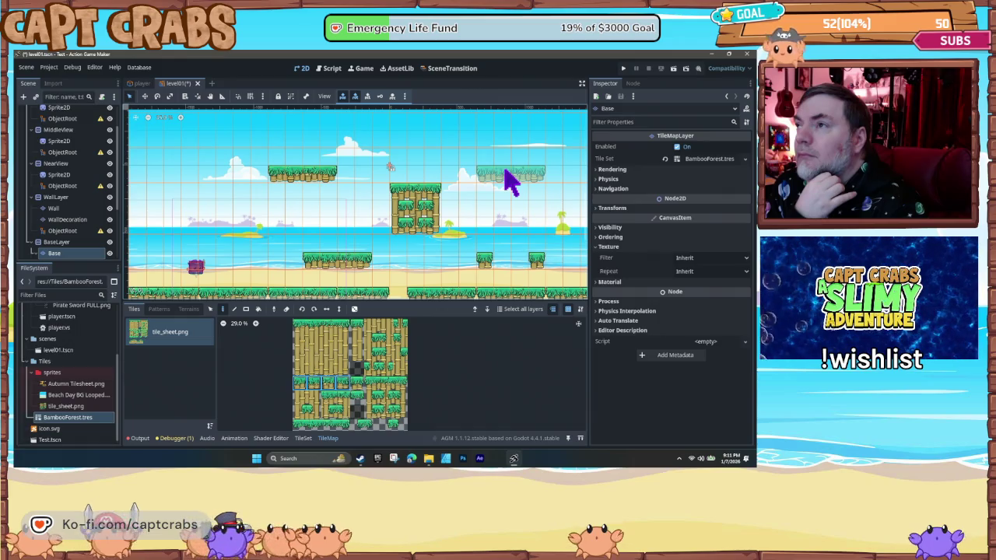
click(505, 173)
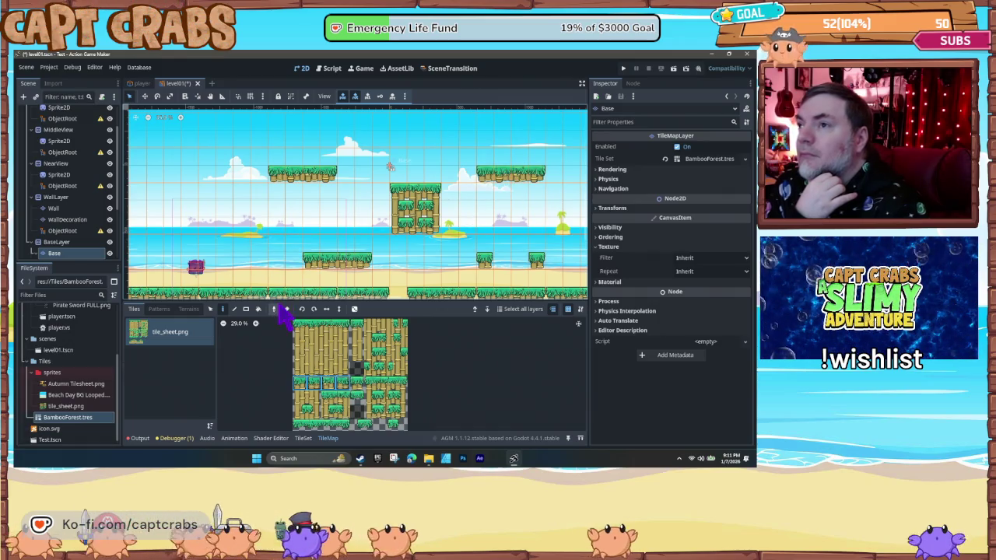
key(F5)
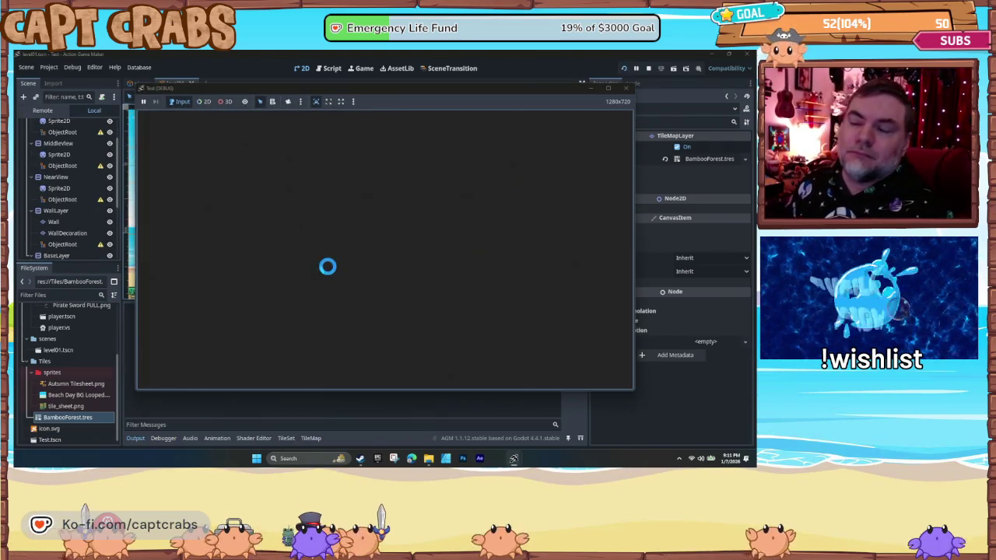
- Run and jump the crab left and right around the bamboo tower and platforms, then close the game
key(Right)
key(space)
key(space)
key(space)
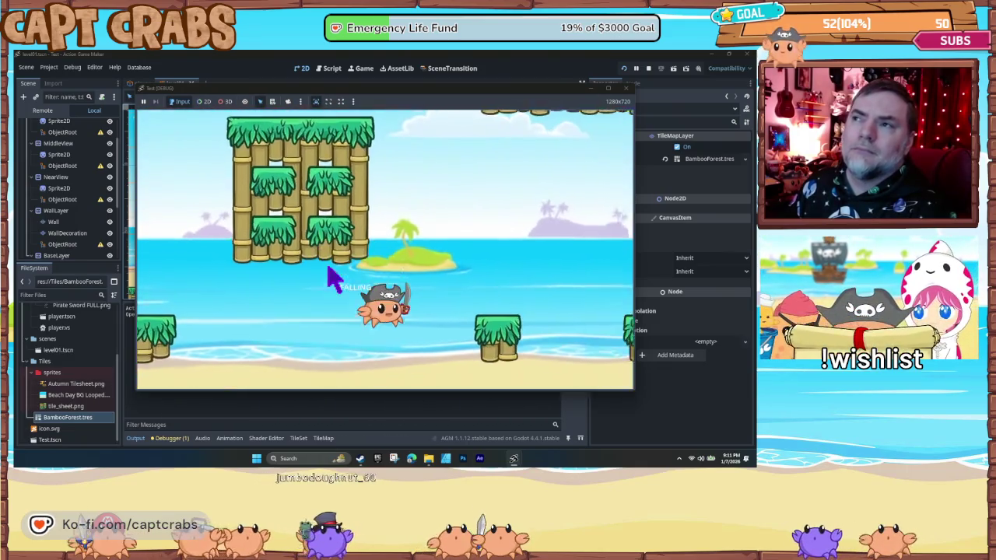
key(Left)
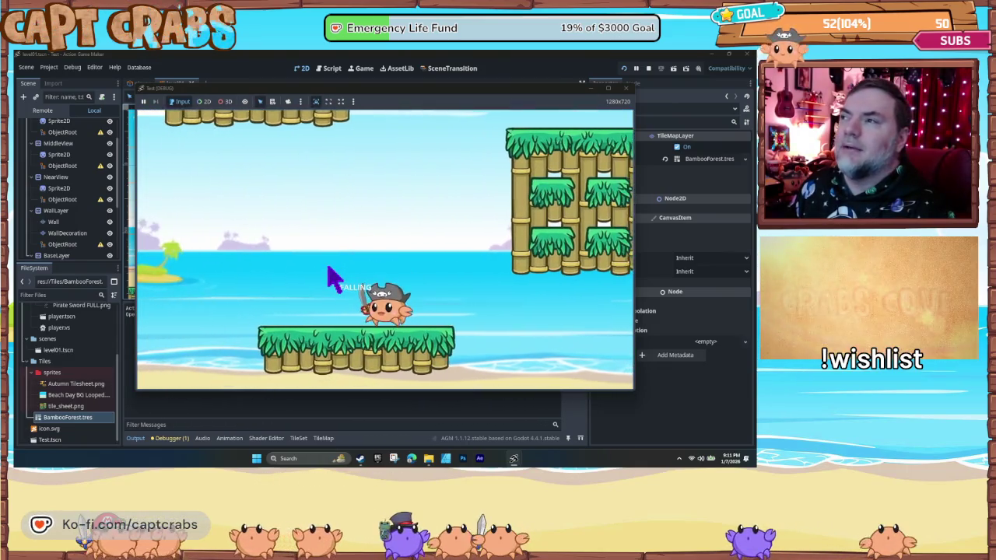
key(Right)
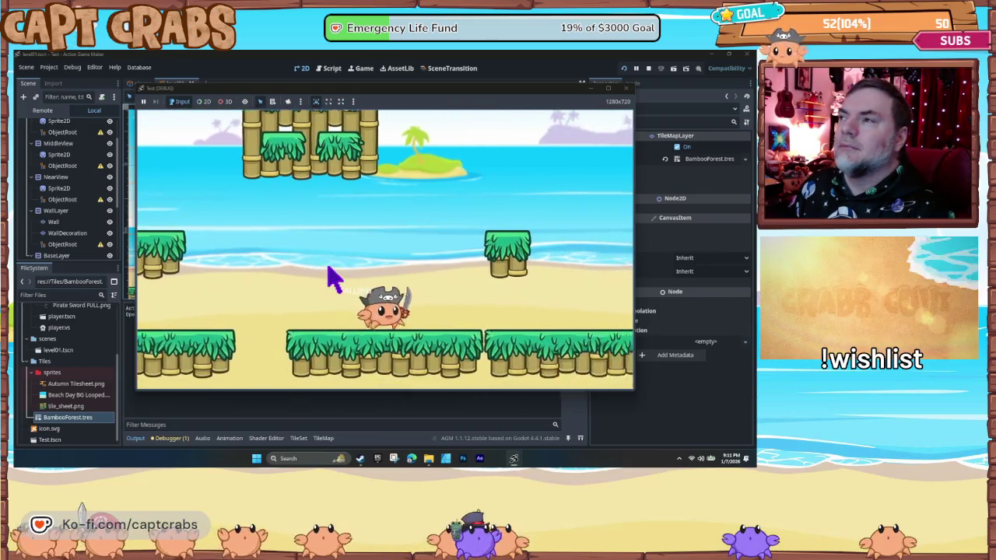
key(space)
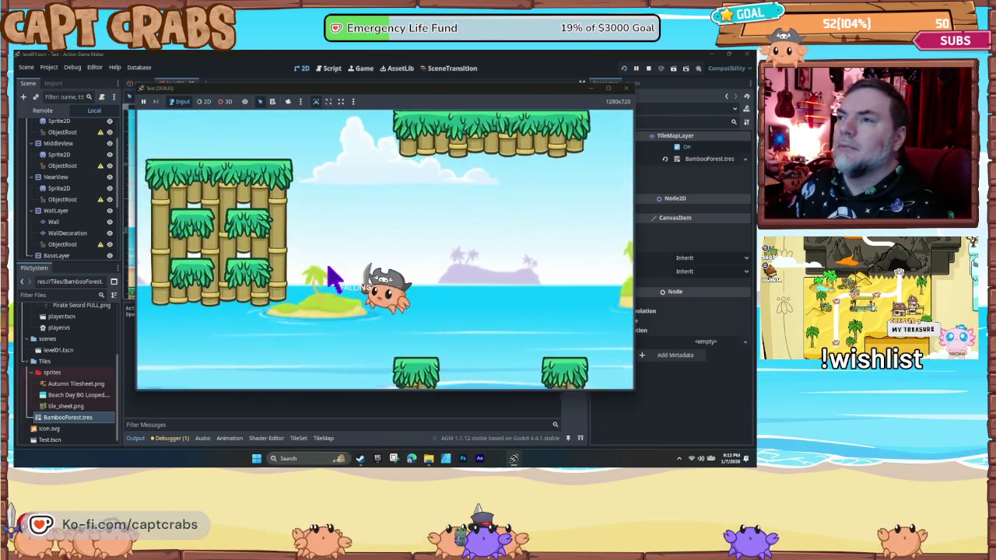
key(Left)
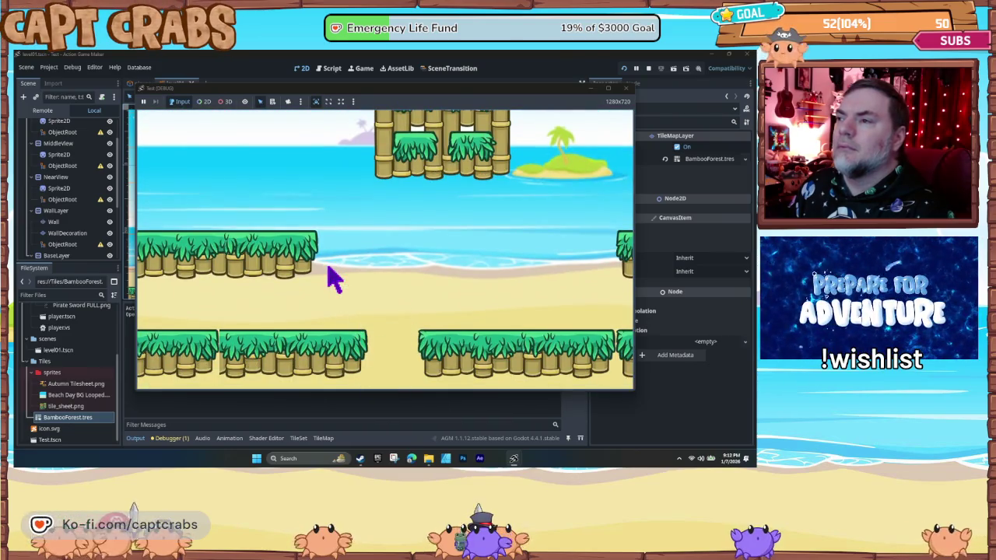
click(627, 89)
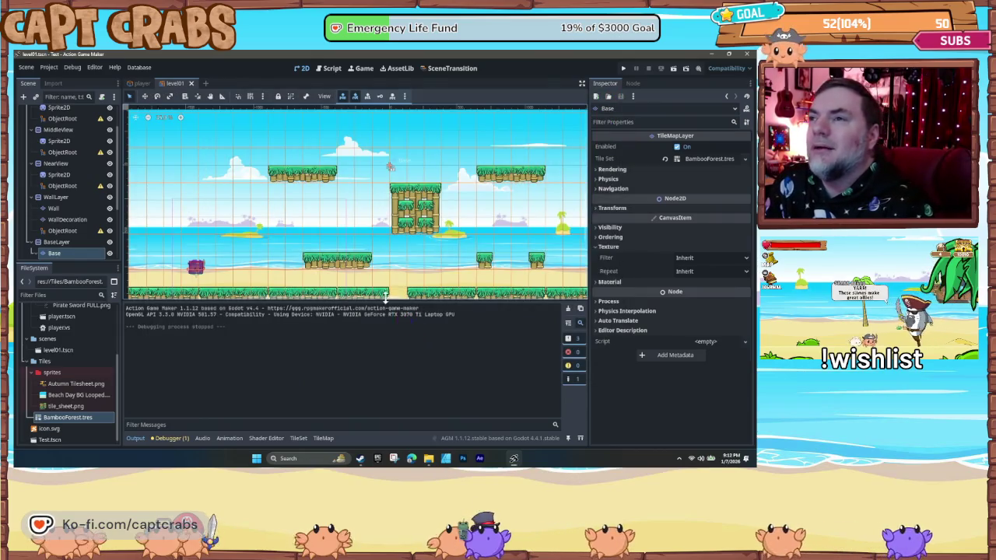
- Paint a single grass tile block on the Base layer and launch a test run with F5
scroll(322, 225, down, 2)
scroll(340, 249, up, 2)
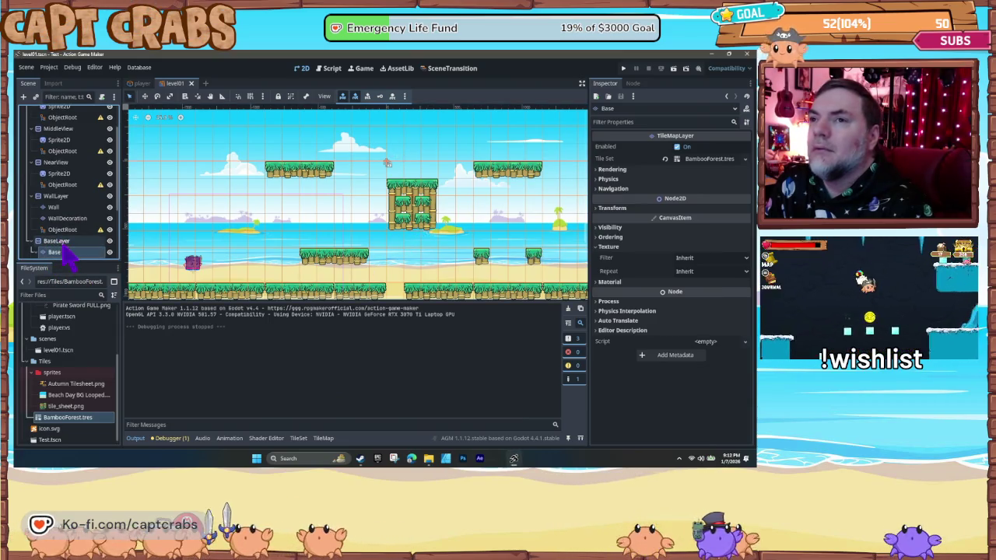
click(76, 253)
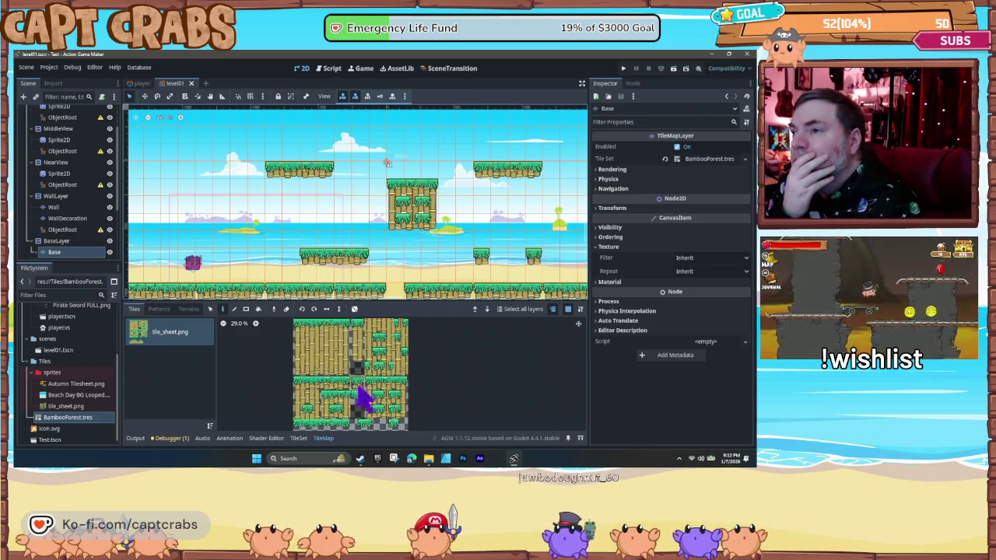
click(259, 264)
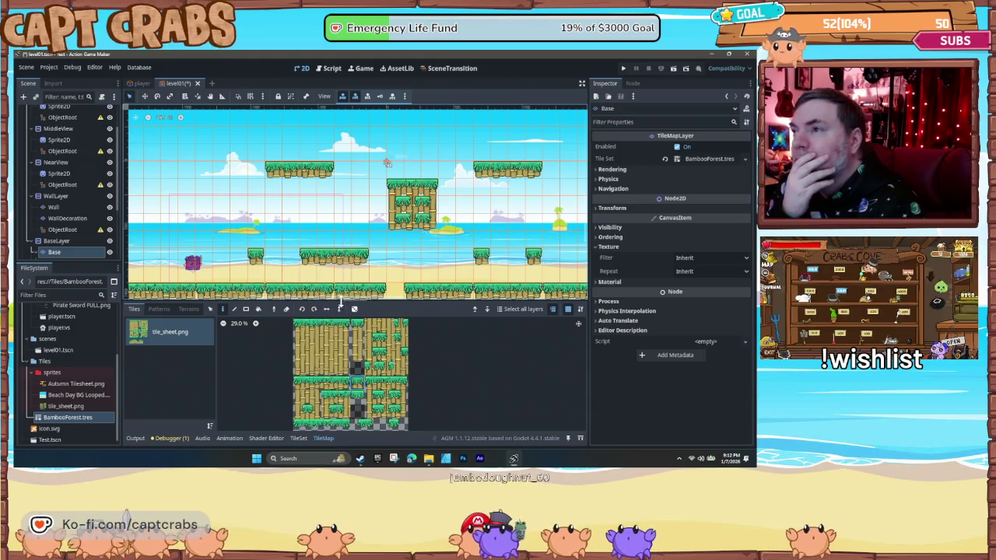
key(F5)
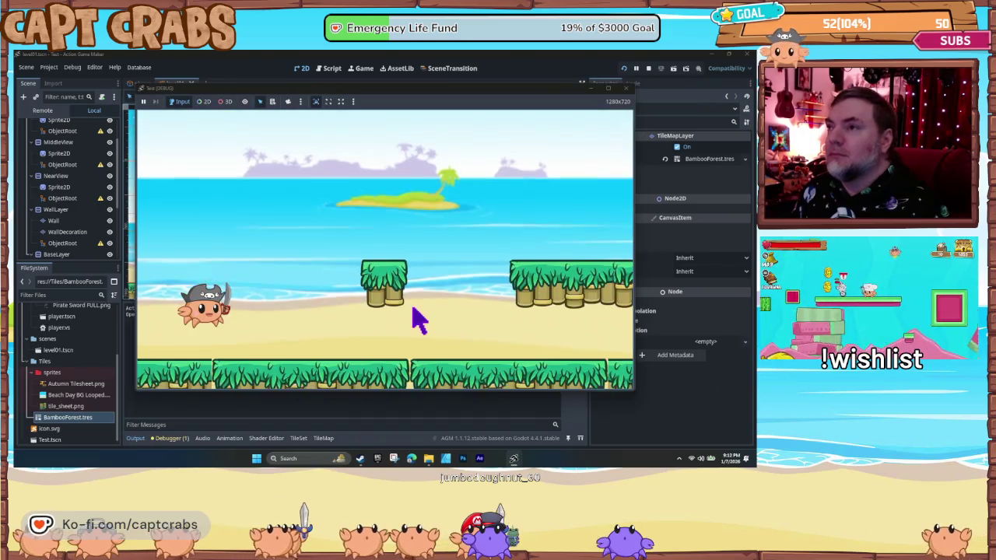
- Run the crab right, jumping across the platforms and past the bamboo tower, then close the game
key(Right)
key(space)
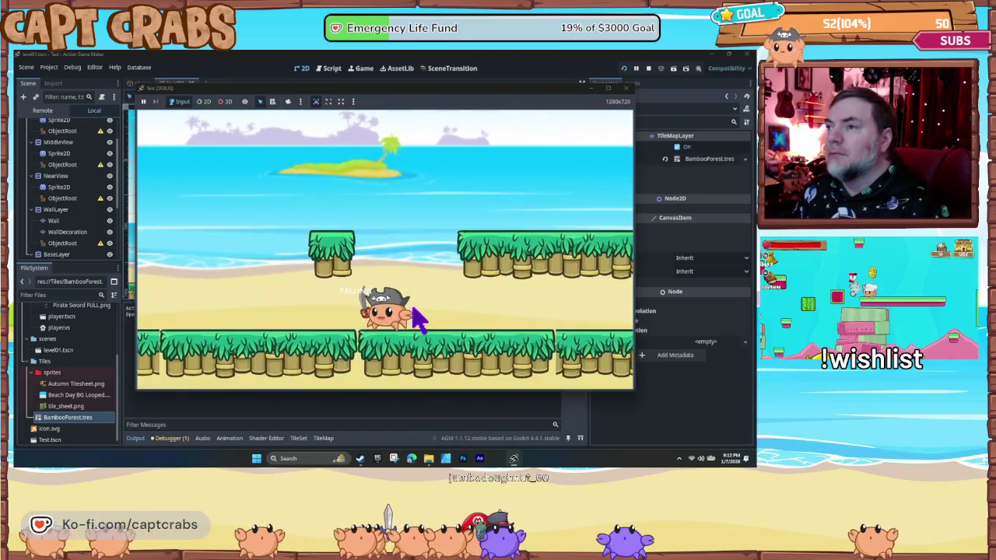
key(space)
key(Right)
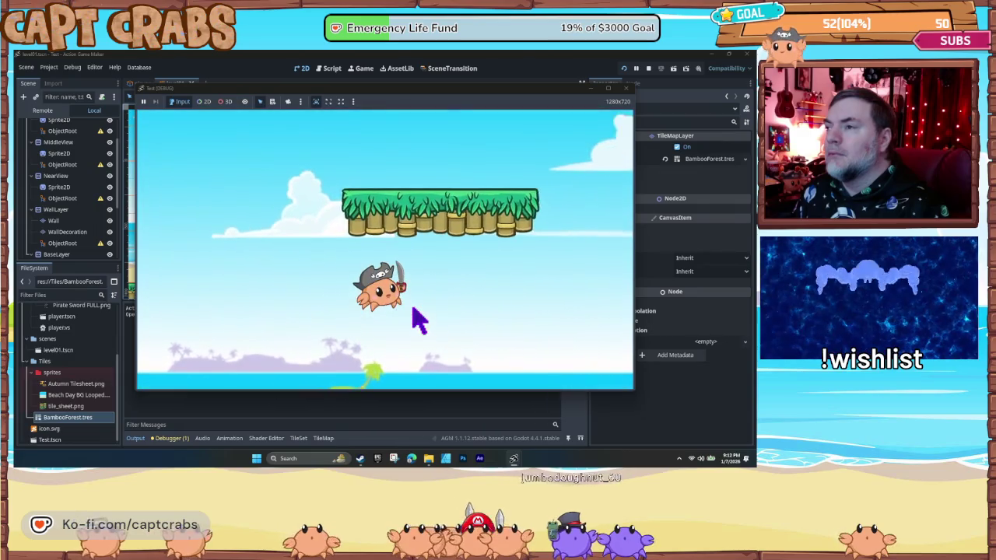
key(space)
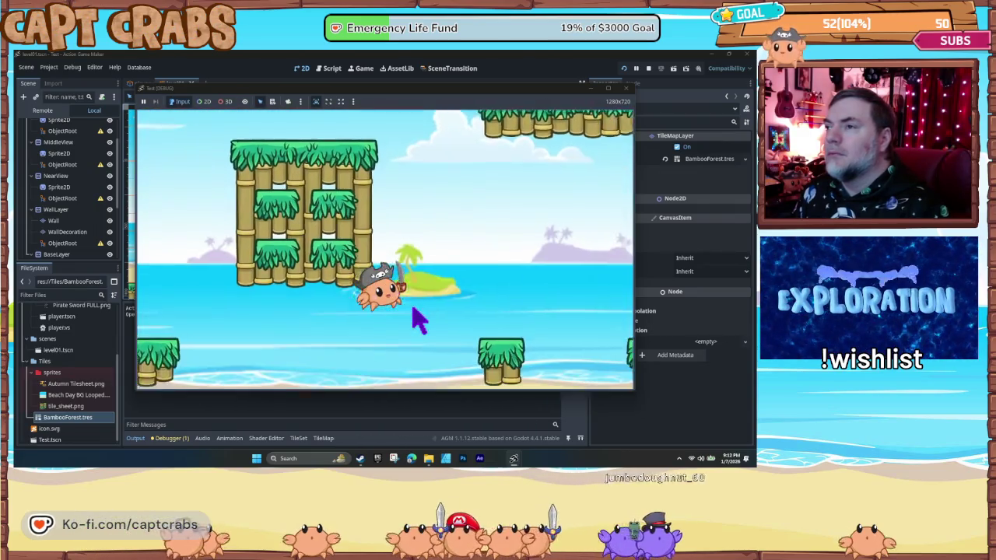
key(space)
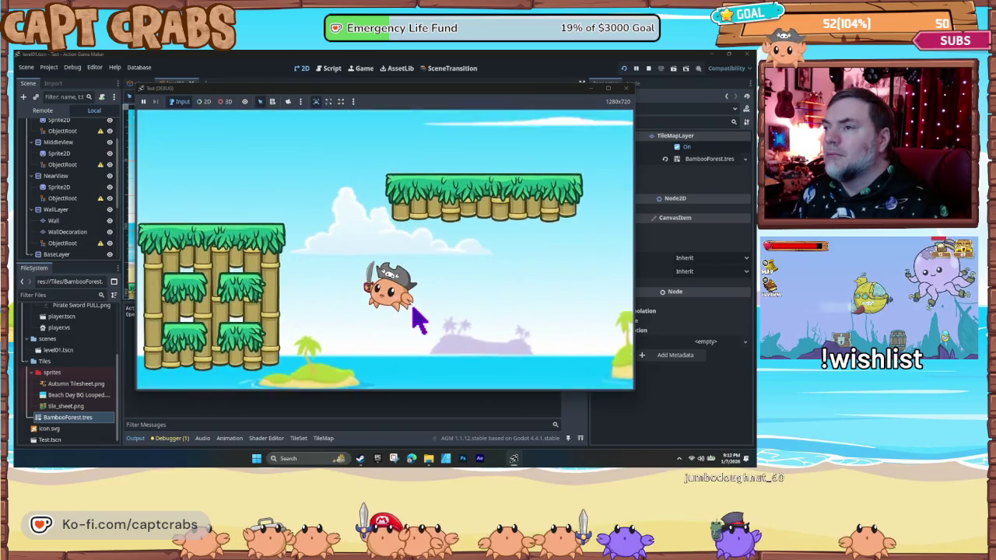
key(Right)
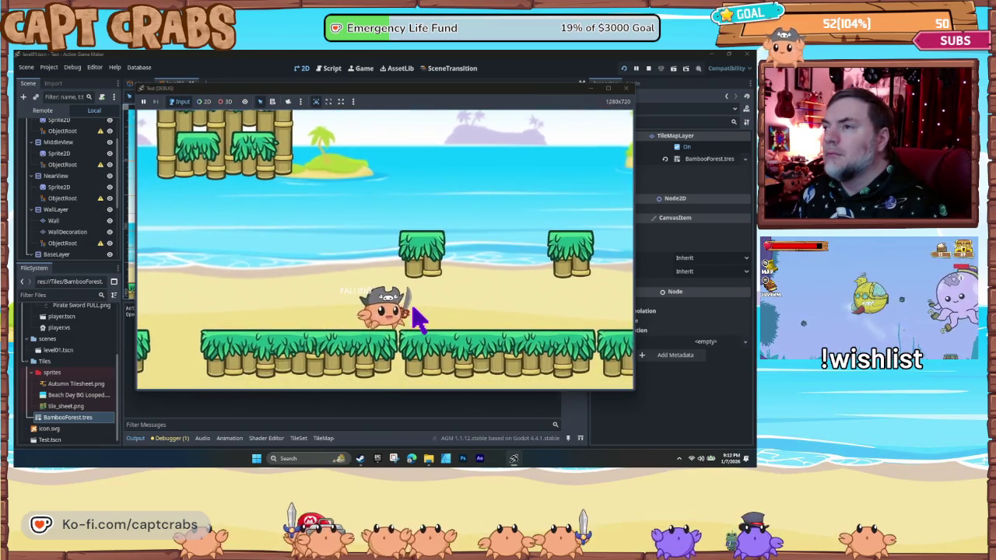
key(Left)
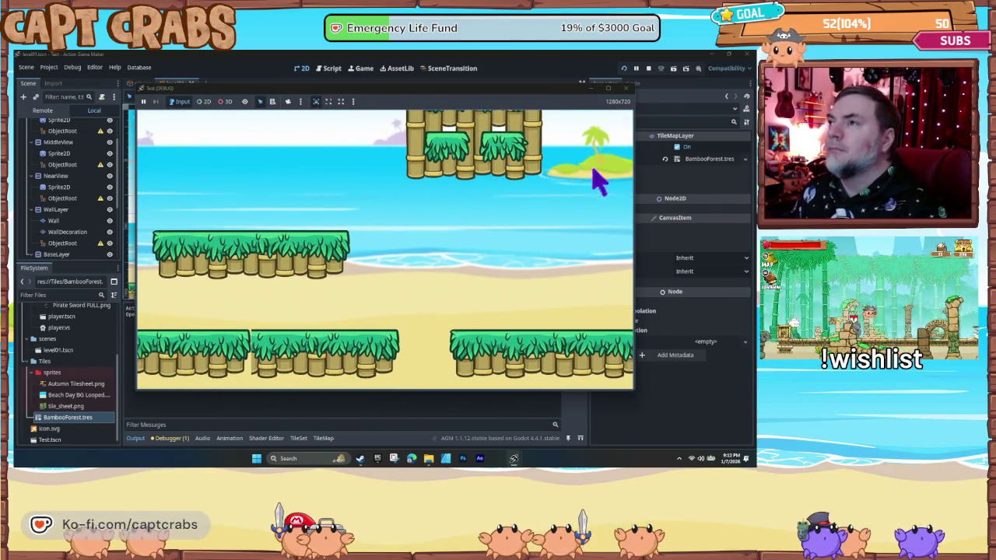
click(627, 88)
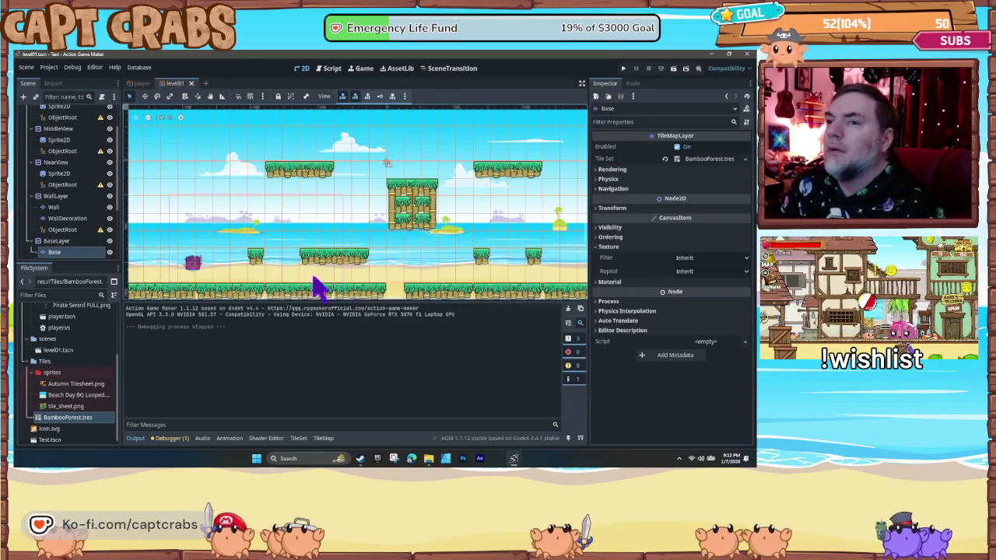
- Open BambooForest.tres in Paint mode, then return to the TileMap panel with tile_sheet.png
double_click(68, 419)
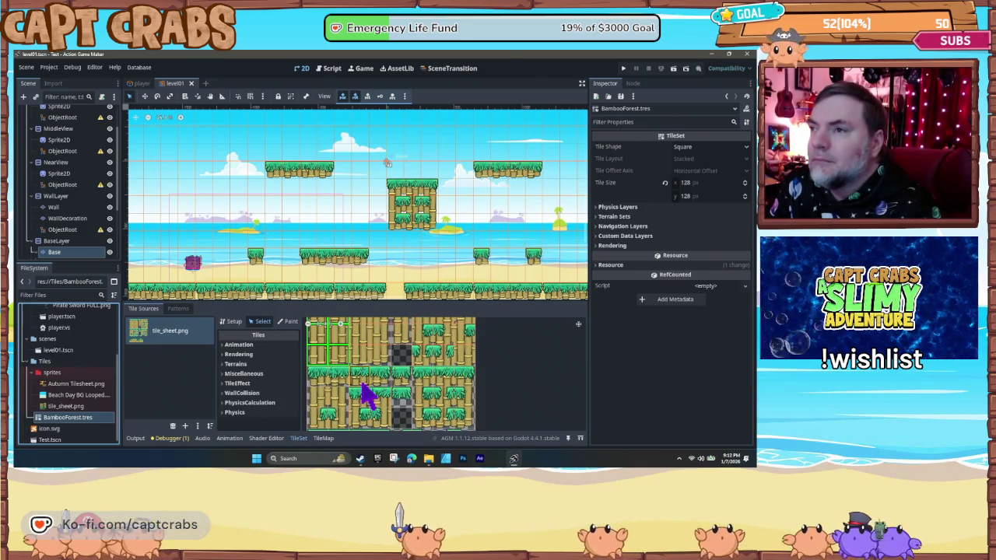
scroll(362, 394, down, 2)
click(289, 324)
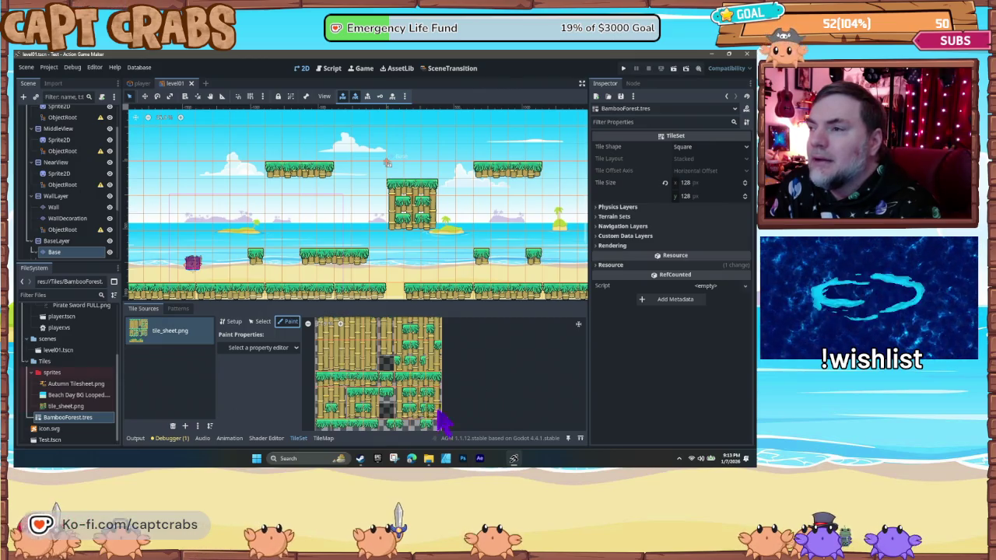
click(323, 439)
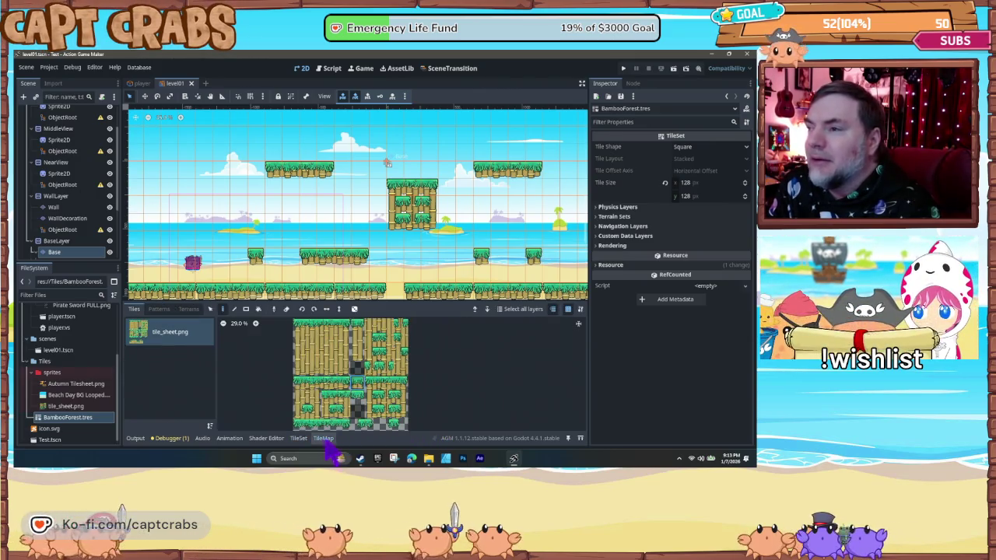
- Enlarge the tile sheet area, pan the atlas, and select a 3x3 block of bamboo tiles
click(389, 399)
drag(391, 393, 393, 412)
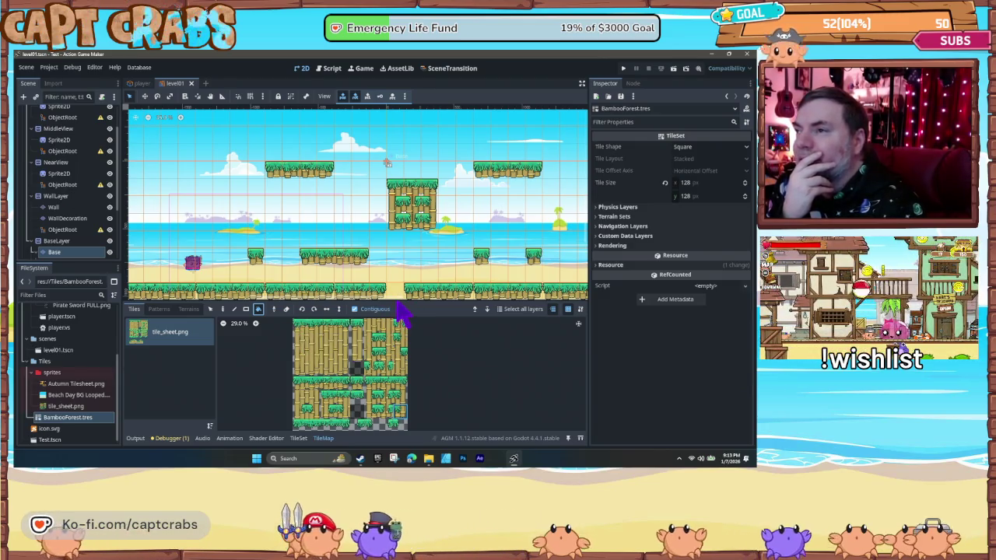
drag(395, 299, 395, 195)
scroll(332, 362, up, 8)
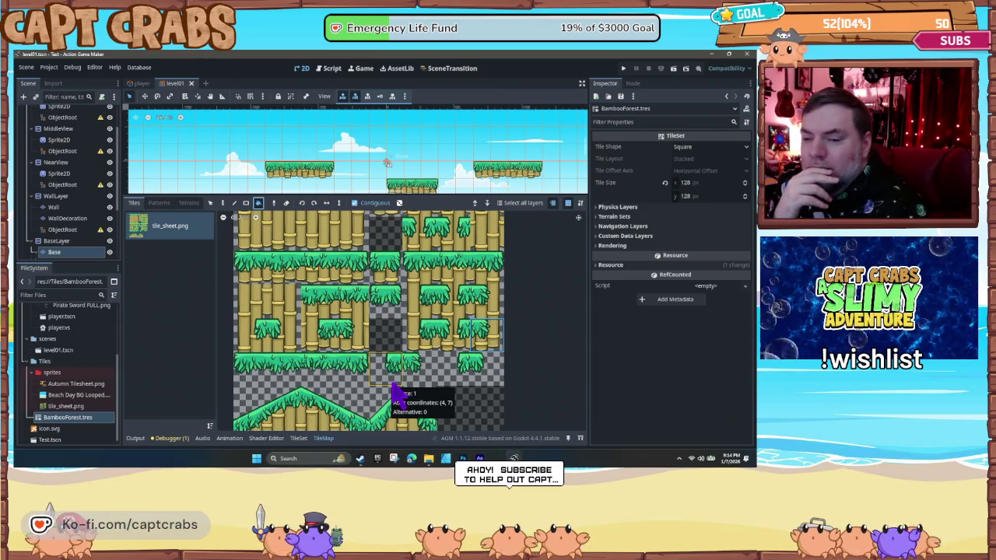
scroll(442, 398, down, 2)
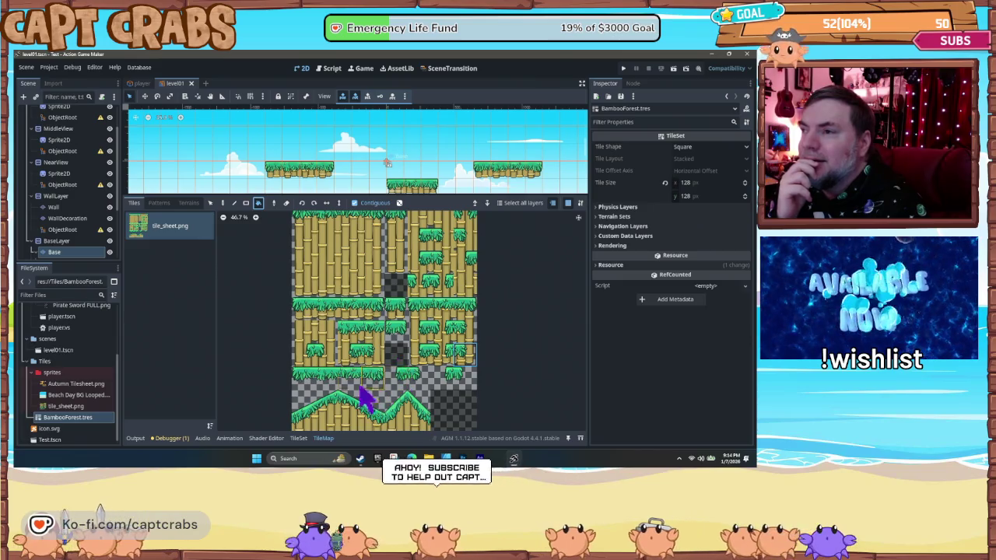
mouse_move(381, 437)
mouse_down()
mouse_move(323, 345)
mouse_move(349, 395)
mouse_move(352, 387)
mouse_up()
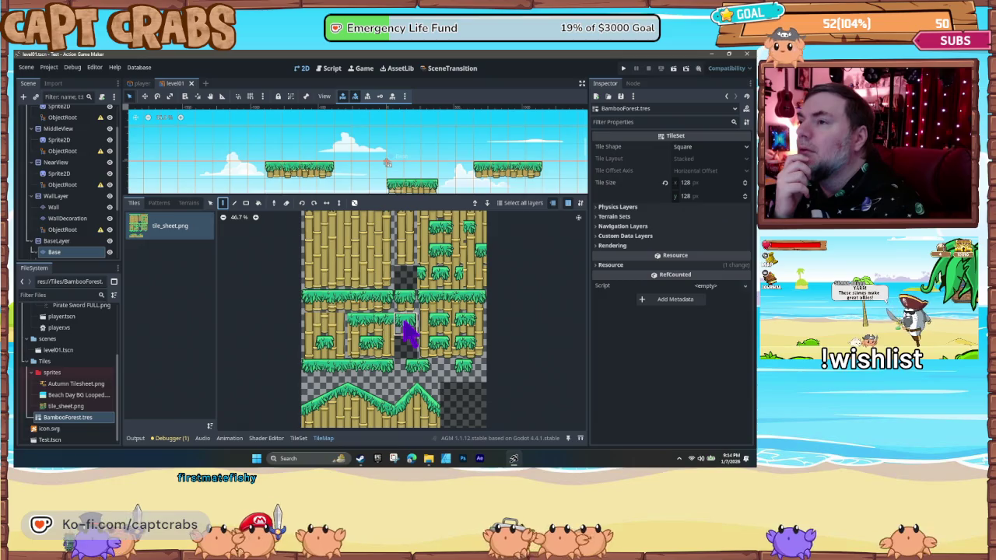
drag(438, 312, 477, 356)
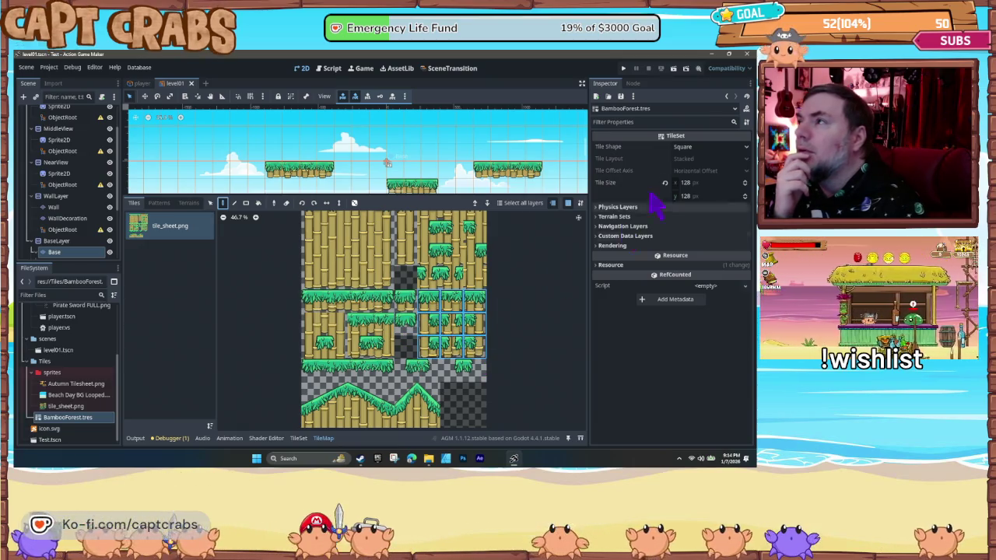
click(726, 146)
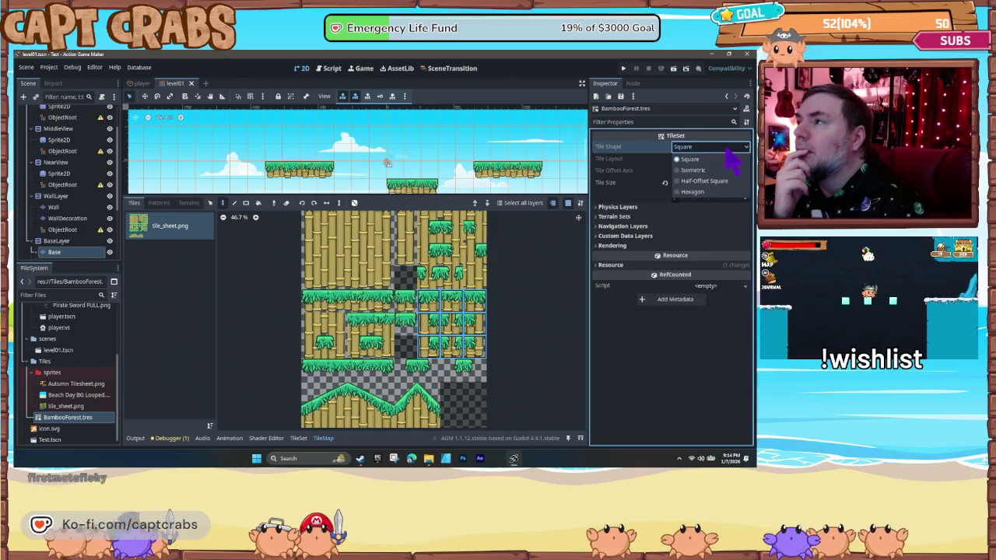
- Keep the tile shape Square and briefly expand the Terrain Sets and Custom Data Layers sections
click(728, 151)
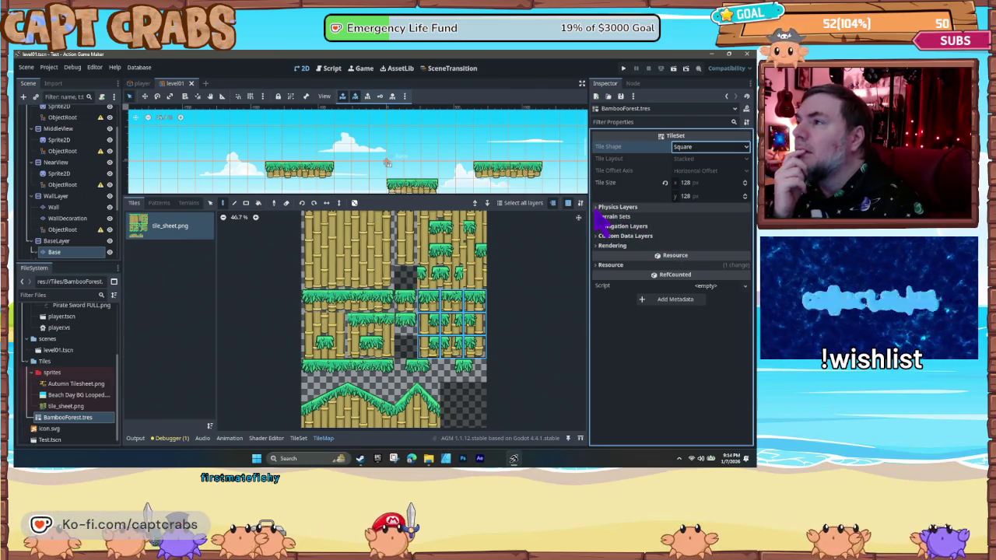
click(595, 213)
click(594, 215)
click(596, 220)
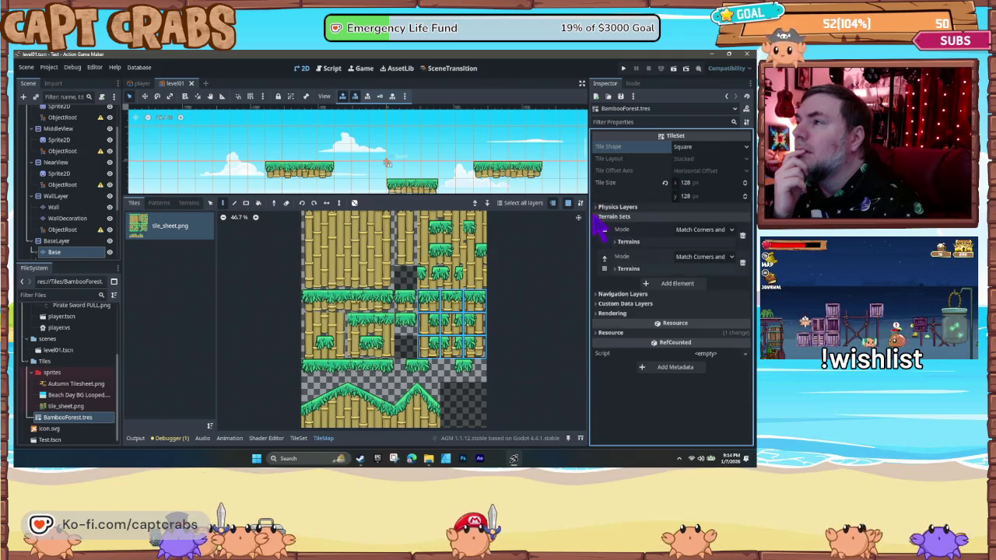
click(599, 217)
click(600, 226)
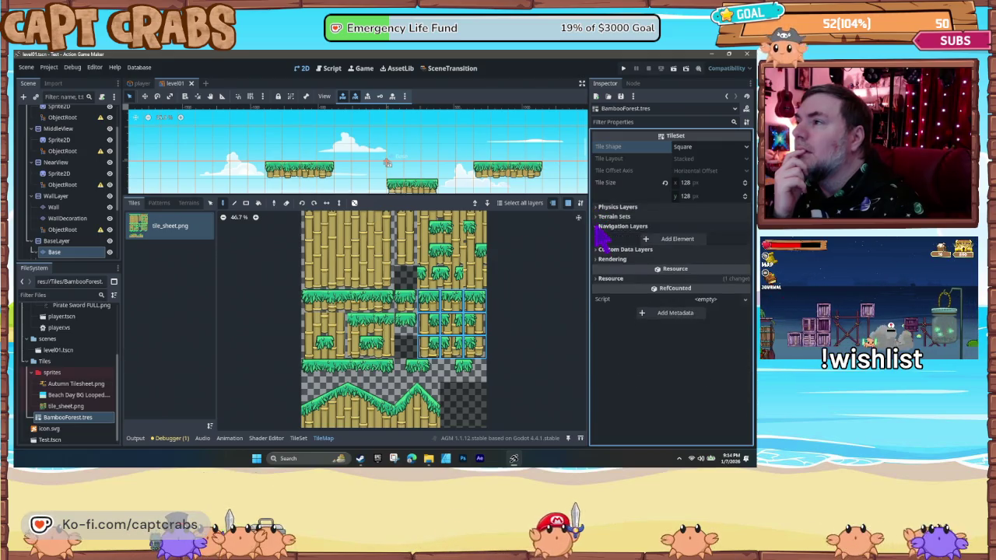
click(600, 226)
click(600, 236)
click(596, 237)
click(598, 246)
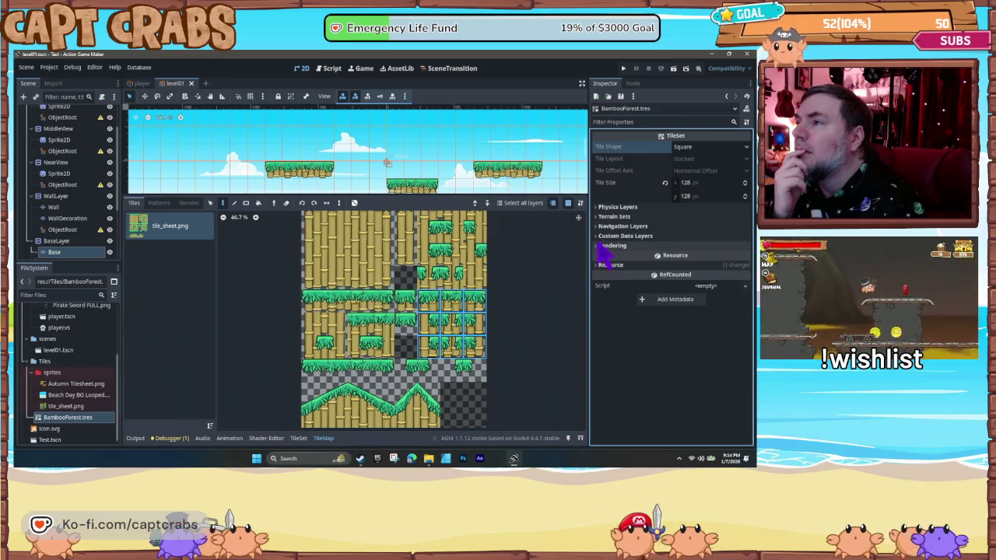
click(597, 246)
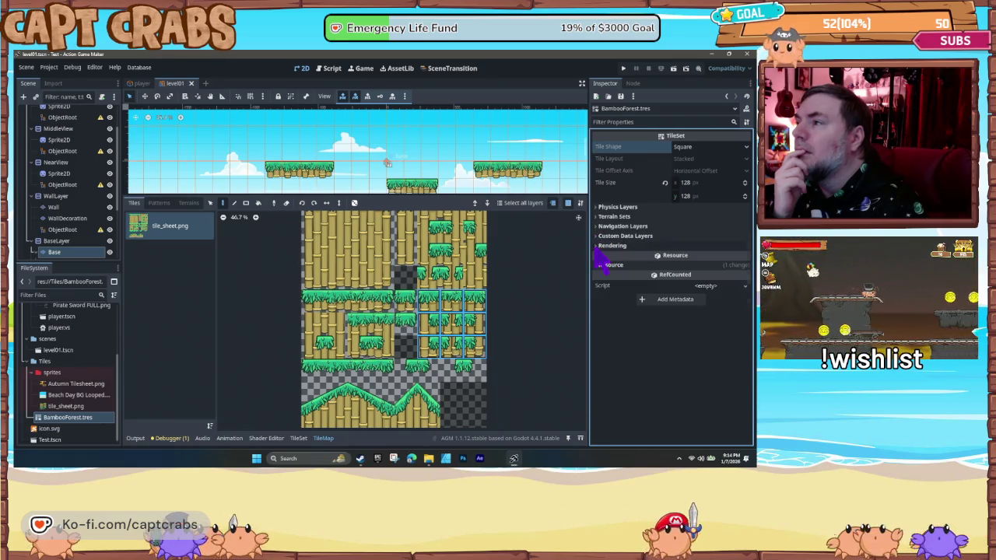
click(315, 304)
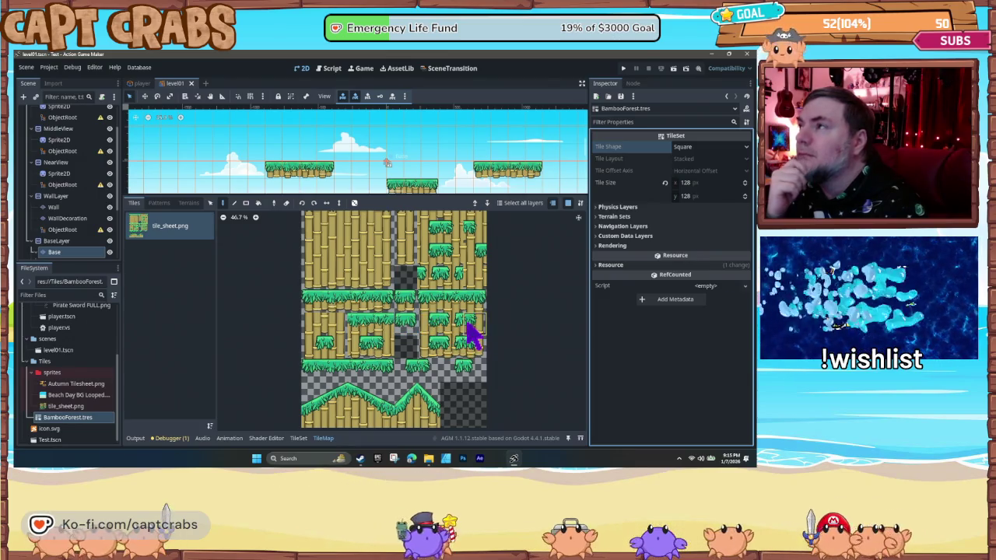
- Expand Physics Layers (collision layer 1, mask 1, priority 1.0), then reselect a 3x3 tile block
click(708, 147)
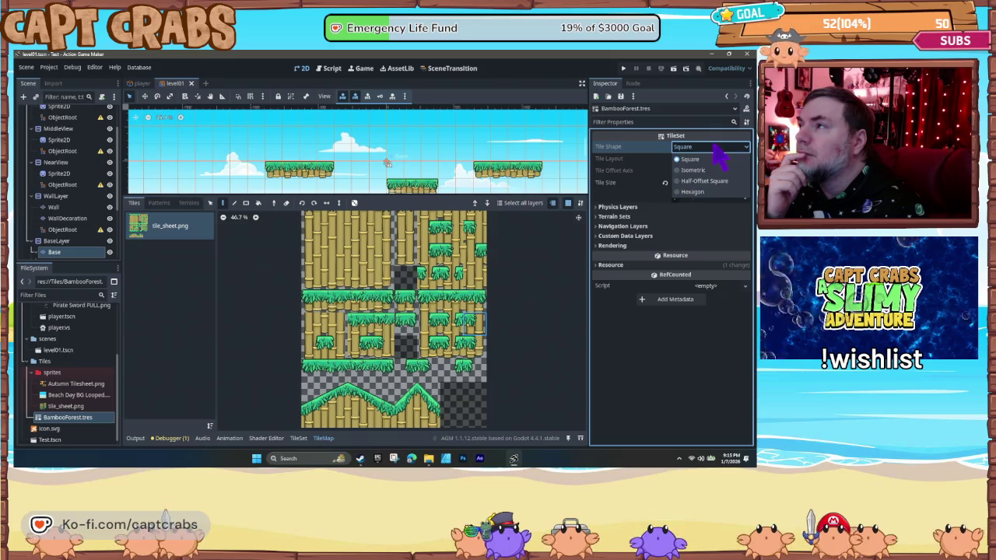
click(720, 158)
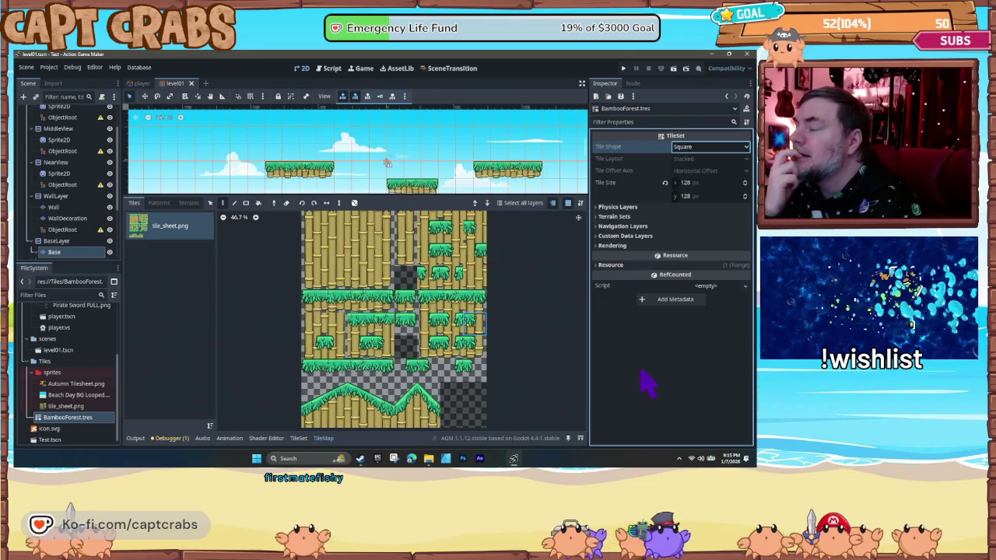
click(600, 208)
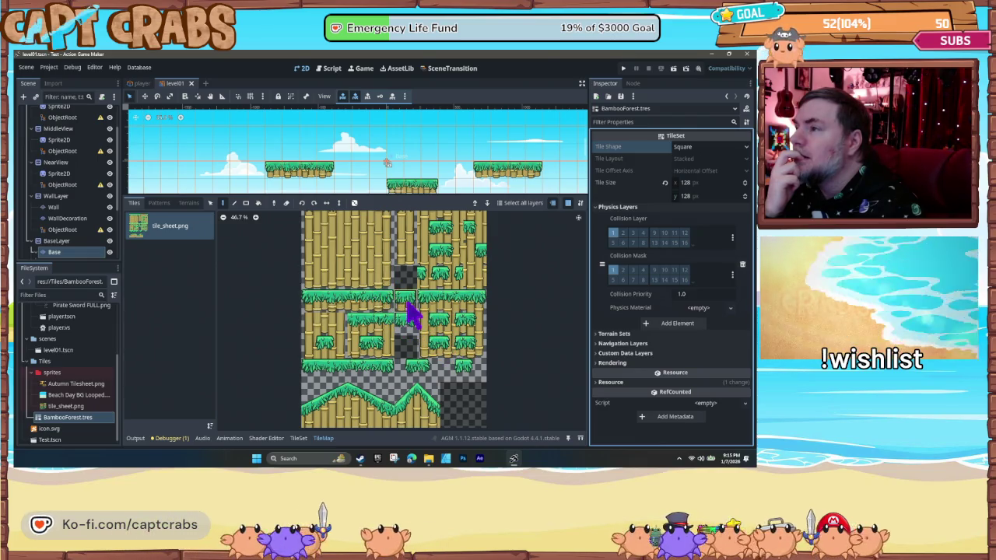
click(599, 345)
click(598, 345)
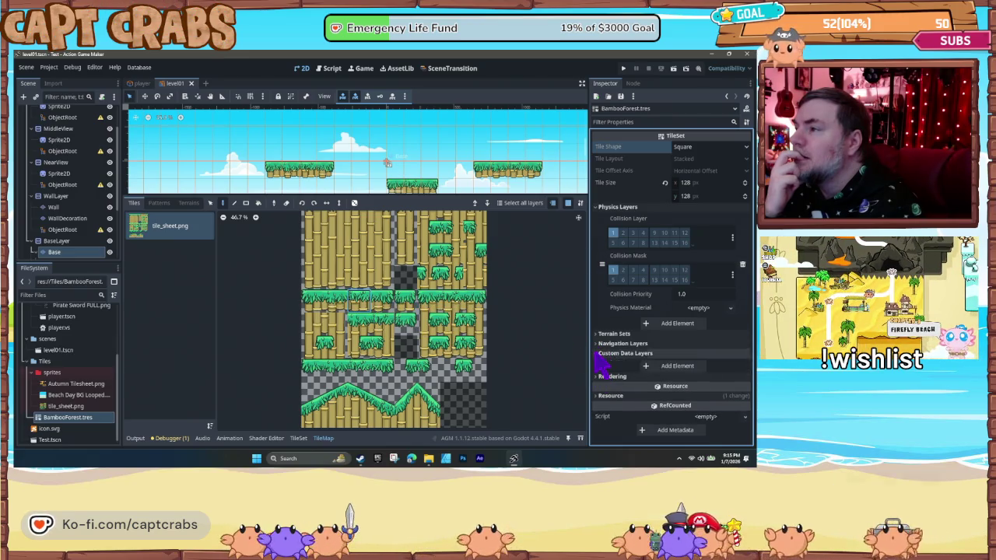
click(603, 335)
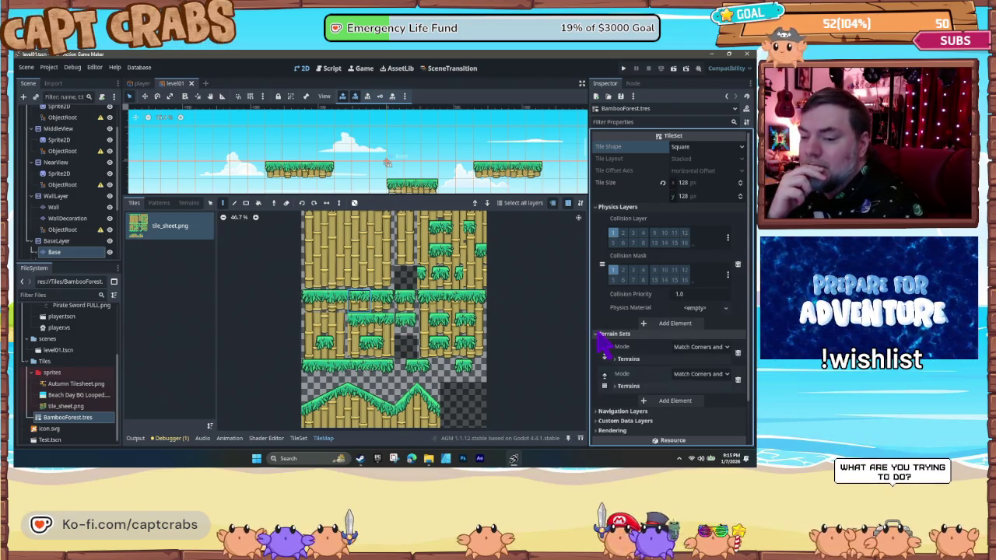
click(604, 334)
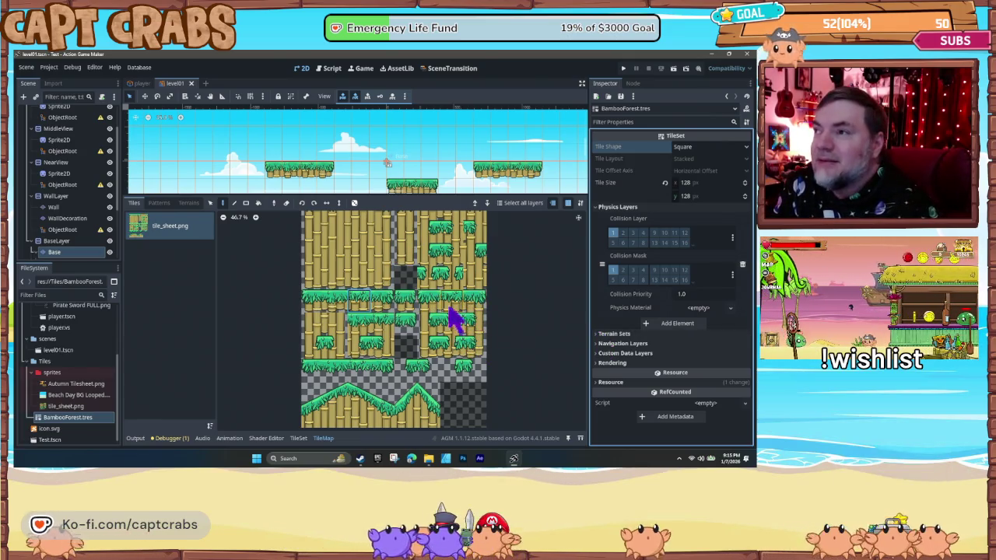
drag(475, 359, 476, 358)
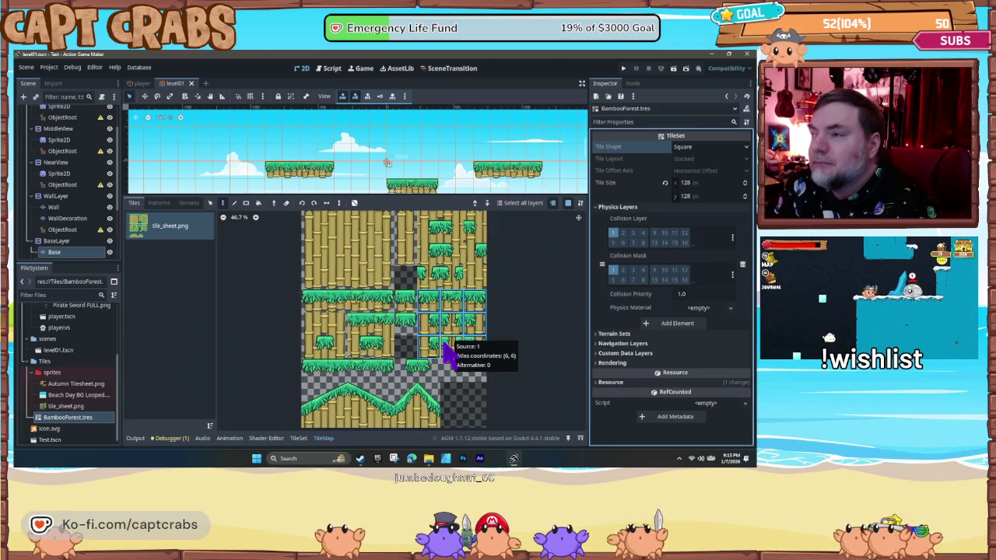
- After trying 3x3 blocks, select a full row of grass-topped tiles in the bamboo atlas
click(448, 351)
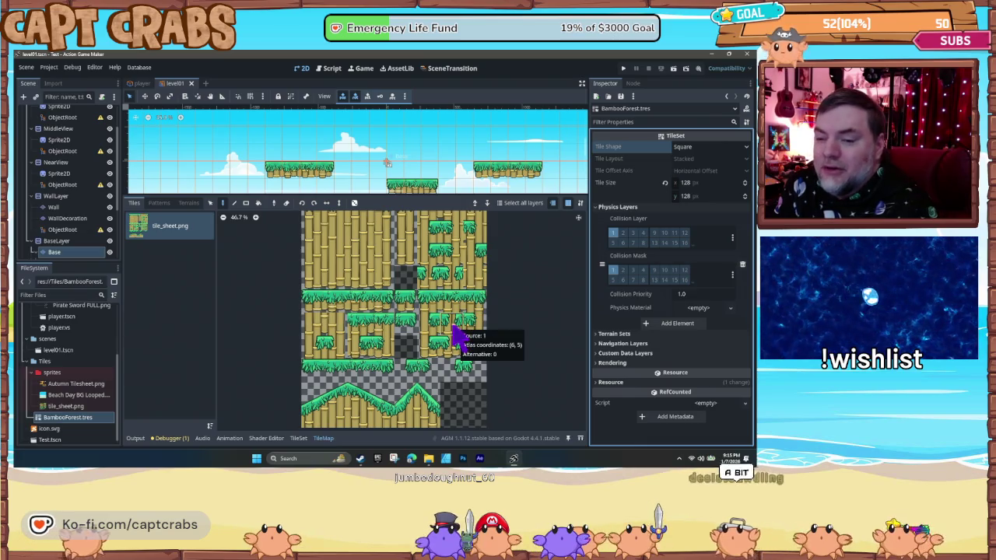
drag(434, 305, 478, 347)
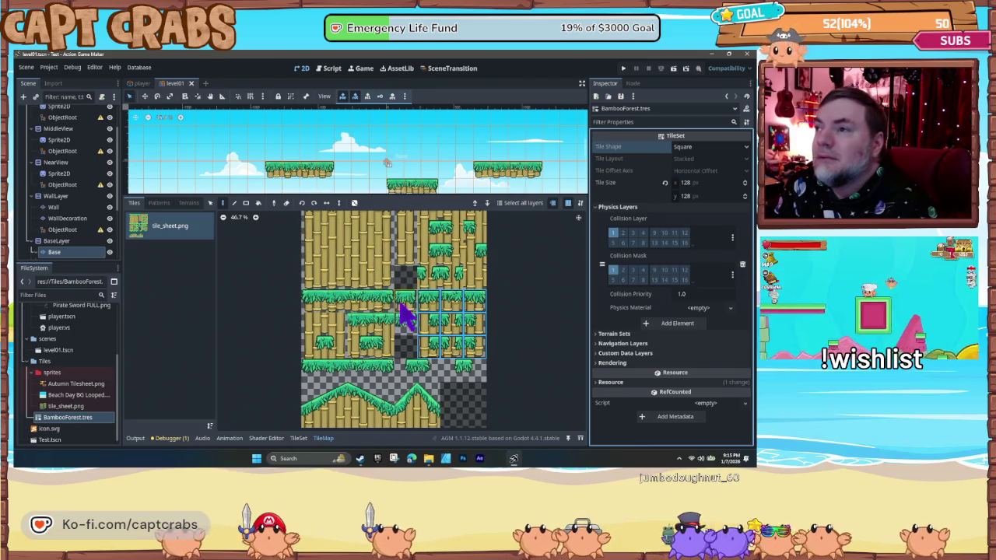
drag(387, 306, 314, 306)
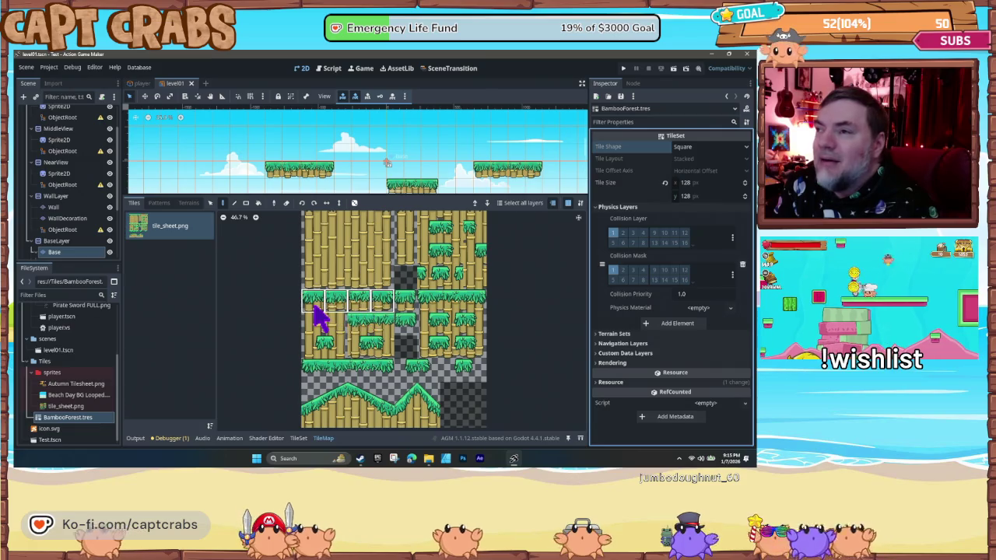
click(407, 313)
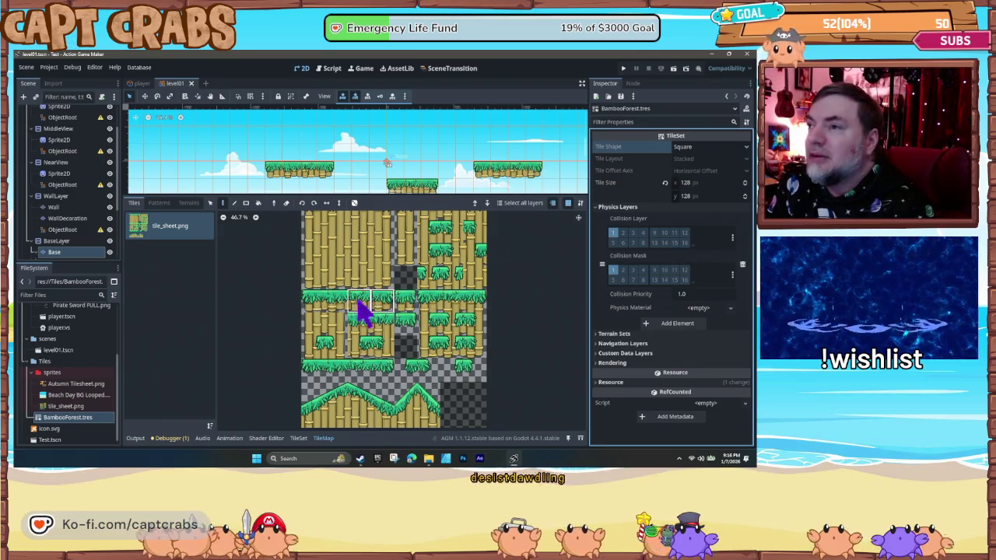
drag(318, 312, 417, 315)
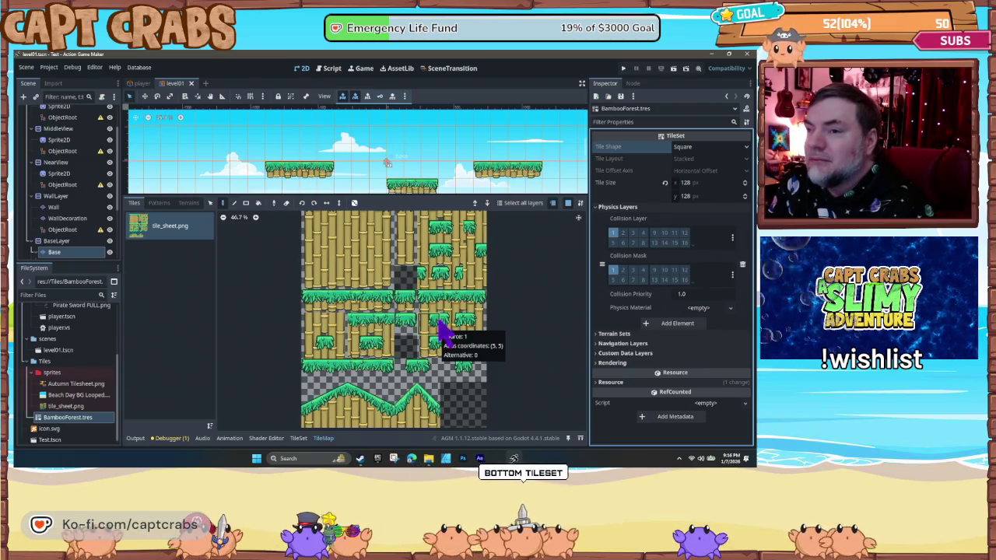
click(298, 438)
- Inspect the tile at atlas coordinates 5, 4, then switch to Paint and list the paintable properties
scroll(375, 386, up, 3)
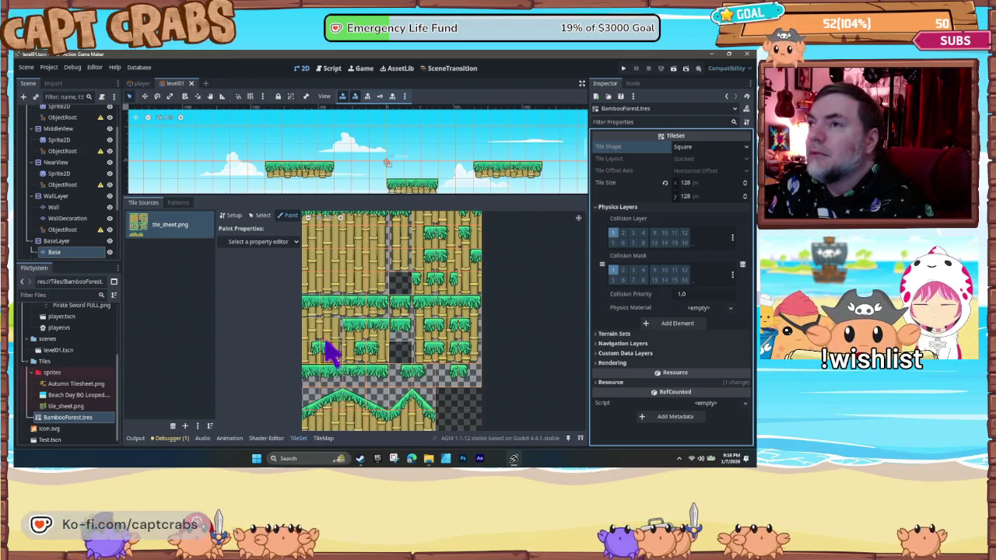
click(255, 220)
click(423, 319)
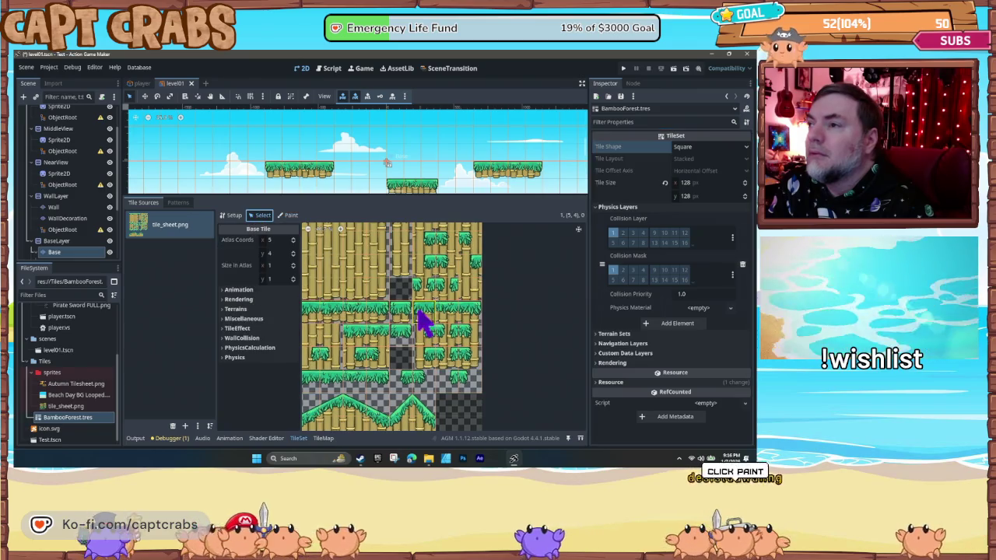
click(288, 216)
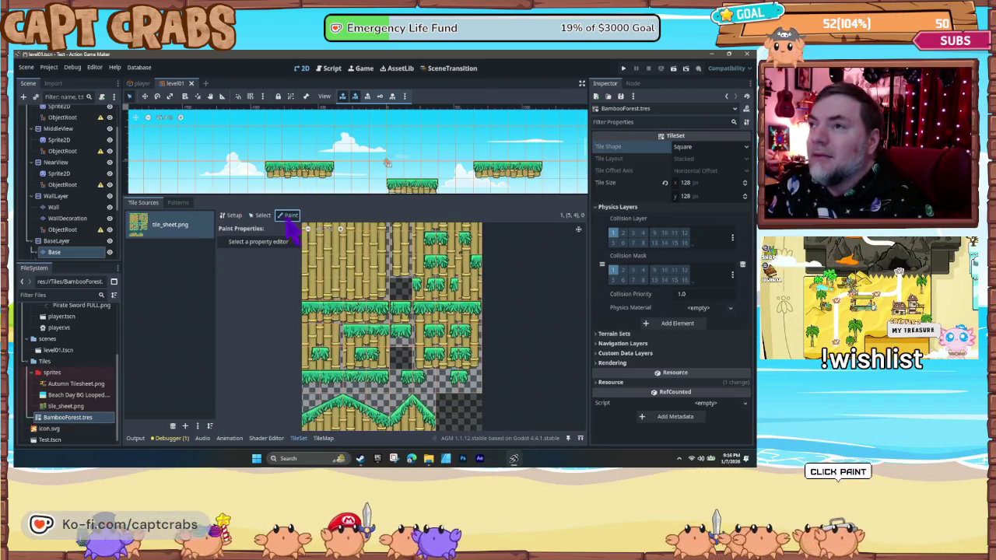
click(298, 242)
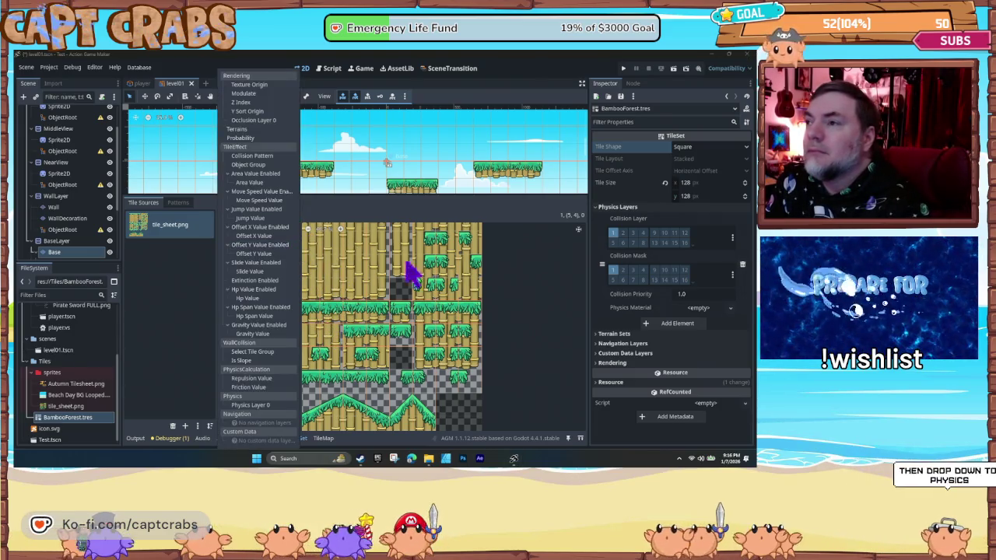
click(498, 310)
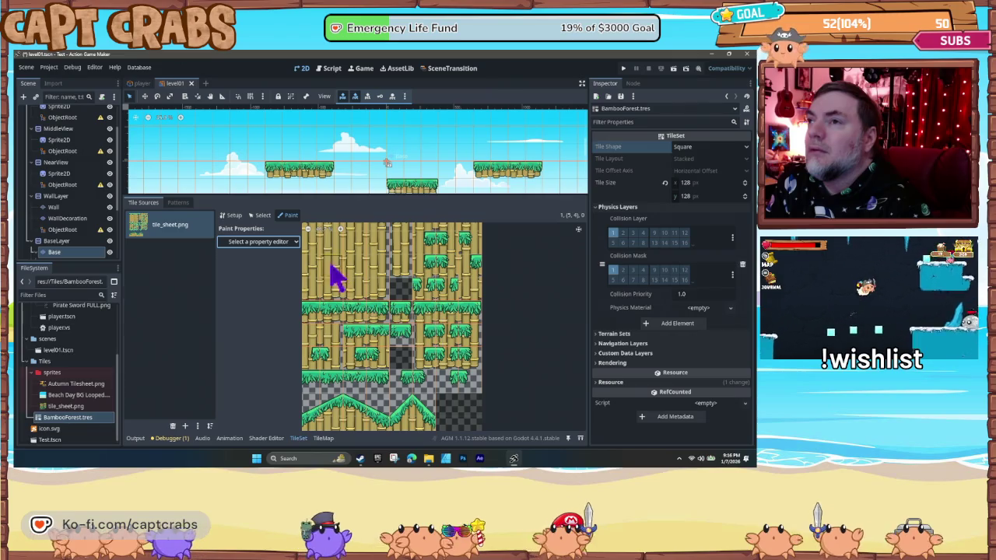
click(293, 242)
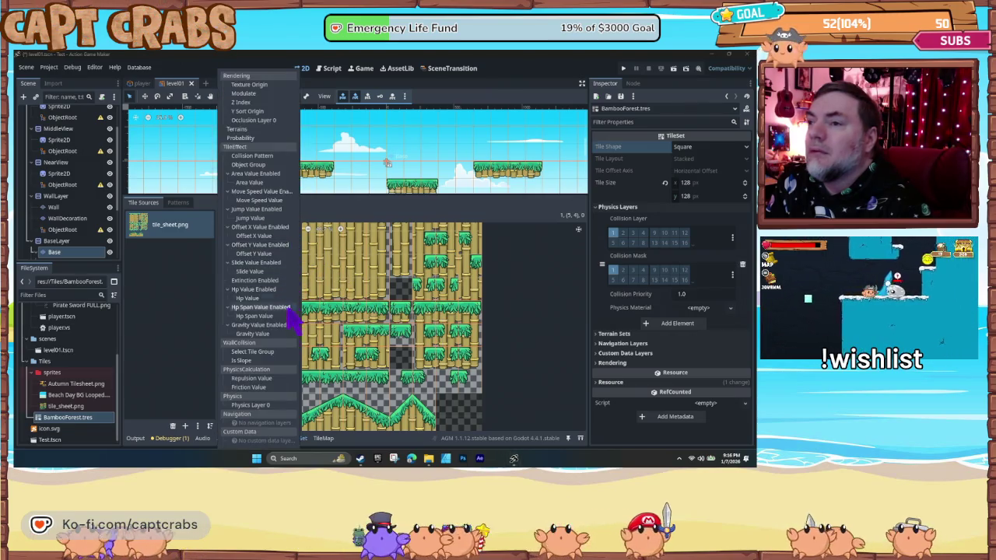
- Paint Physics Layer 0 collision onto the grass and bamboo tiles across the lower atlas rows
click(257, 405)
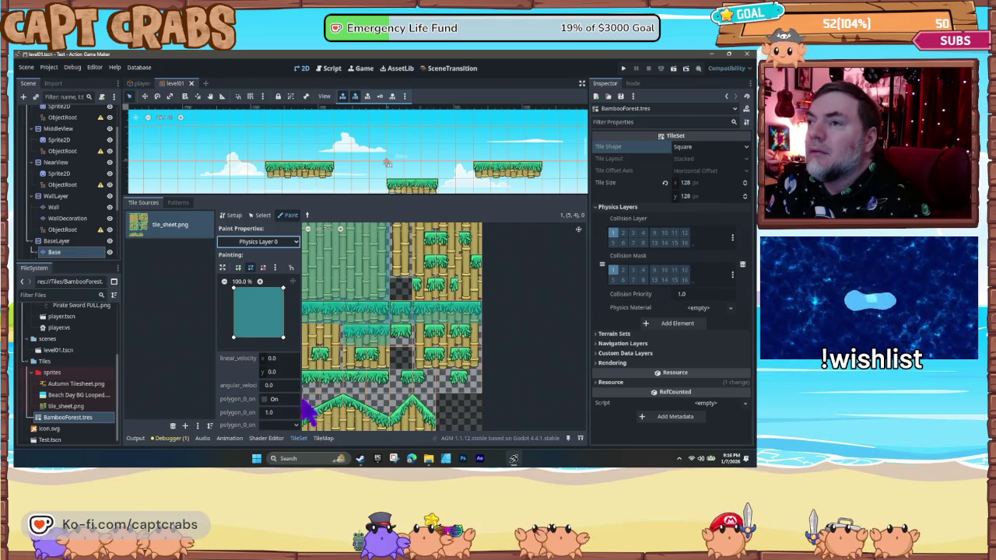
click(431, 343)
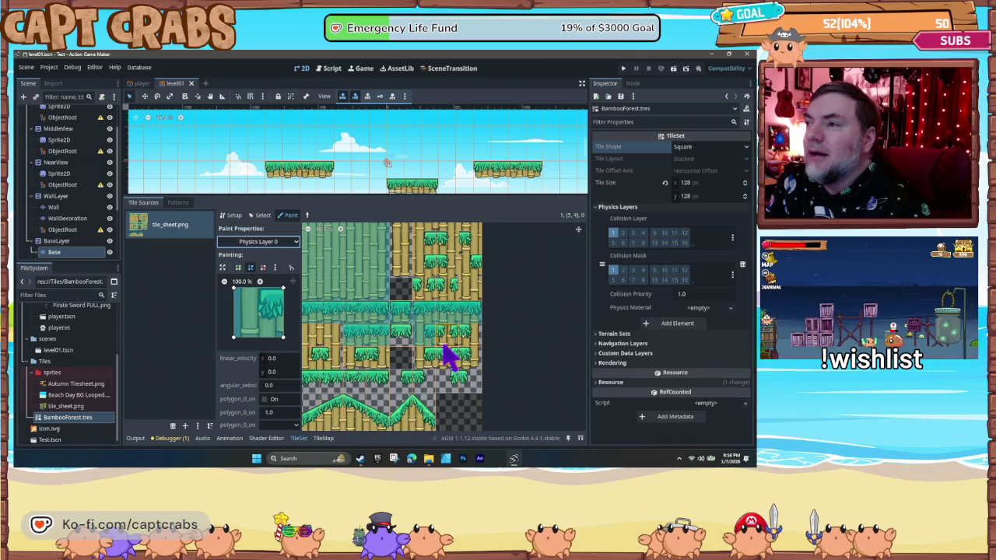
click(466, 343)
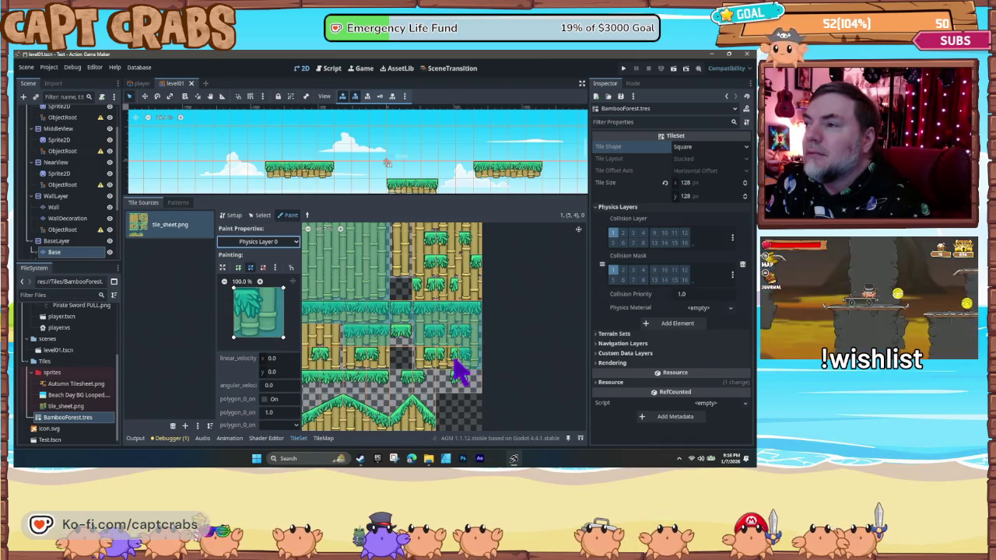
click(441, 360)
click(436, 367)
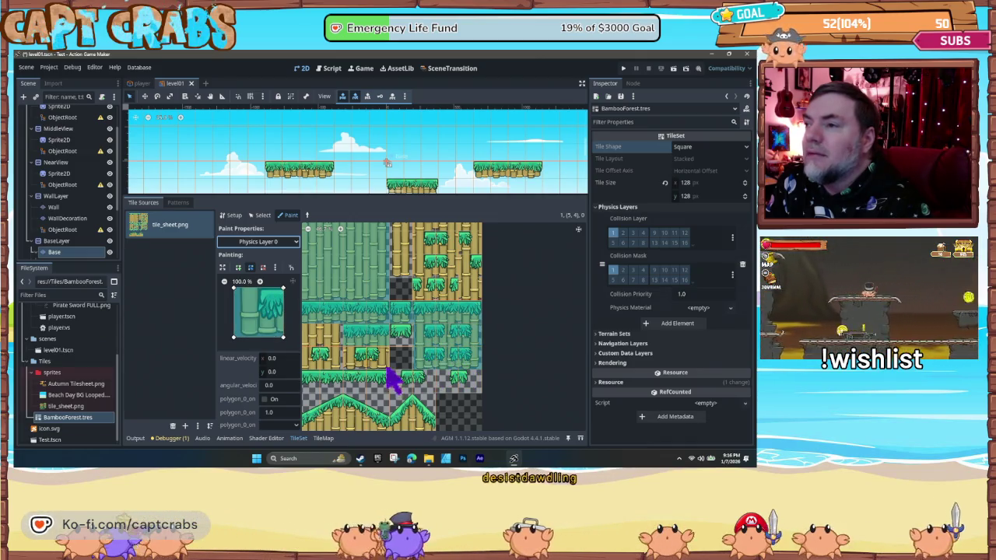
click(393, 370)
click(358, 360)
click(331, 360)
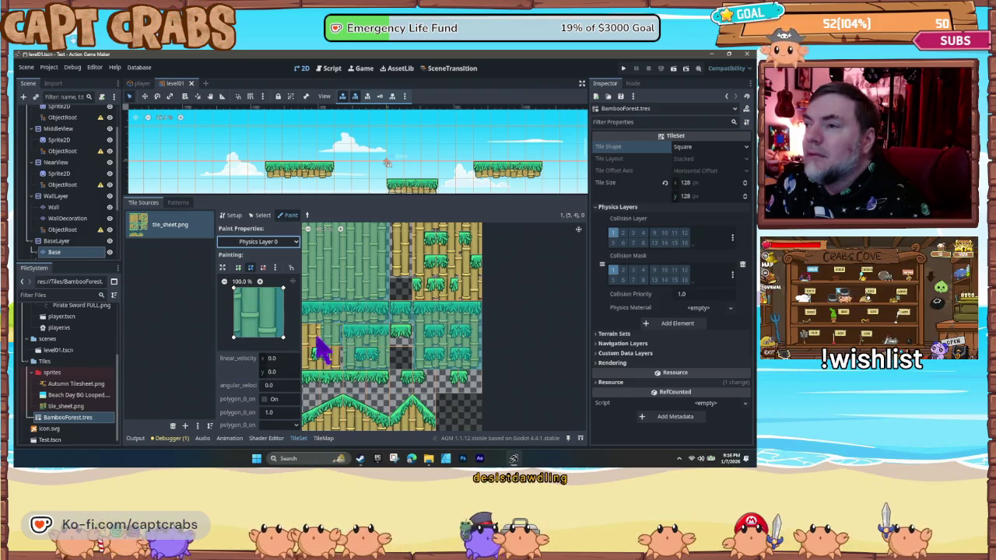
click(327, 367)
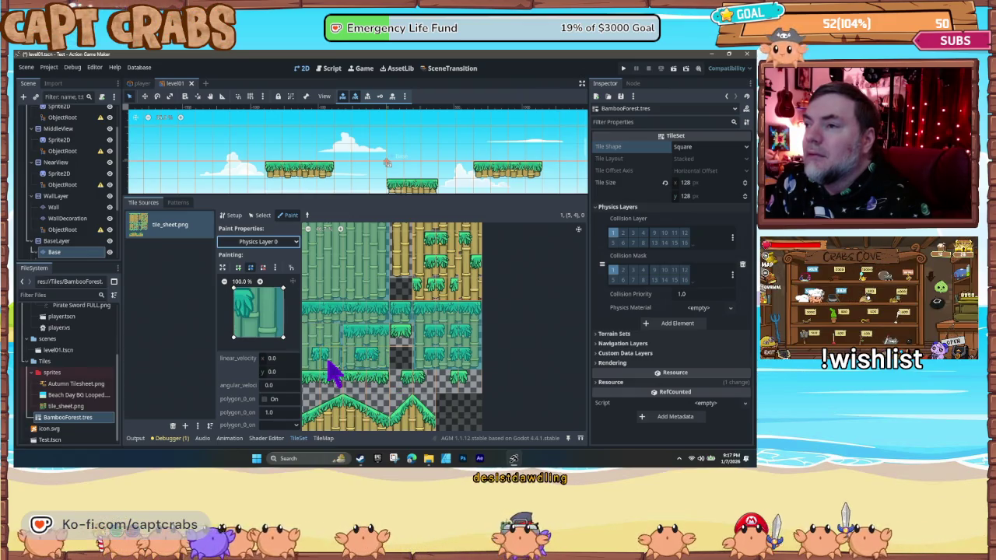
- Add collision to the upper bamboo stalk tiles, then launch a playtest with F5
click(436, 293)
click(431, 247)
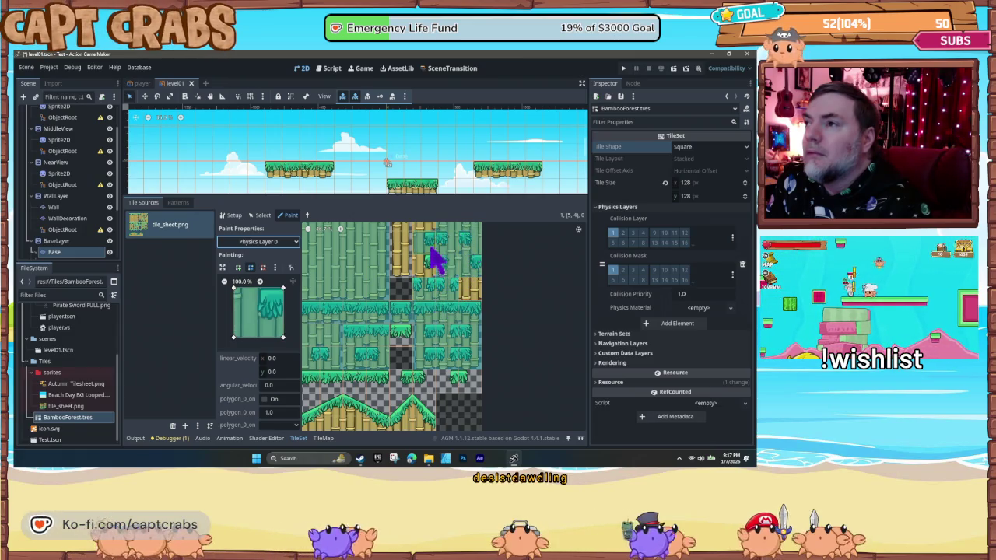
click(471, 294)
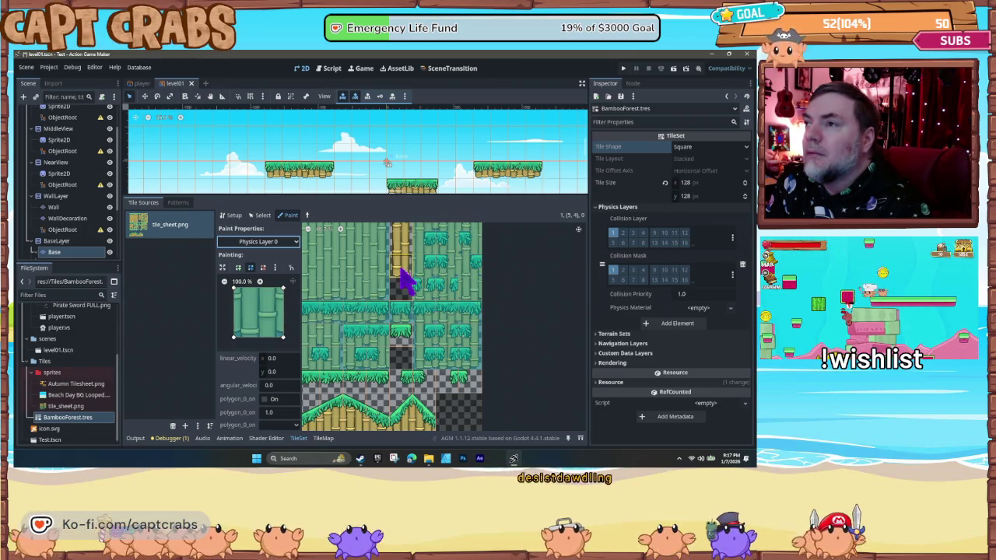
click(408, 239)
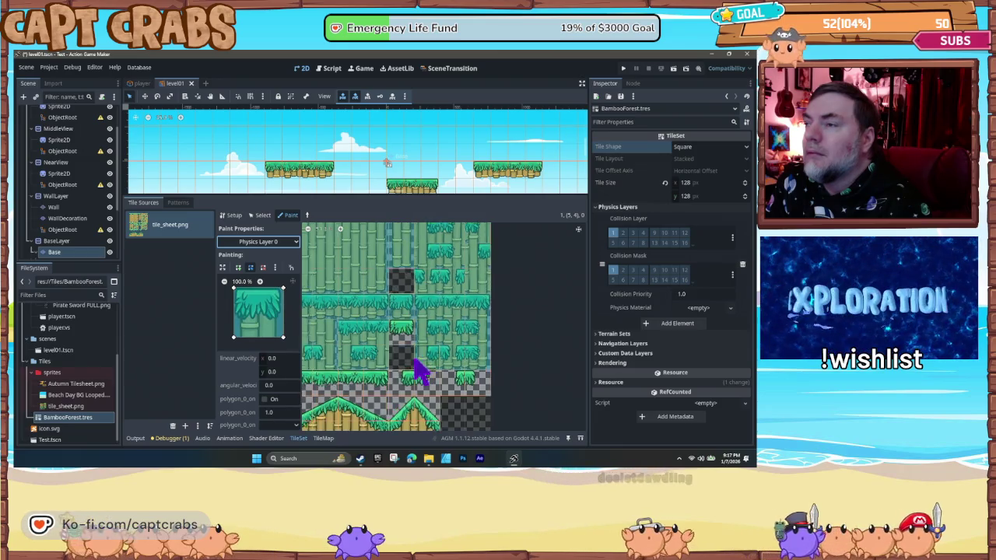
scroll(415, 360, down, 5)
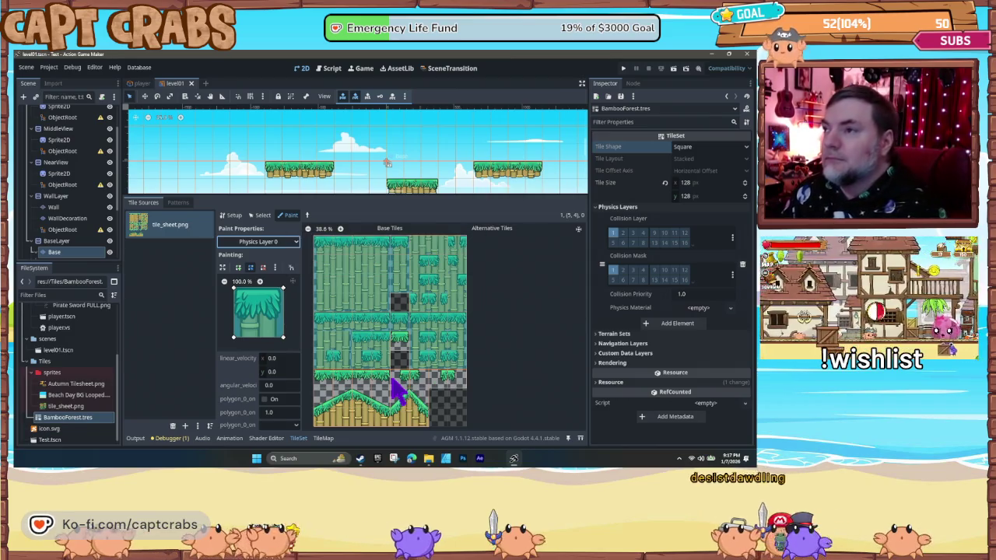
key(F5)
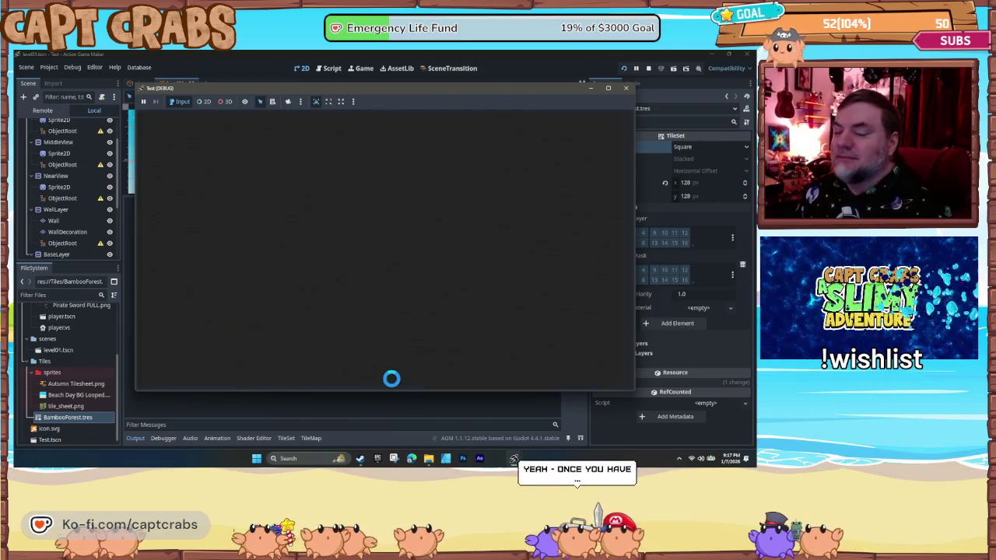
- Walk and jump the pirate crab across the grass platforms and beach, then stop the test
key(Right)
key(space)
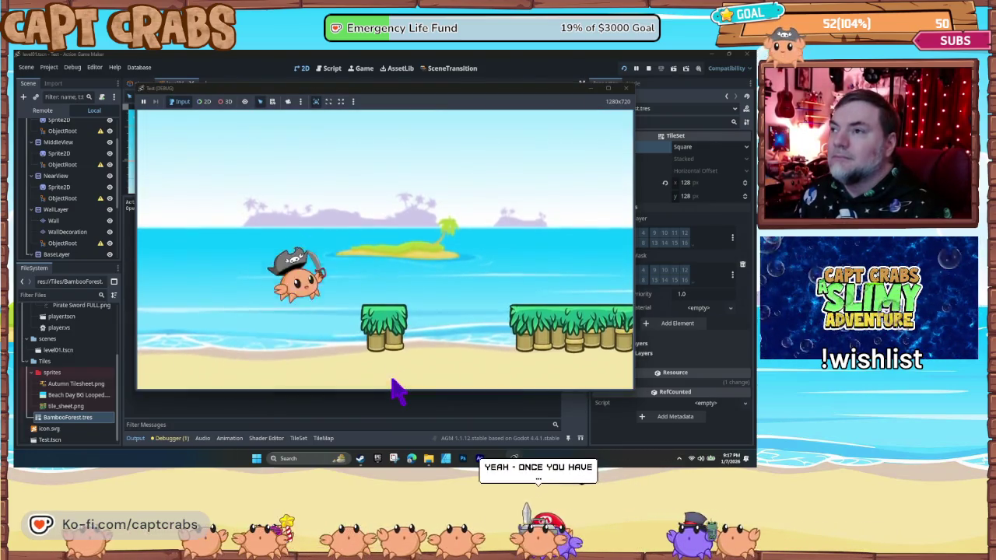
key(space)
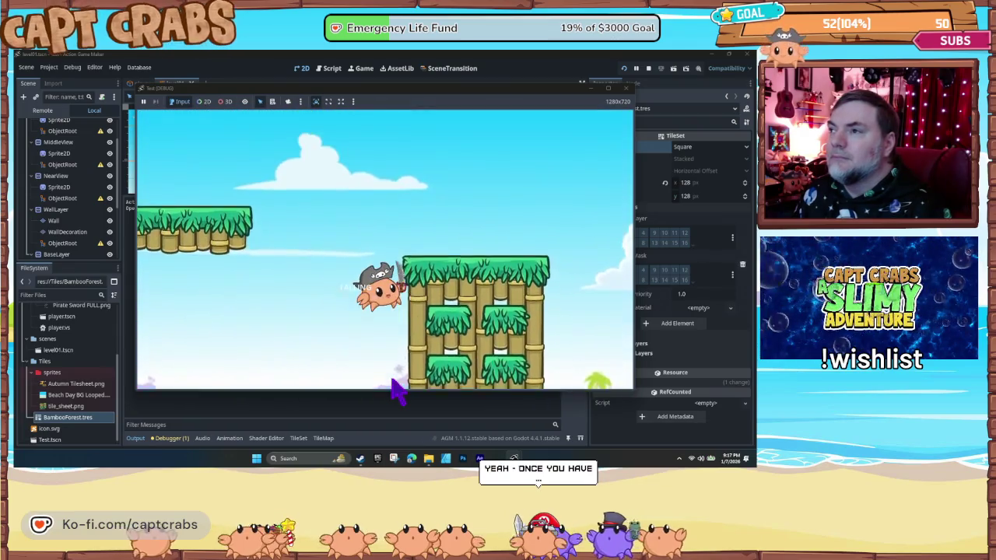
key(Left)
key(space)
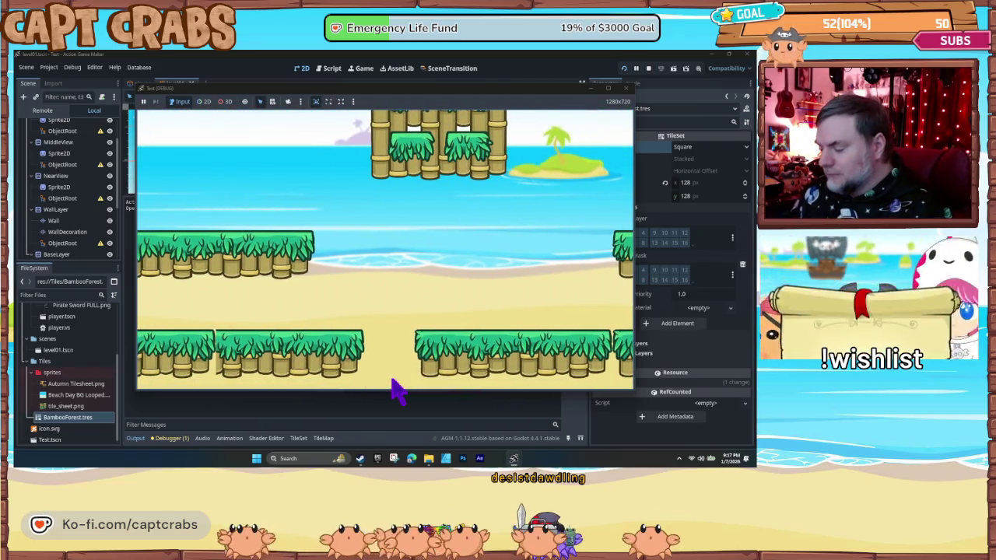
key(Right)
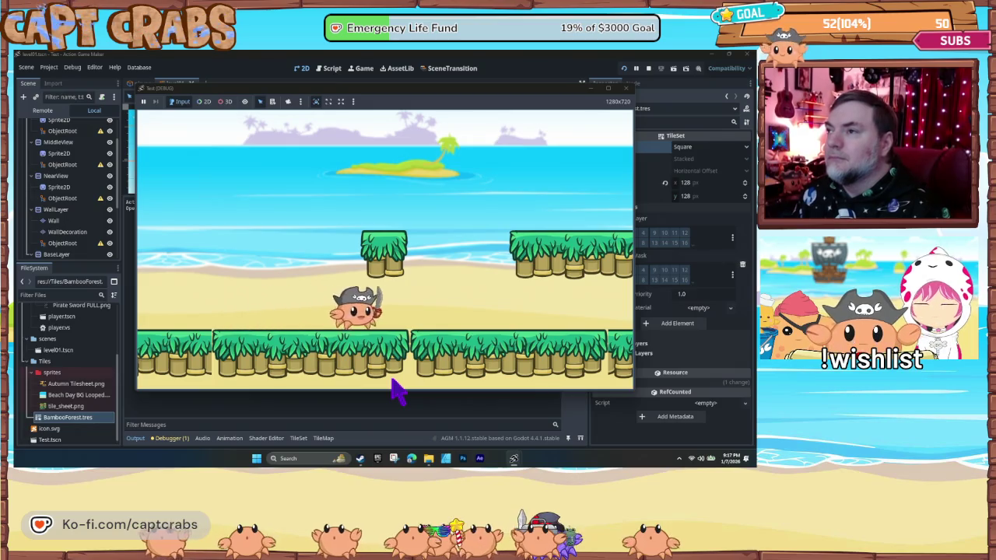
key(space)
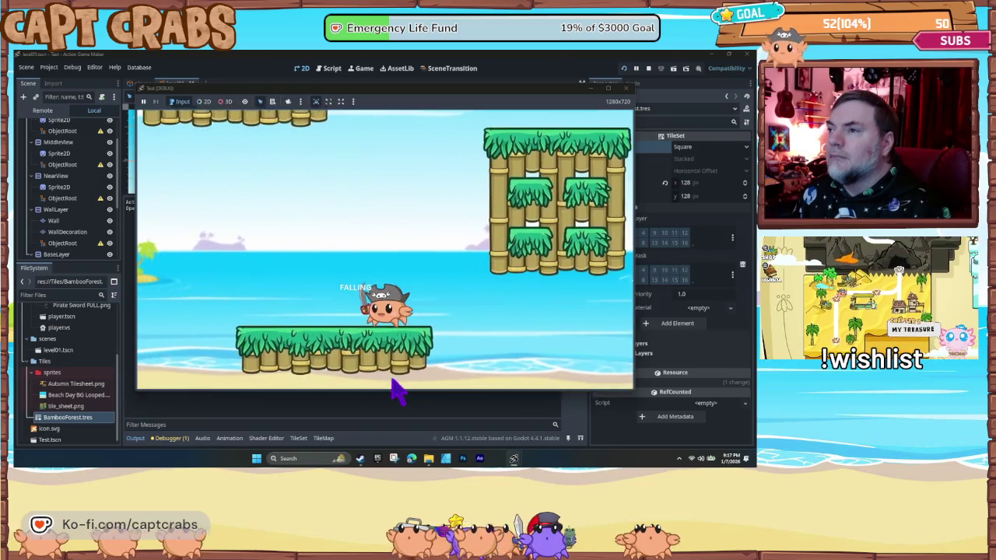
key(Left)
key(space)
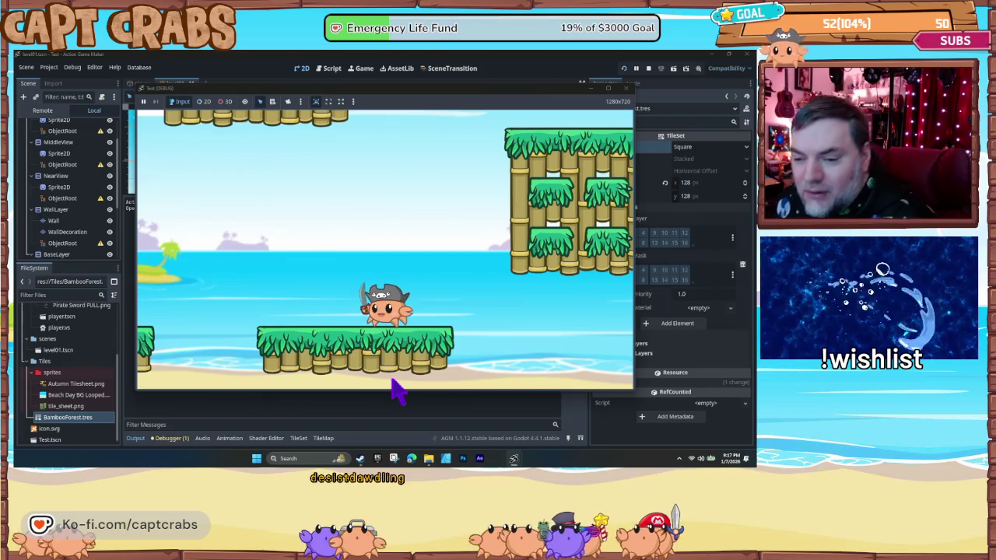
key(Right)
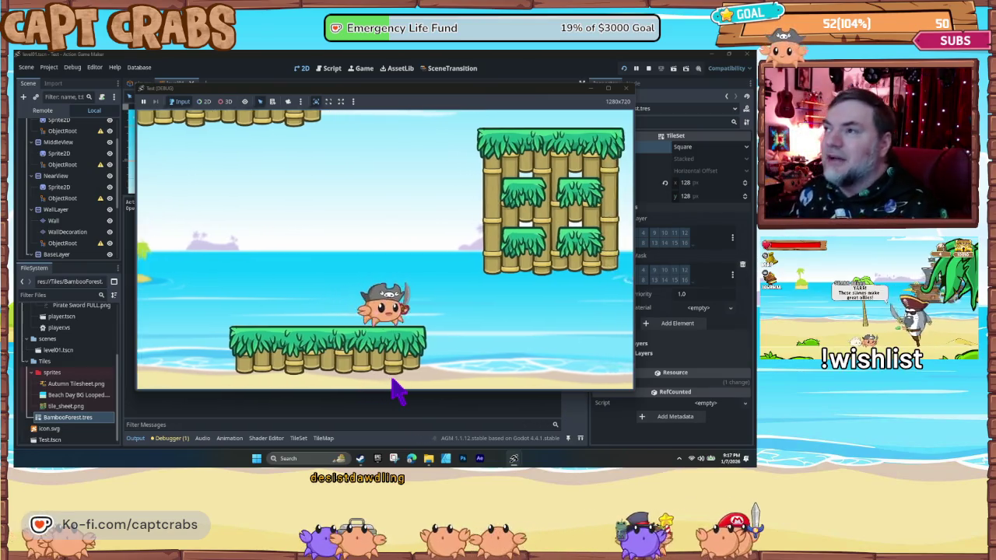
key(space)
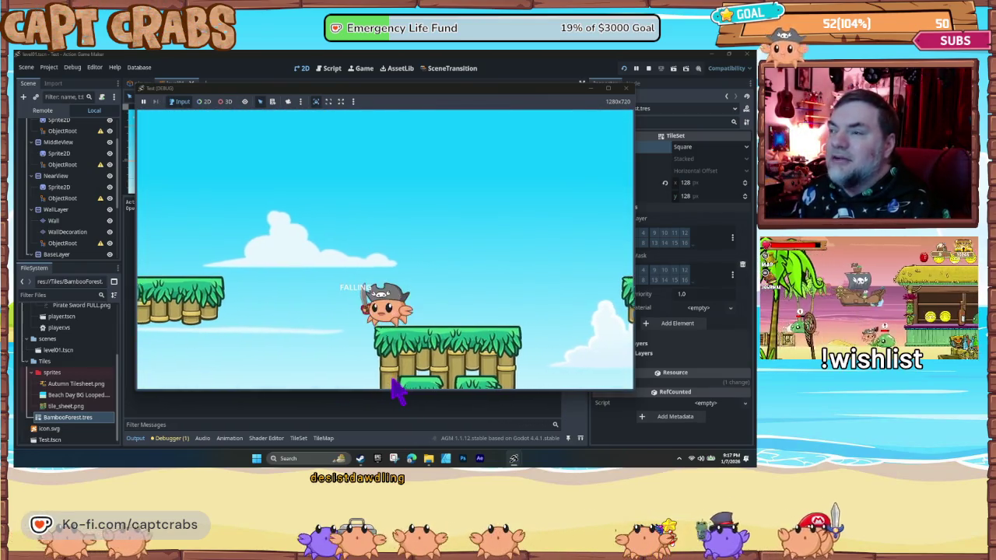
key(Left)
key(Right)
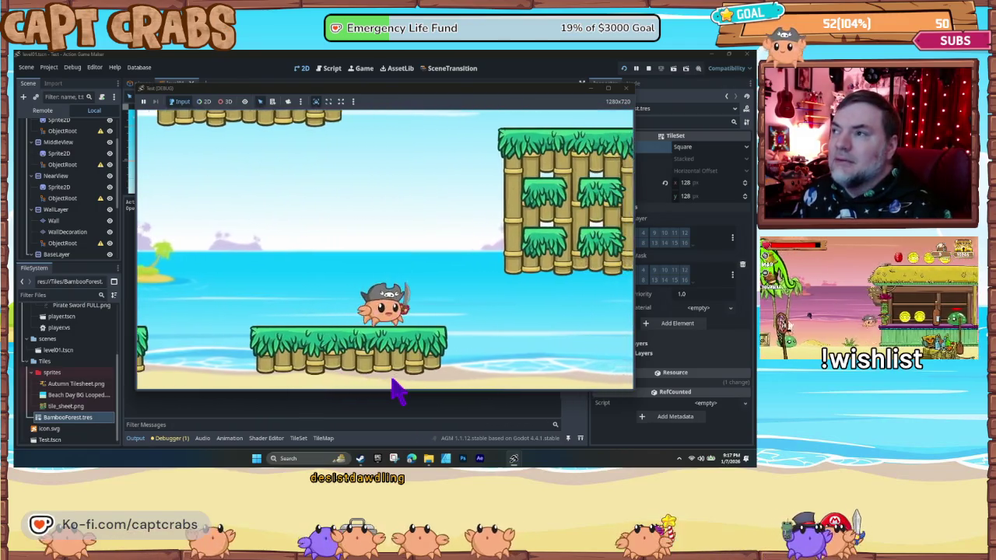
key(space)
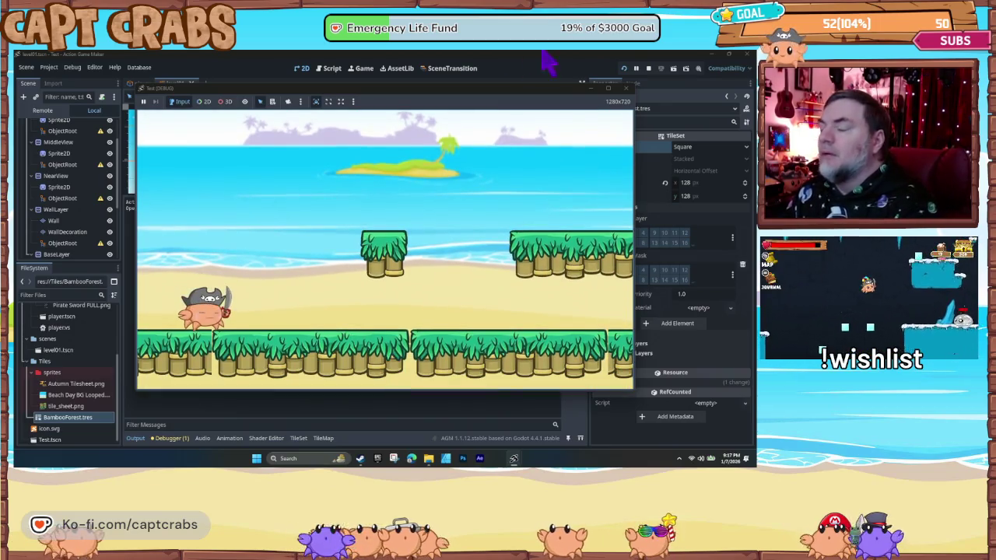
click(630, 88)
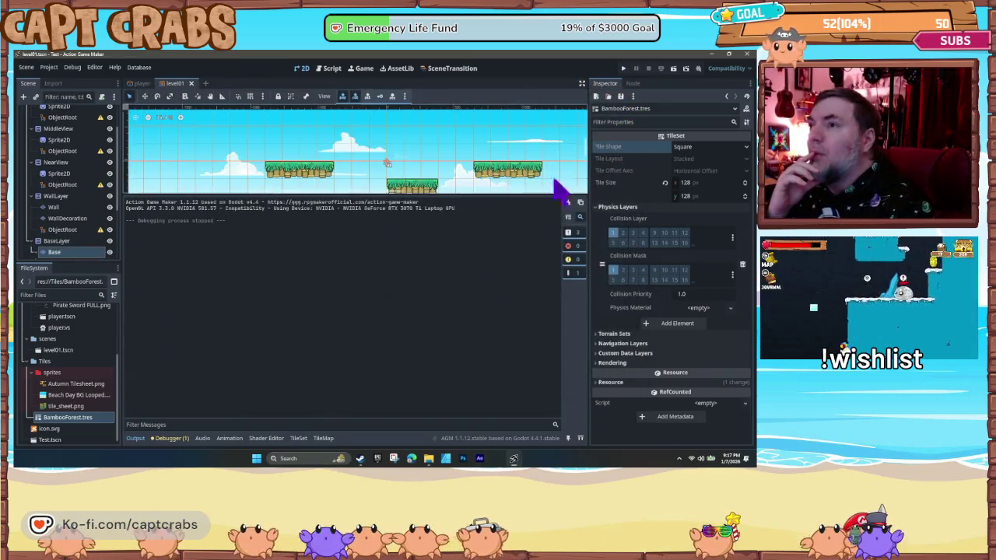
- In the enlarged player state graph, turn on Use Variable Jump for Wall Jump and run with F5
click(331, 75)
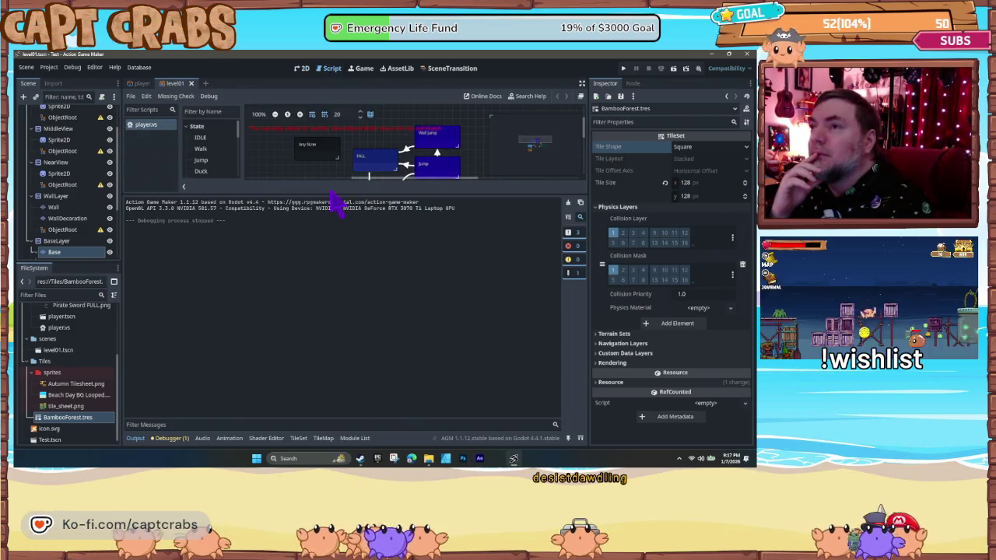
drag(331, 194, 352, 345)
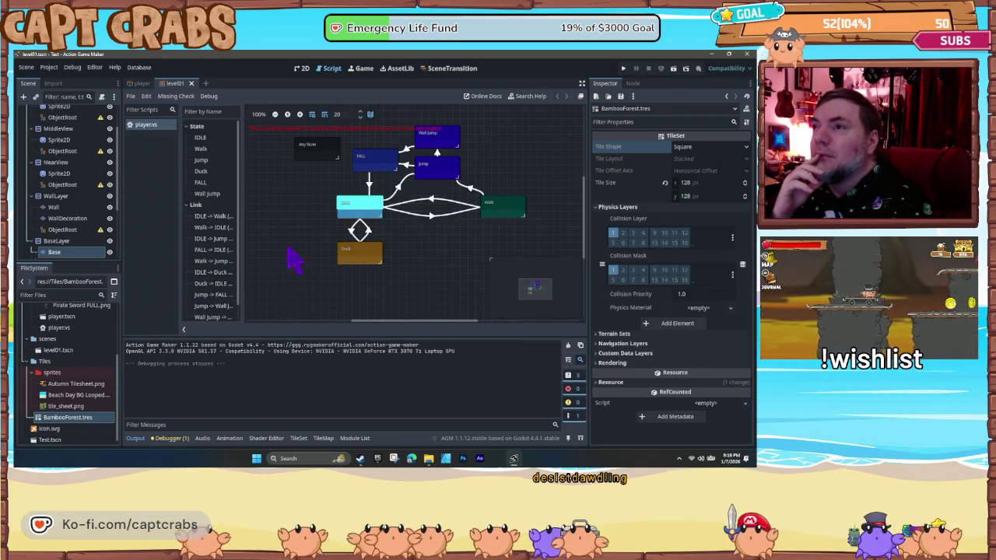
click(374, 257)
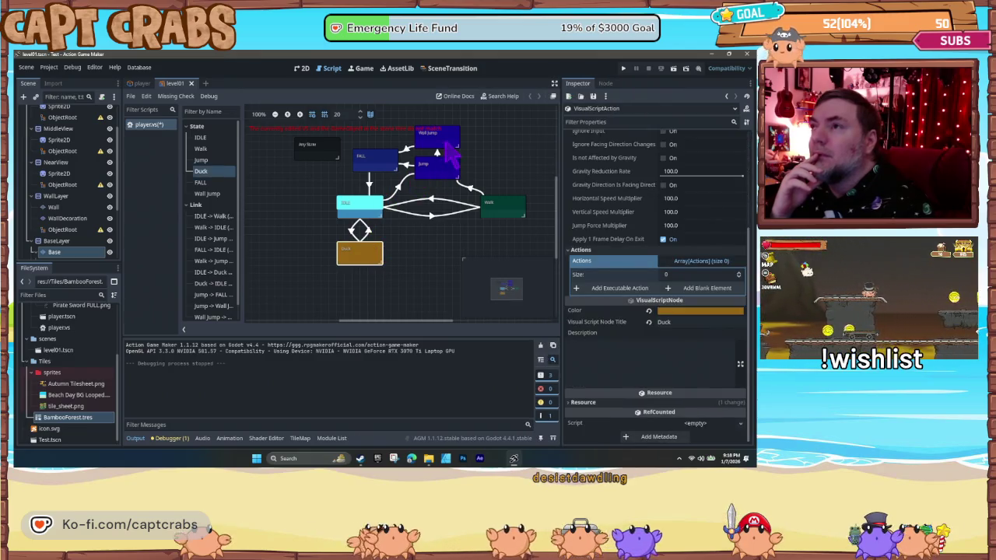
click(448, 142)
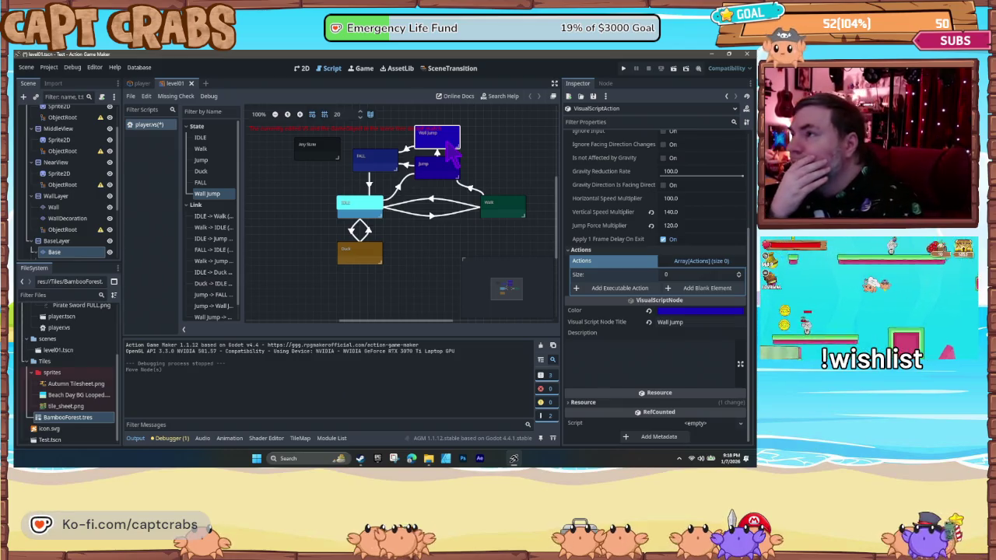
scroll(631, 241, up, 5)
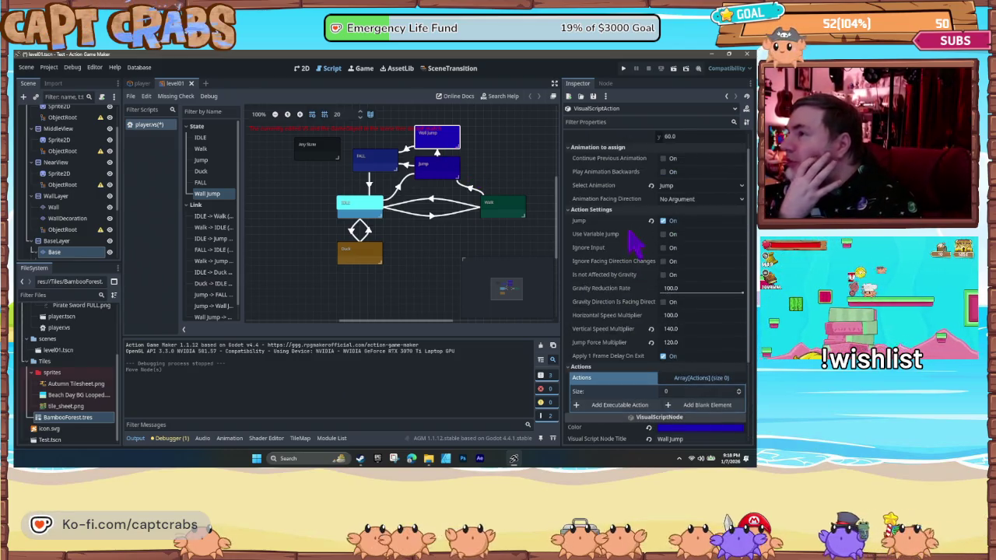
click(664, 235)
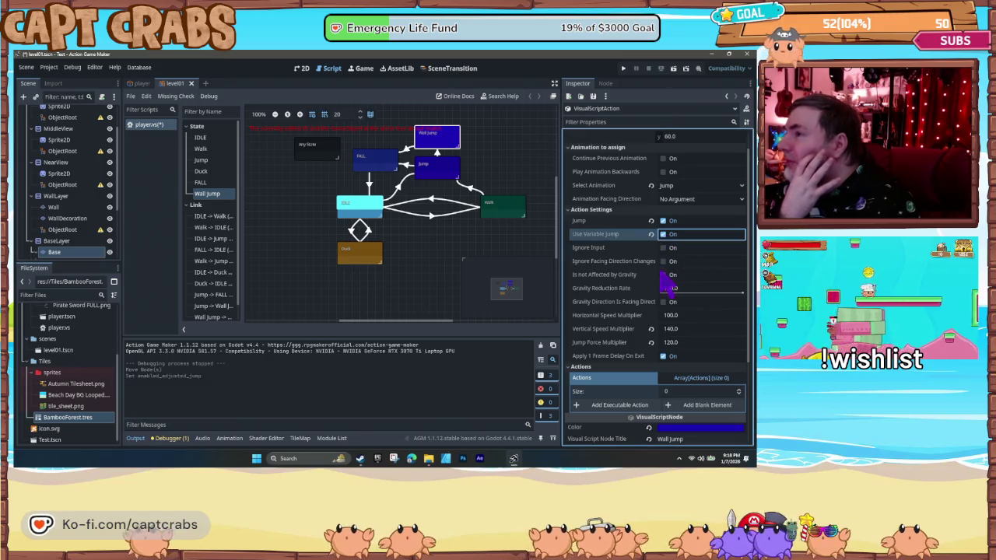
key(F5)
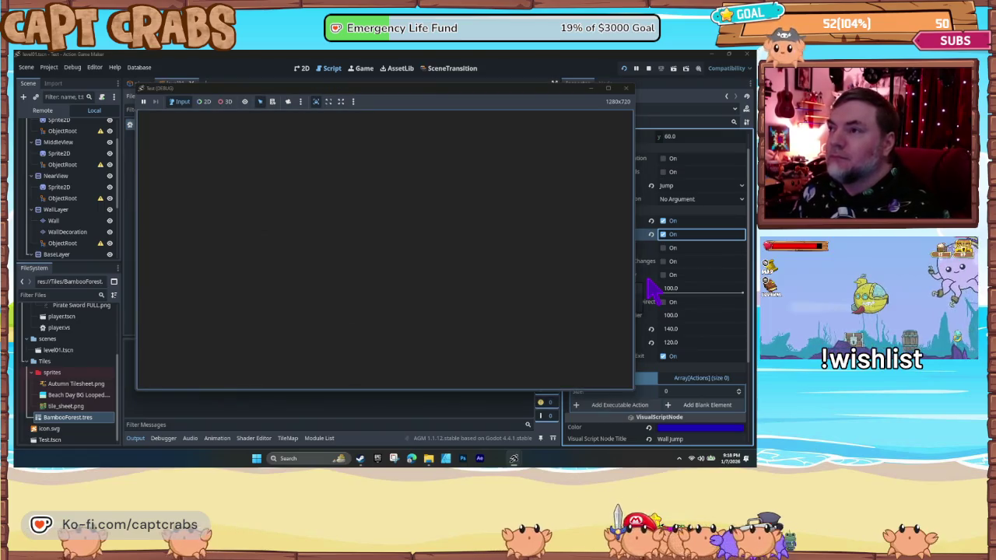
- Walk the crab right and jump once, then stop the test game
key(Right)
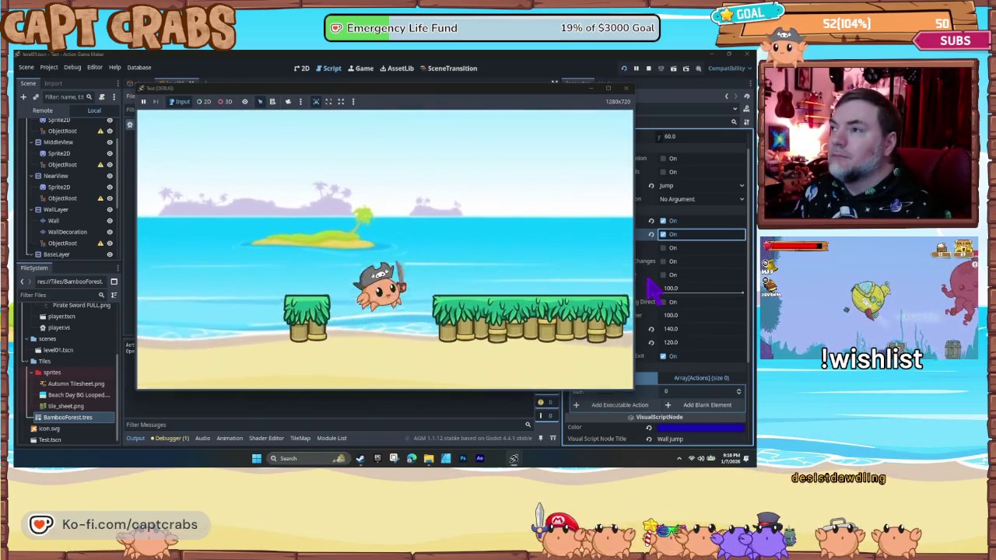
key(space)
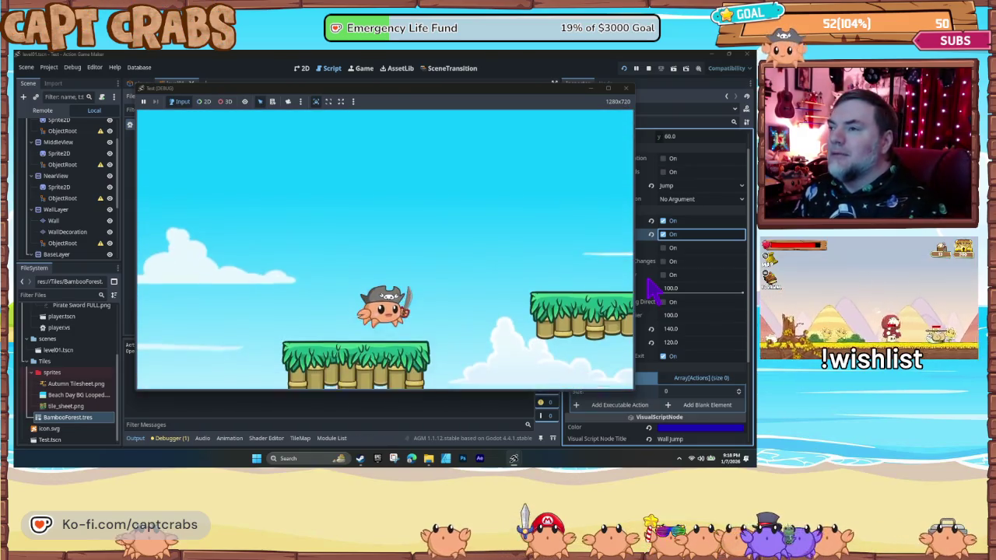
click(626, 89)
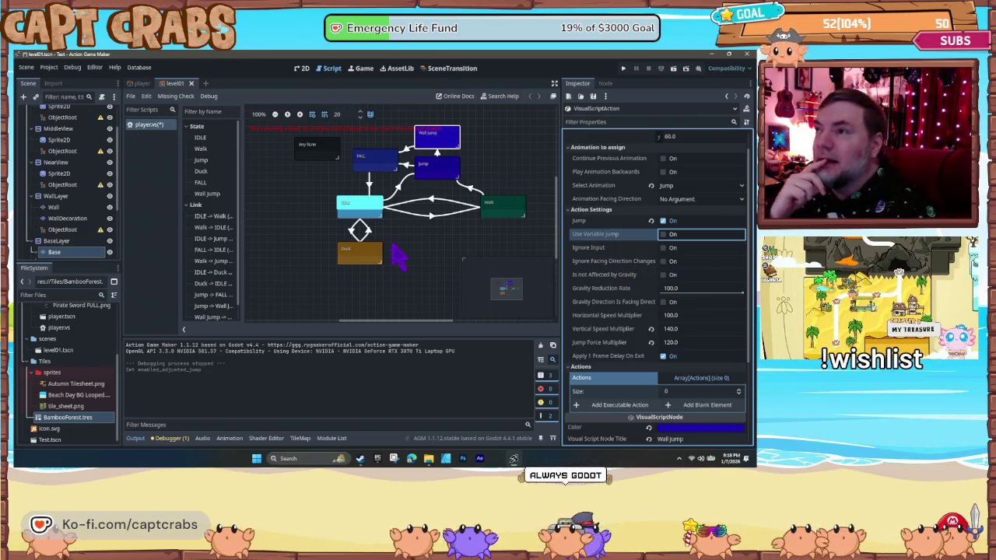
- Shift the player state graph slightly and launch another test run with F5
drag(436, 251, 426, 278)
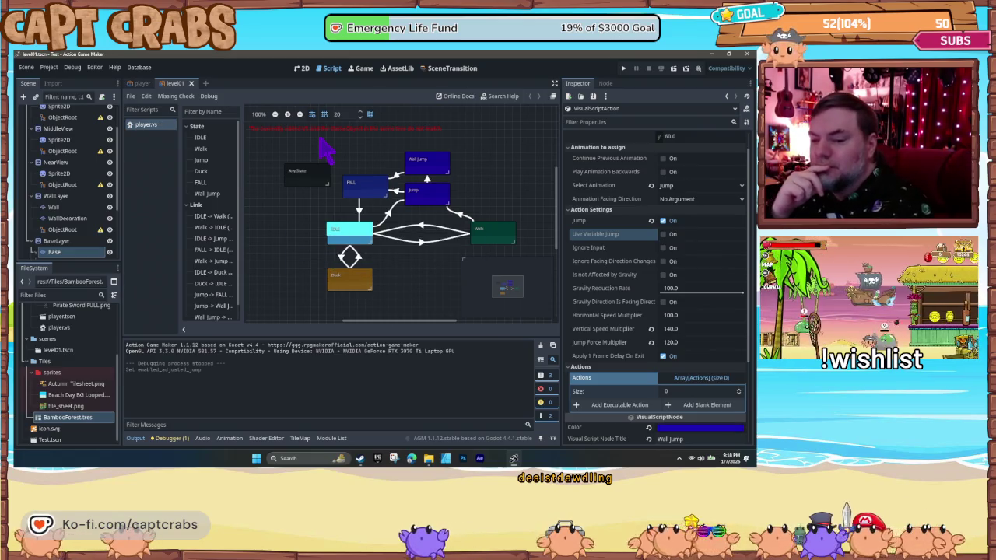
key(F5)
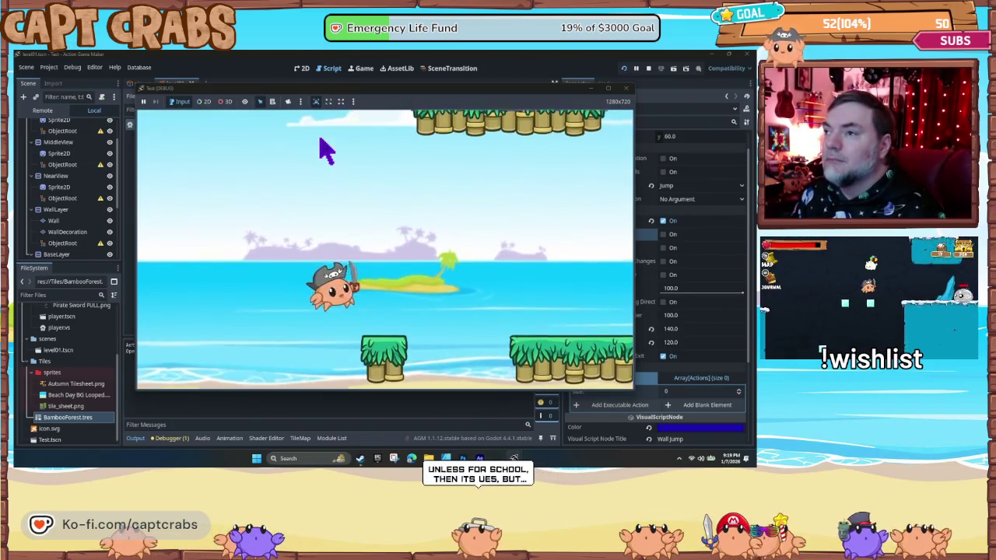
- Steer and jump the crab between platforms, dropping down into the ocean section
key(Right)
key(Left)
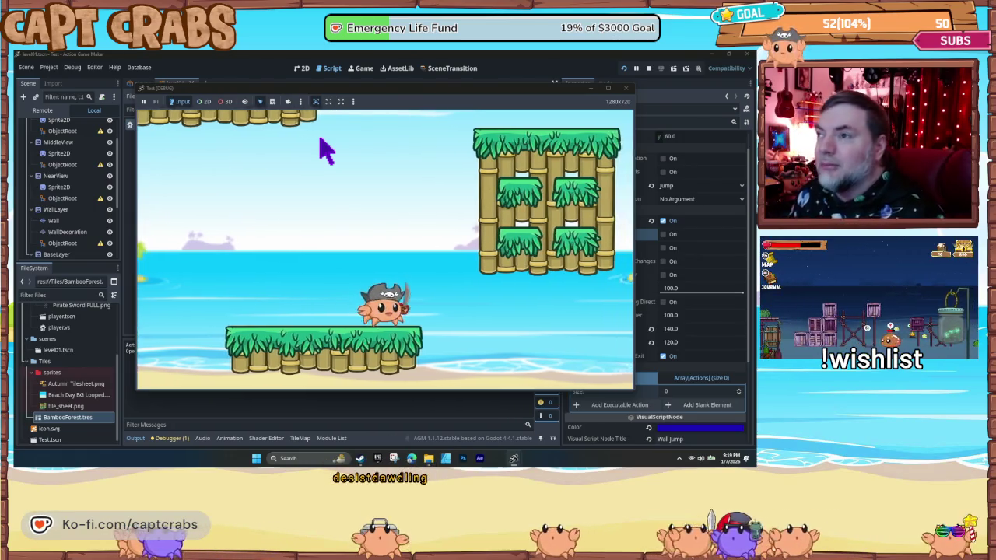
key(Right)
key(space)
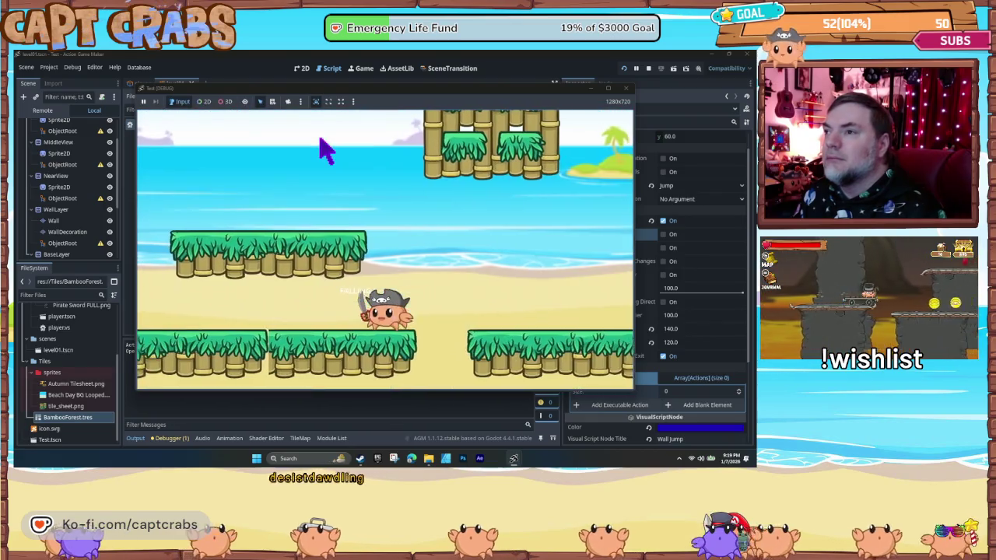
key(space)
key(Left)
key(Right)
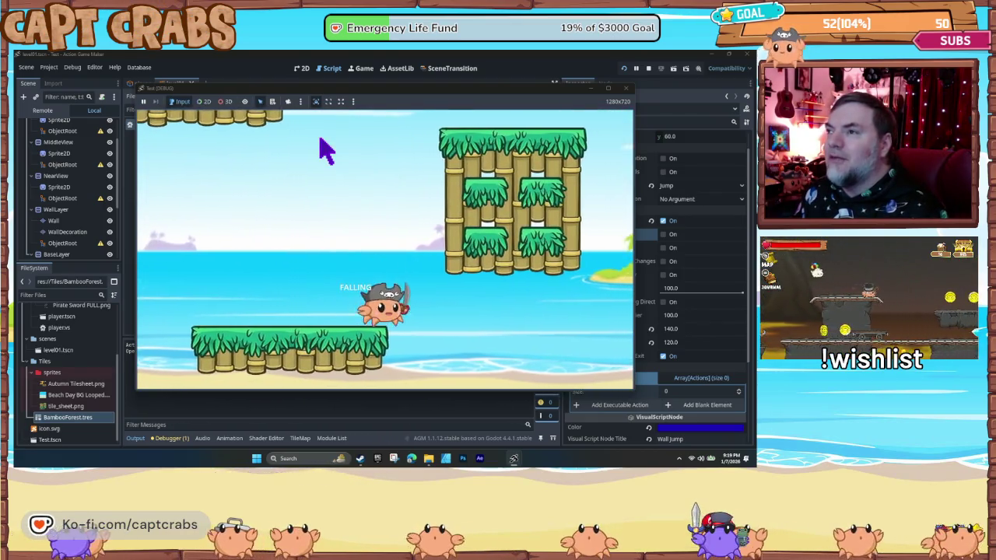
key(space)
key(Right)
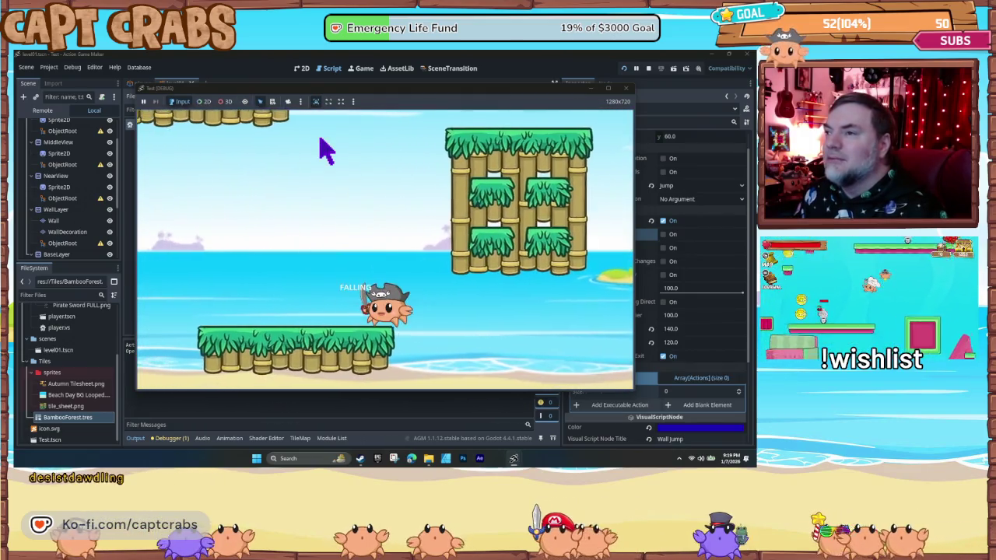
key(space)
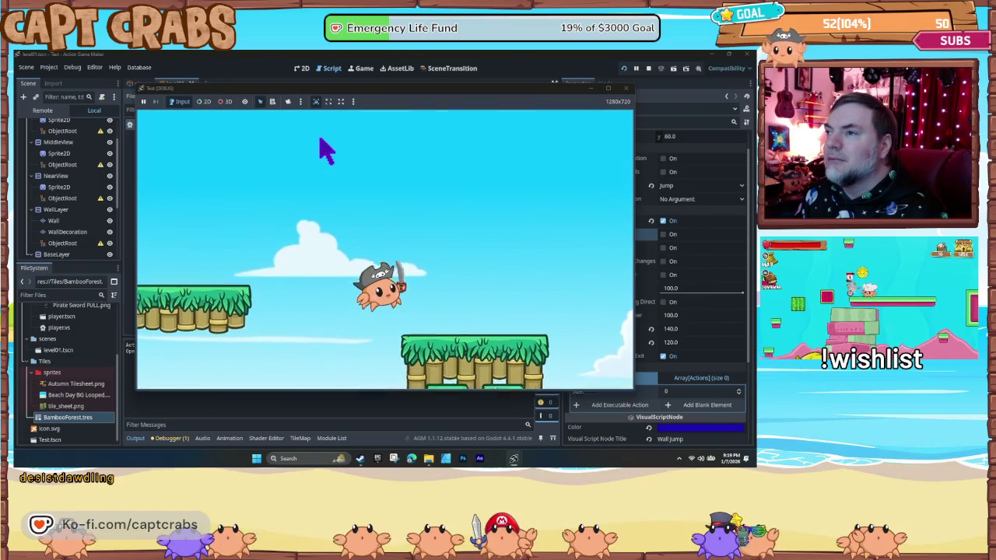
key(Left)
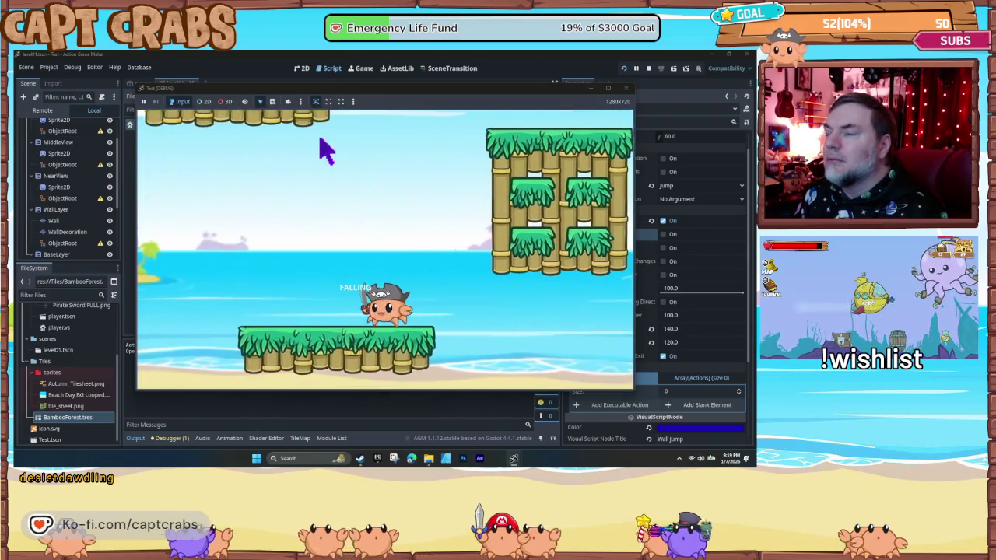
- Jump the crab toward the higher platforms and wall jump up the bamboo wall, then stop the game
key(Right)
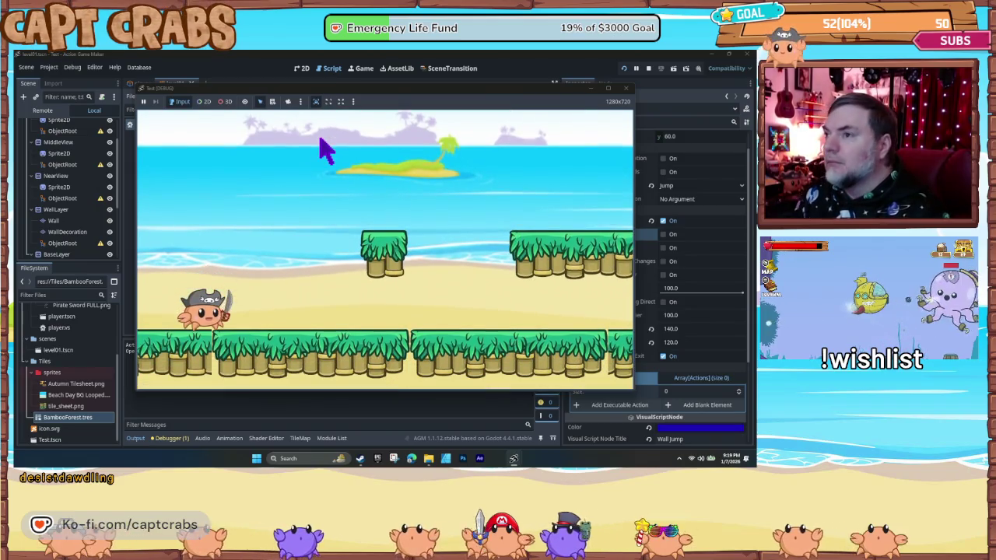
key(Right)
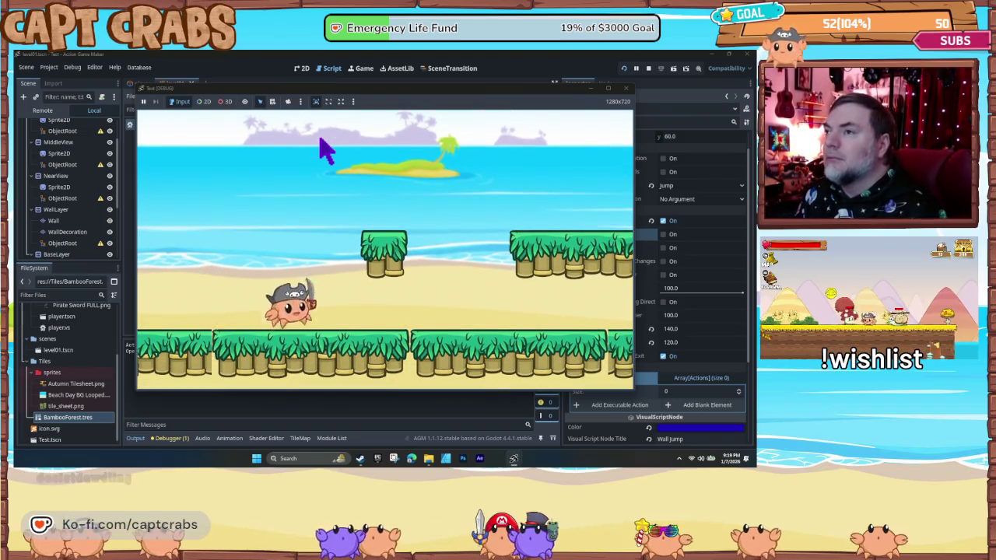
key(space)
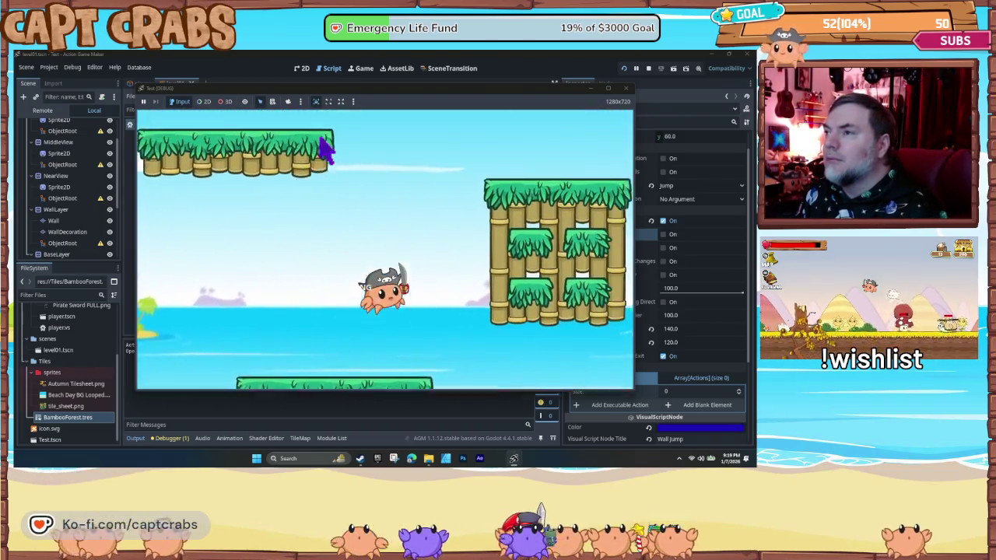
key(Right)
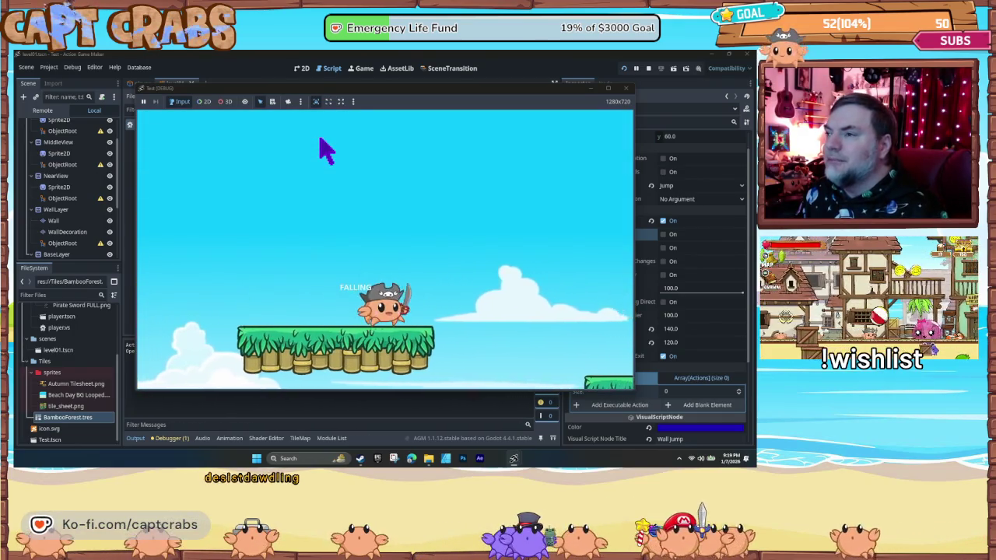
key(space)
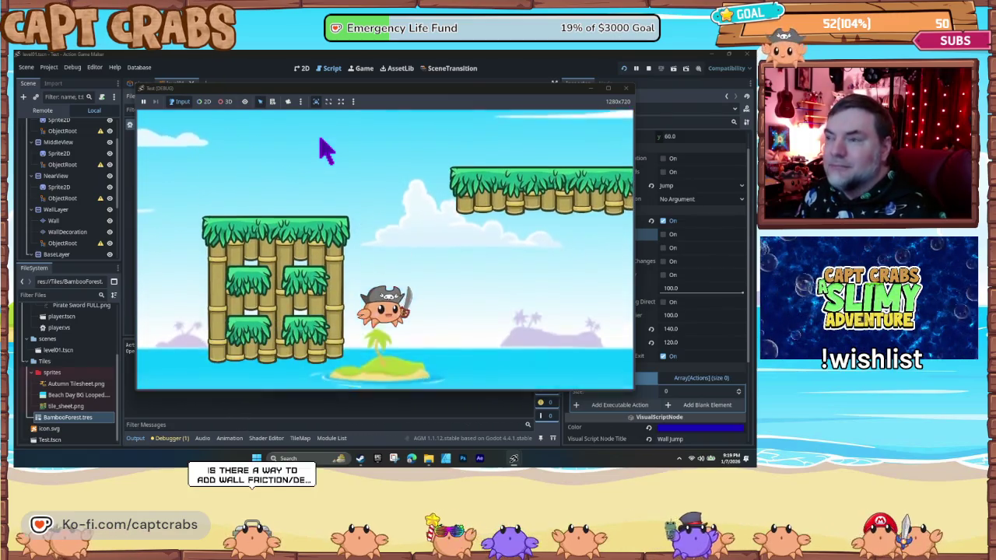
key(space)
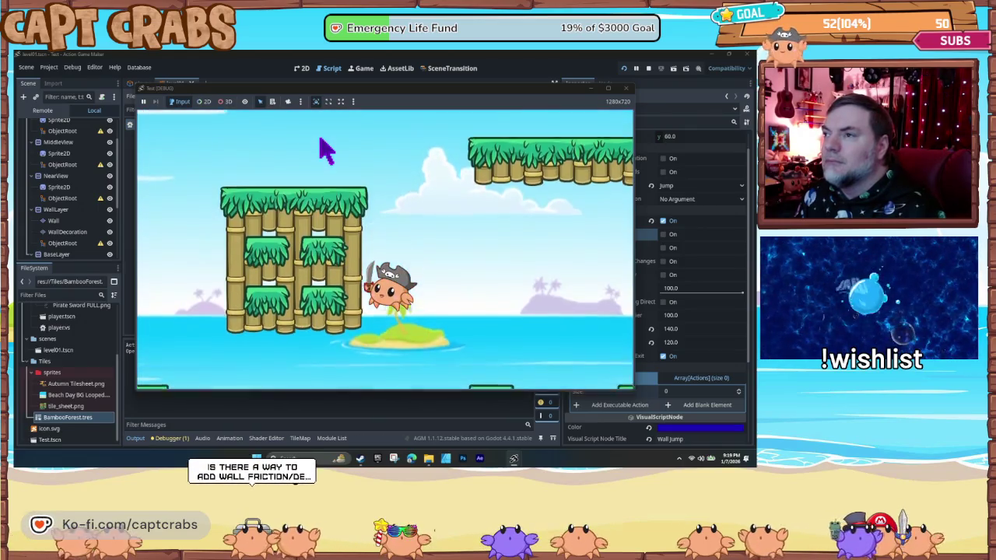
key(Right)
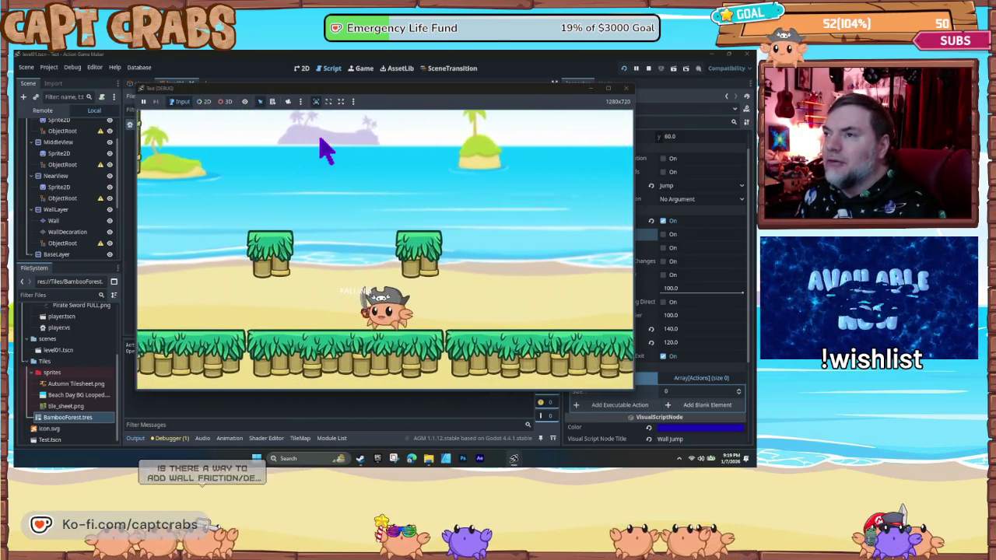
key(space)
key(Left)
key(space)
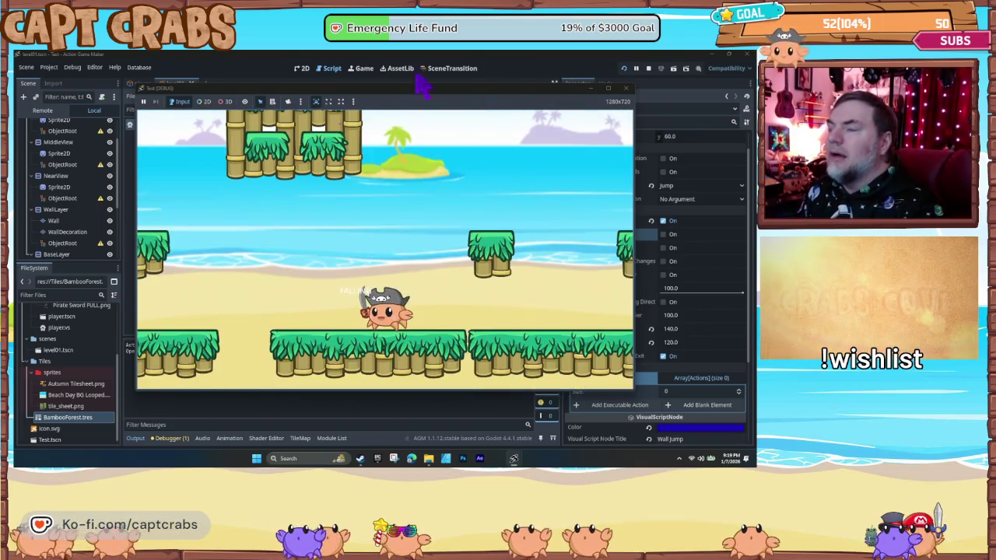
click(625, 89)
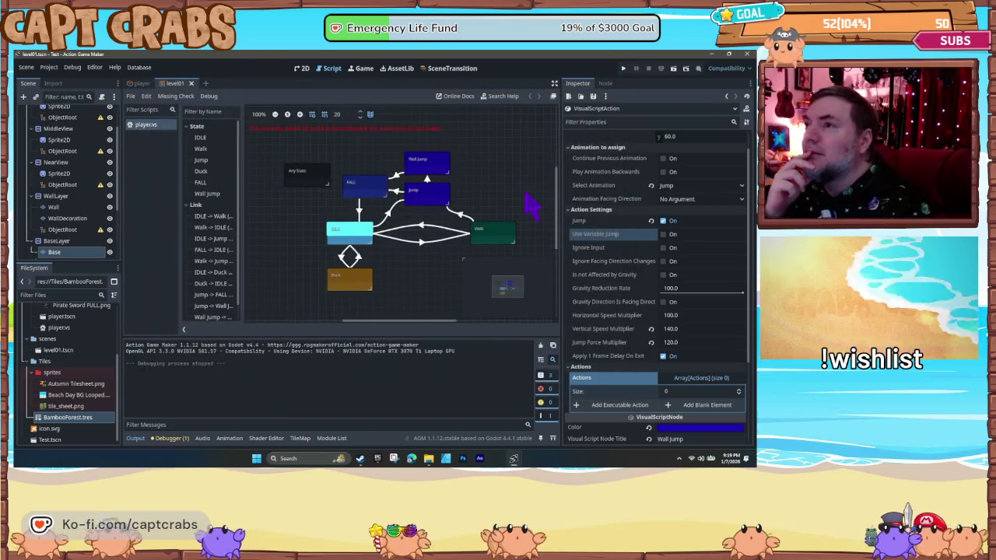
- Copy the Jump→Wall Jump link, paste it onto the FALL state, and start a test run
click(427, 183)
right_click(427, 182)
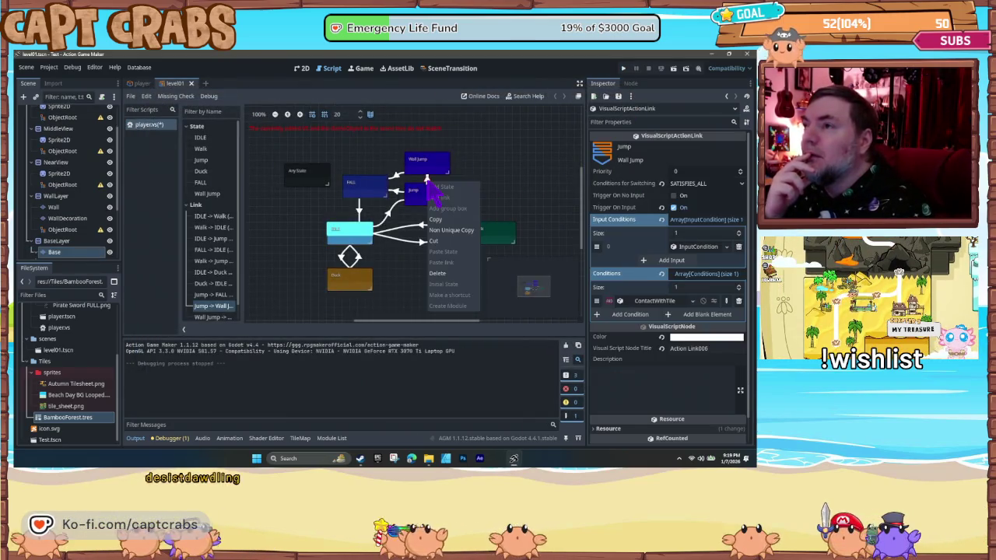
click(366, 183)
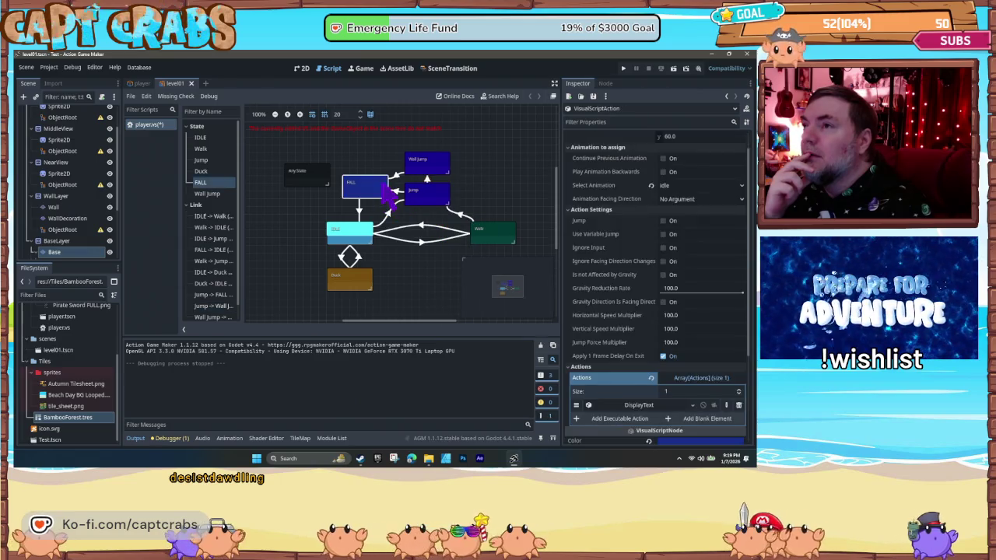
right_click(375, 179)
click(388, 259)
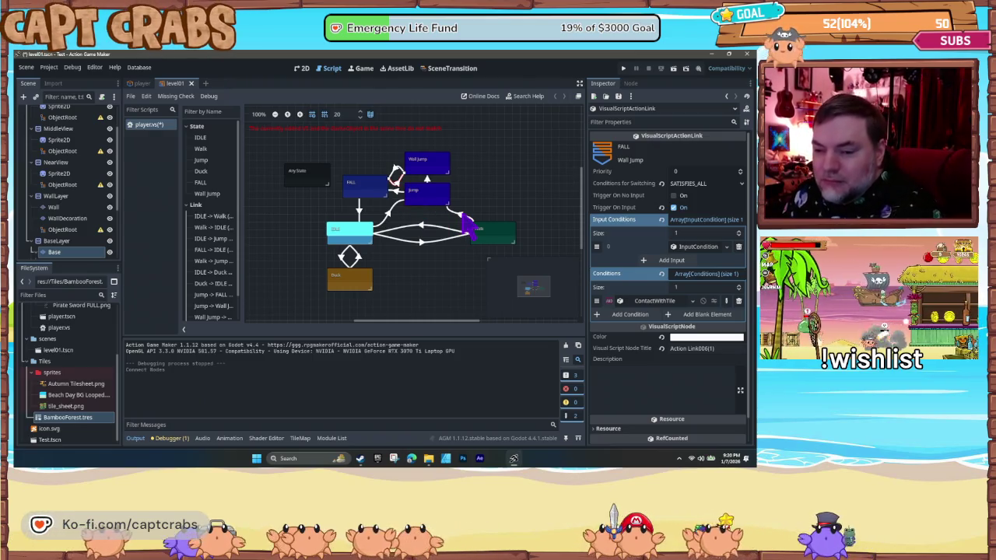
key(F5)
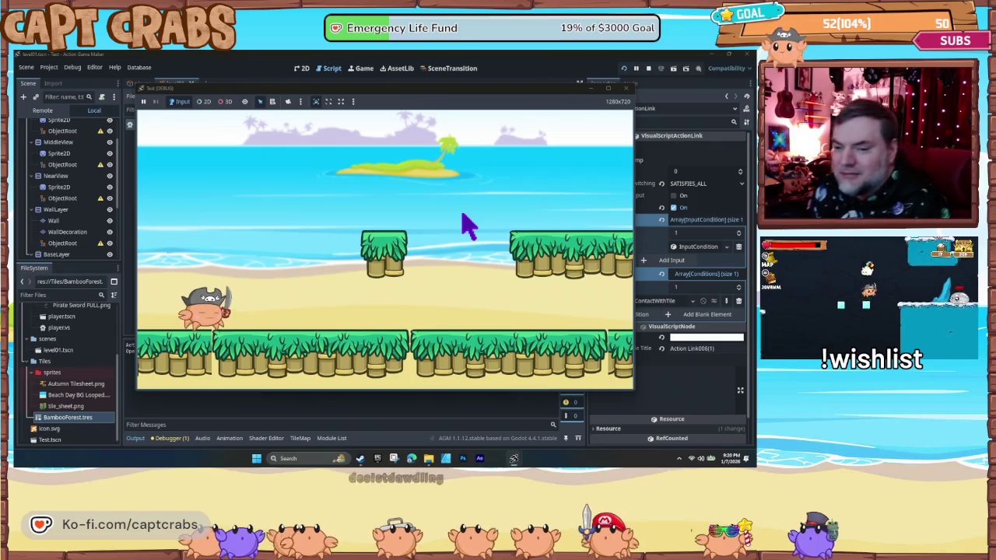
- Walk and jump the crab toward the bamboo platform and back across the level
key(Right)
key(space)
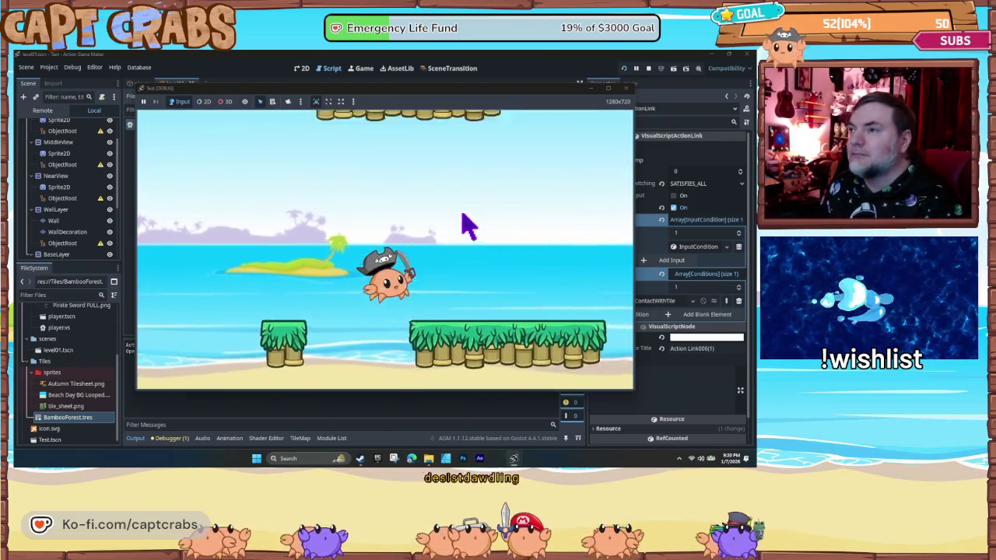
key(space)
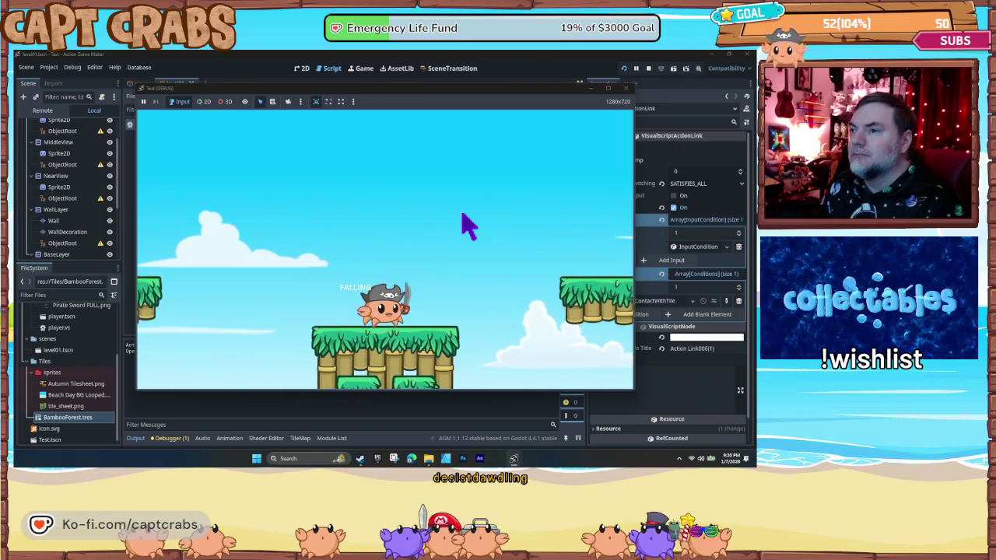
key(Left)
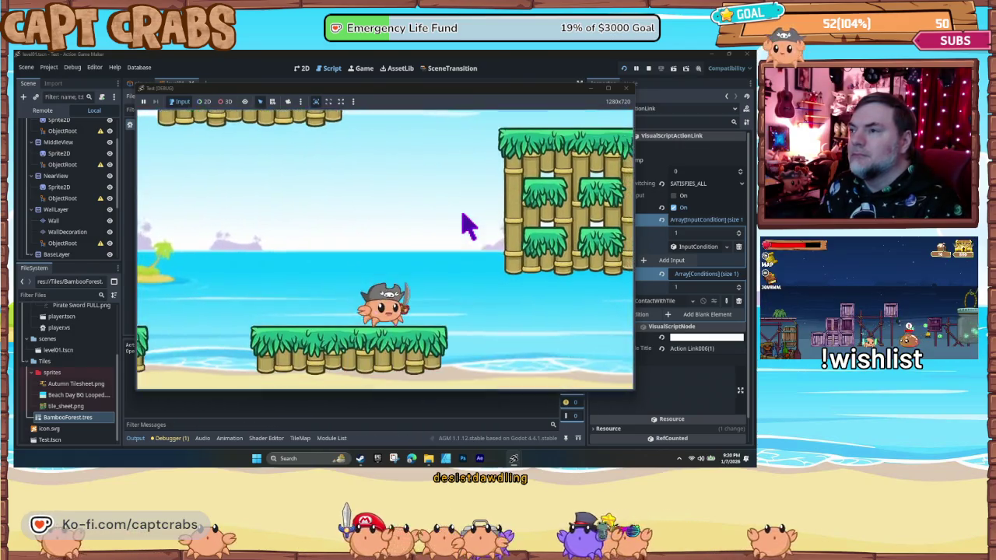
key(space)
key(Right)
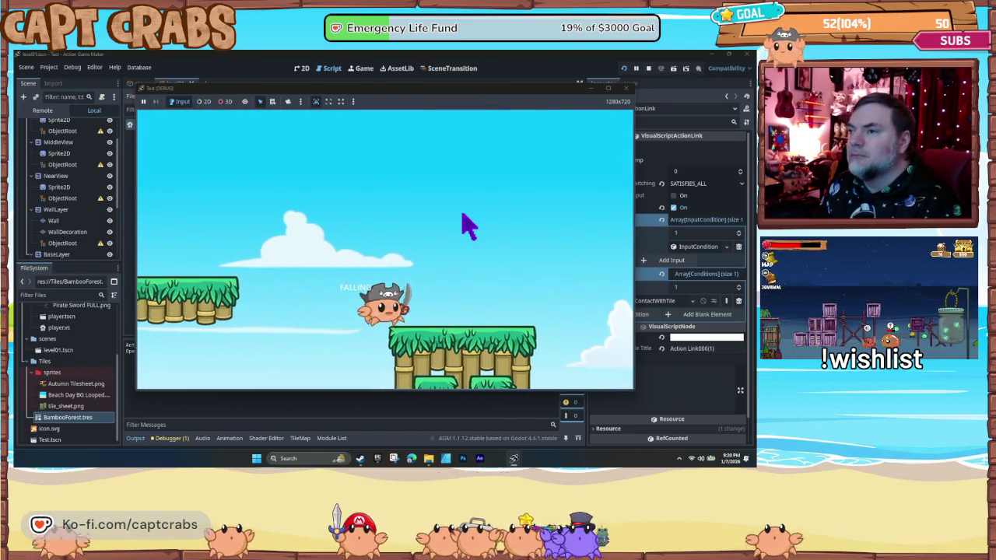
key(Left)
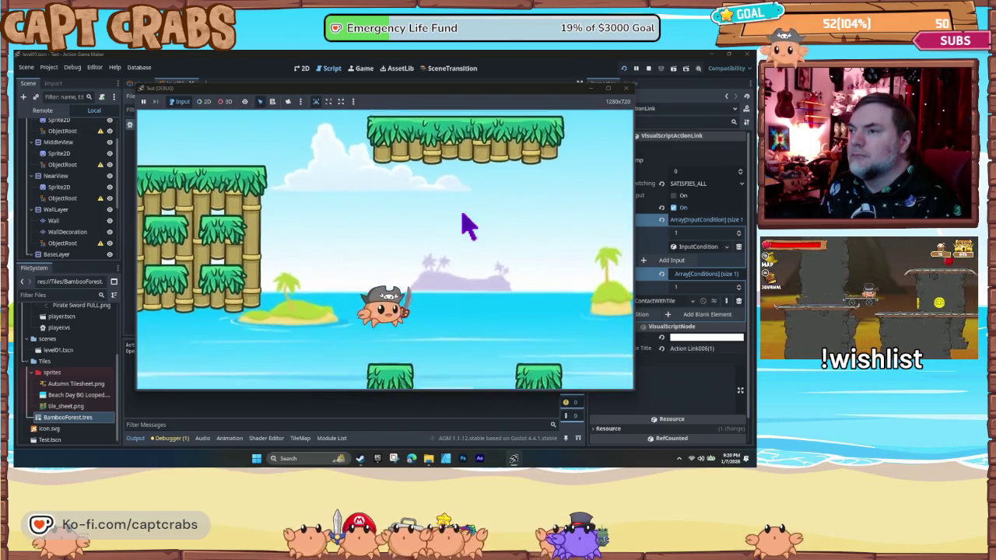
key(space)
- Wall jump the crab beside the bamboo platform, steer it toward the tall platform, then stop the test
key(Left)
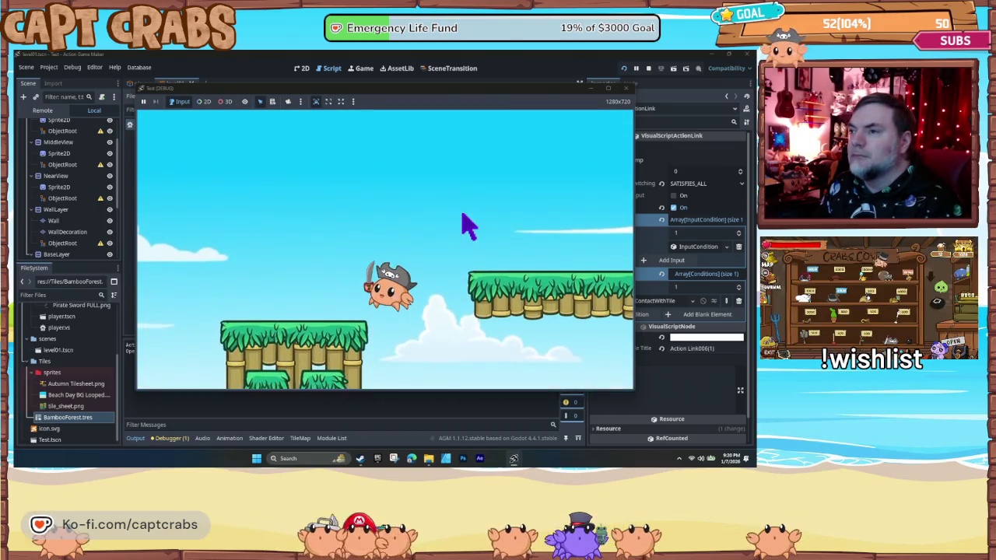
key(space)
key(space)
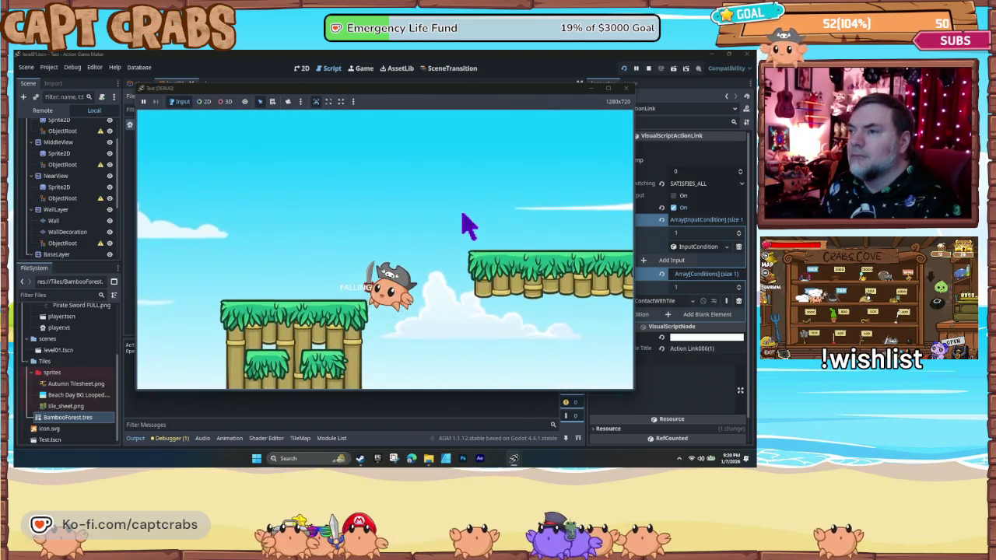
key(space)
key(space)
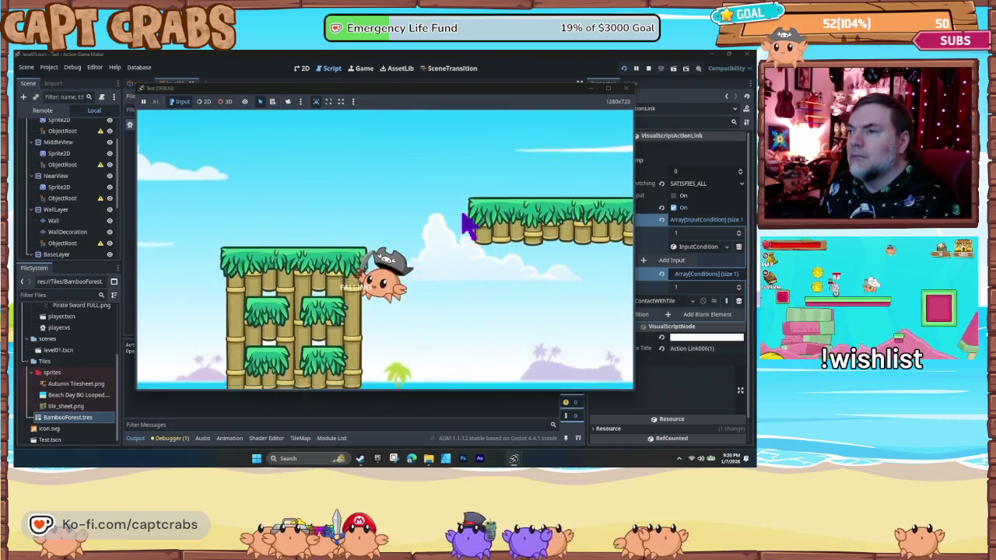
key(space)
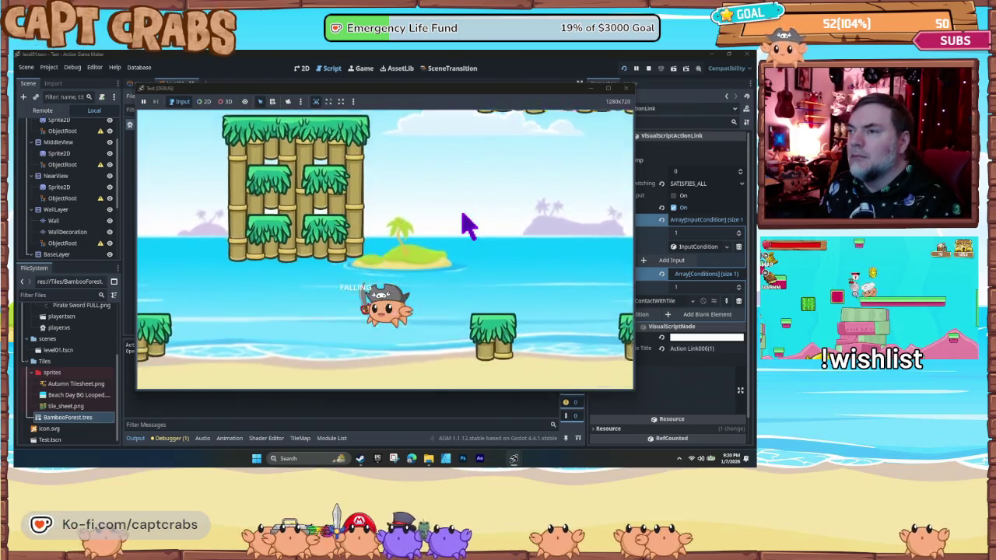
key(space)
key(Right)
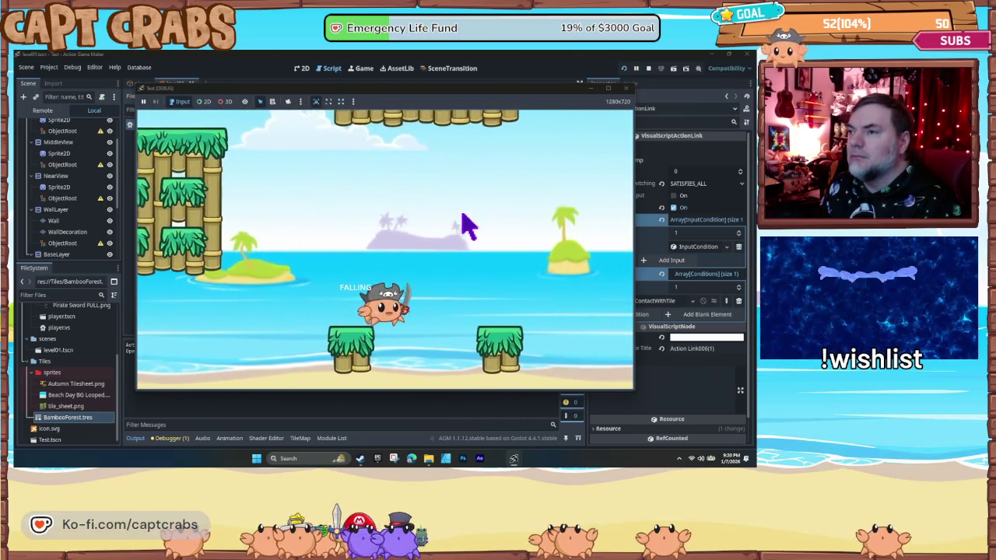
key(Left)
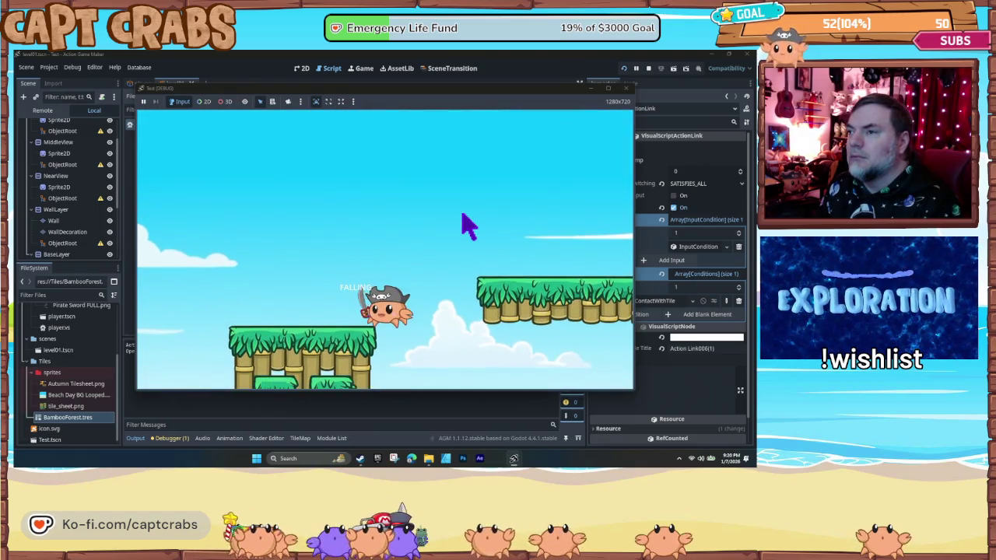
key(Left)
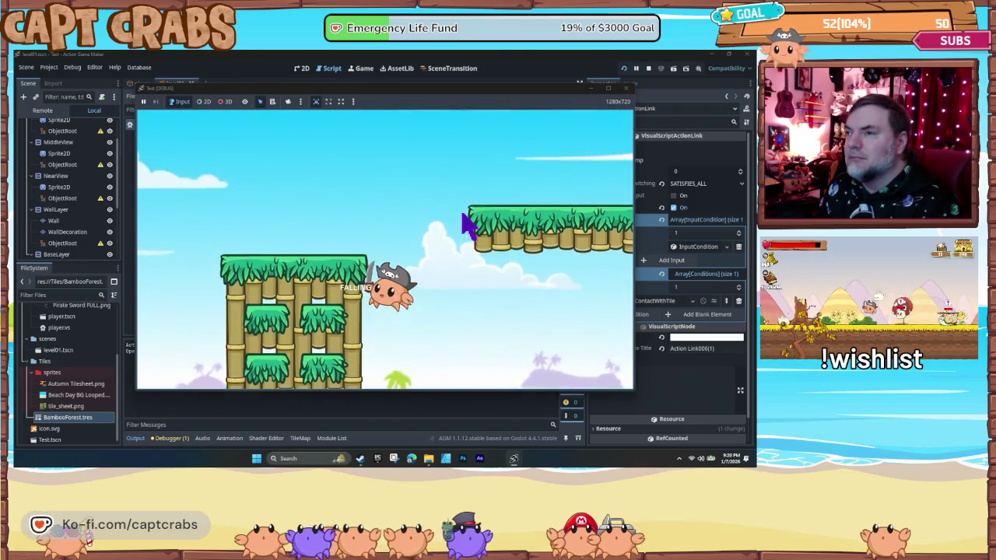
key(Right)
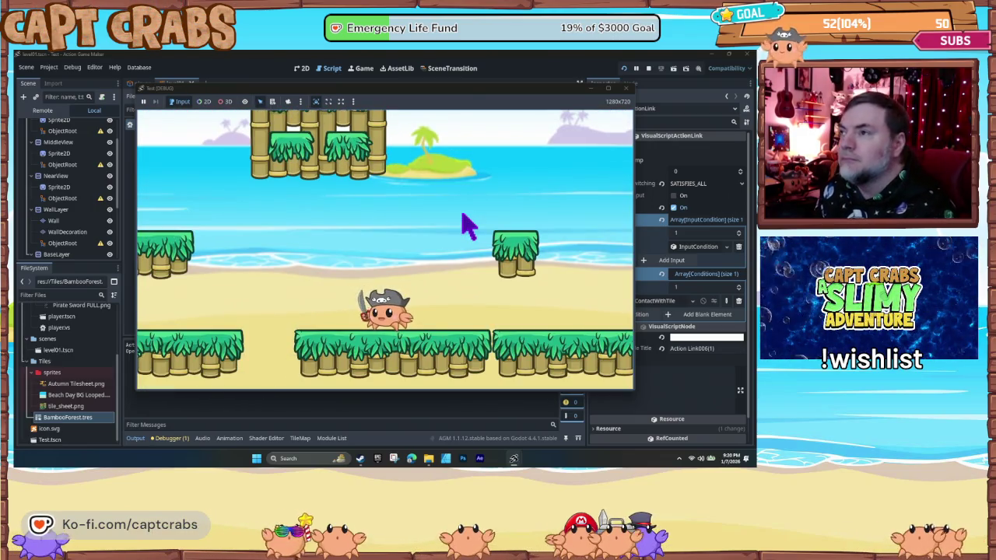
click(625, 87)
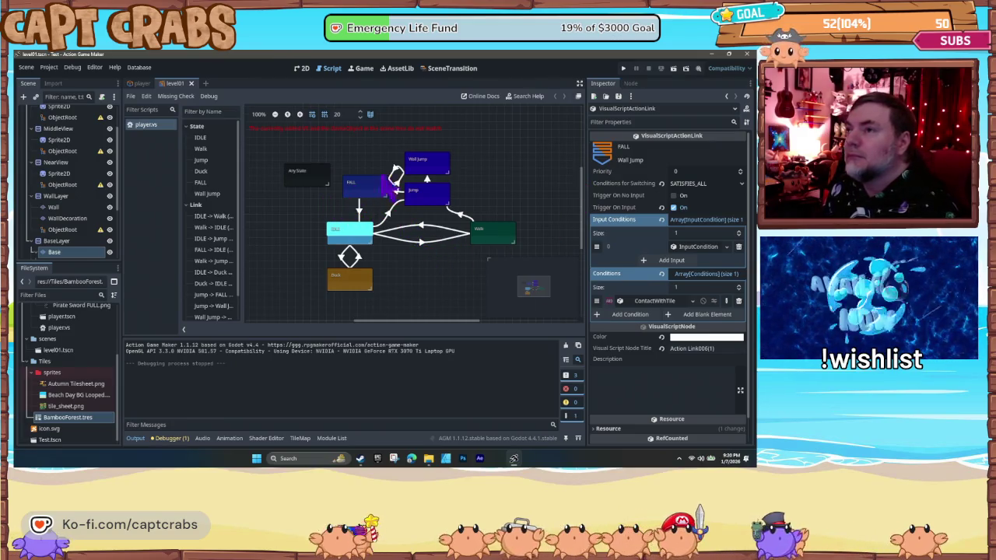
- Inspect the Wall Jump state and its Jump link, then nudge the Wall Jump node upward
click(427, 173)
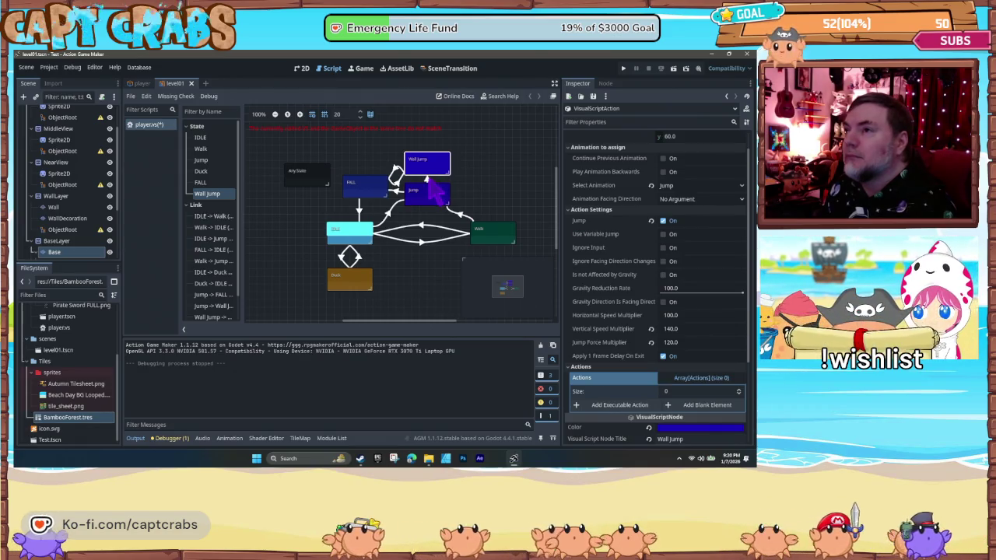
click(426, 175)
click(427, 174)
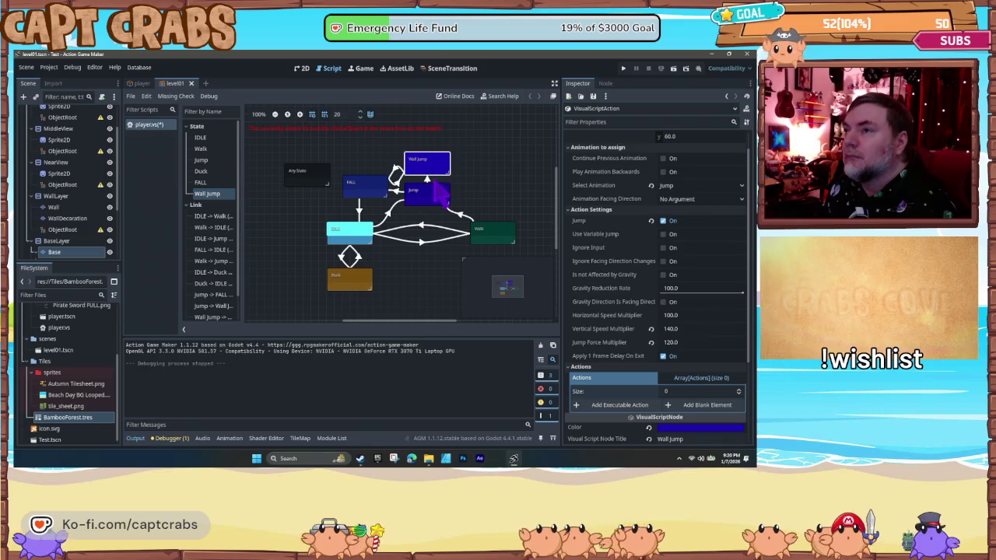
click(428, 186)
click(426, 179)
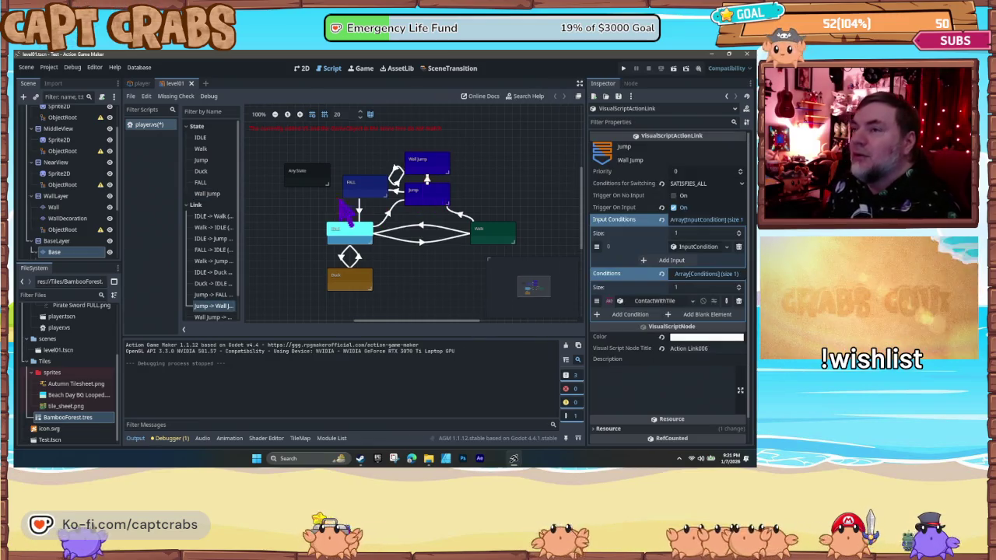
drag(428, 165, 428, 150)
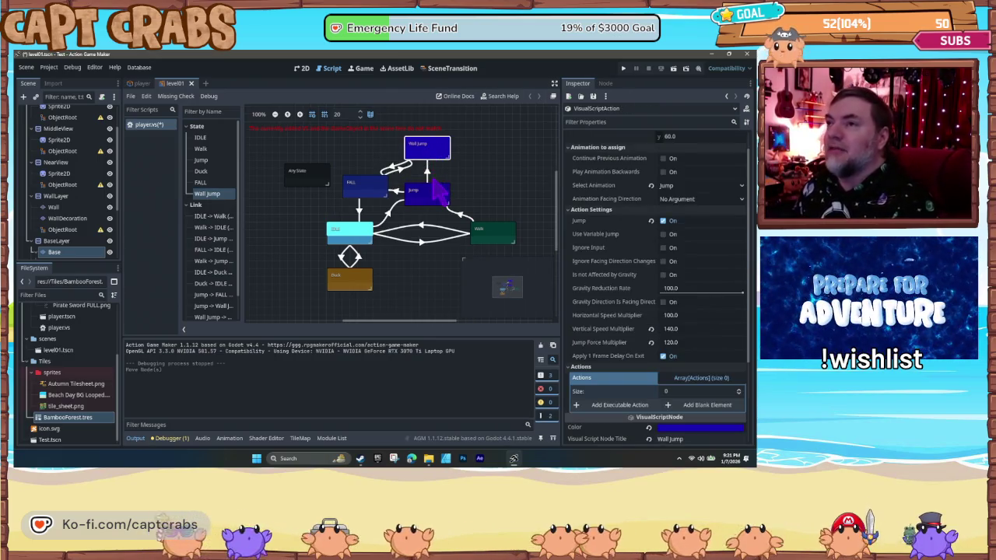
drag(394, 252, 363, 260)
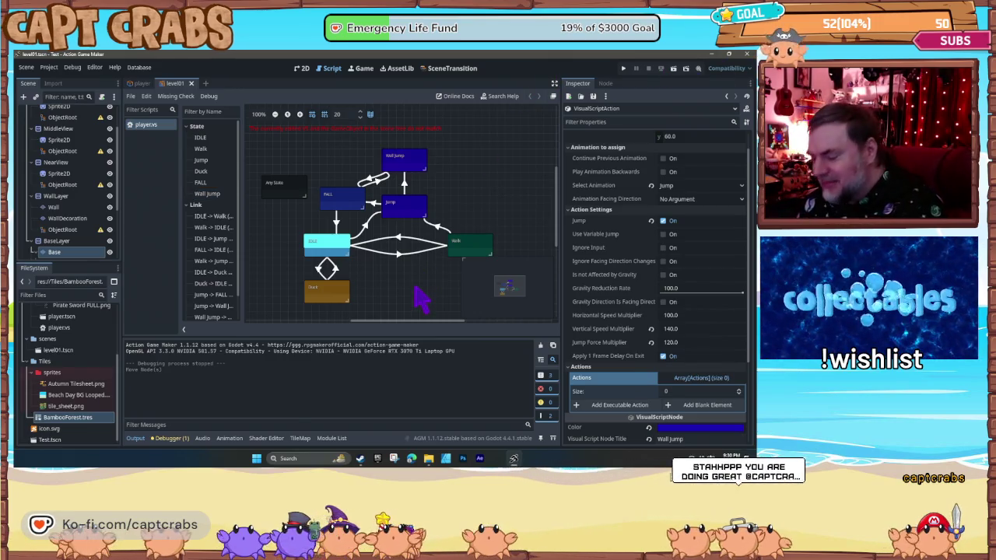
- Save and start a new test run with F5
key(F5)
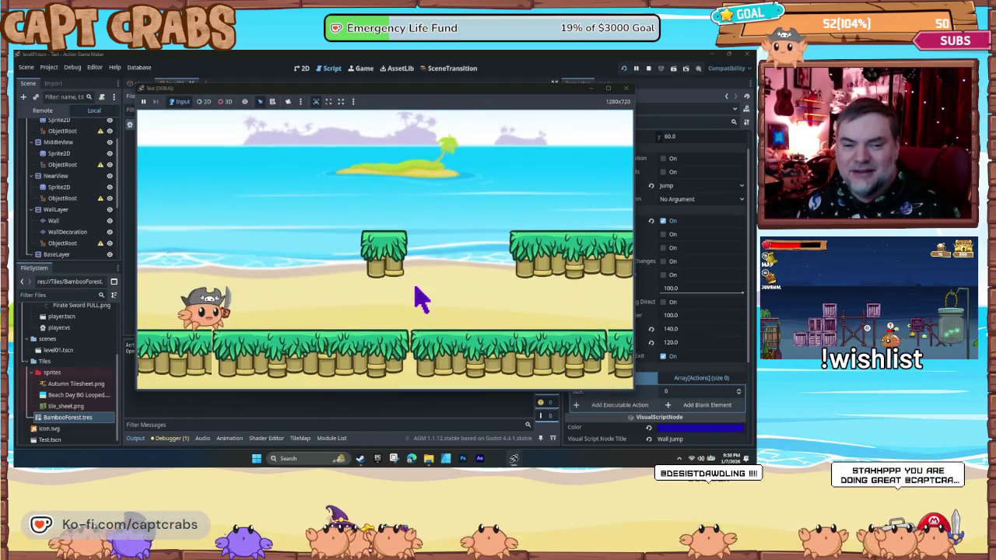
- Jump the crab up the platforms beside the bamboo tower, then let it fall
key(Right)
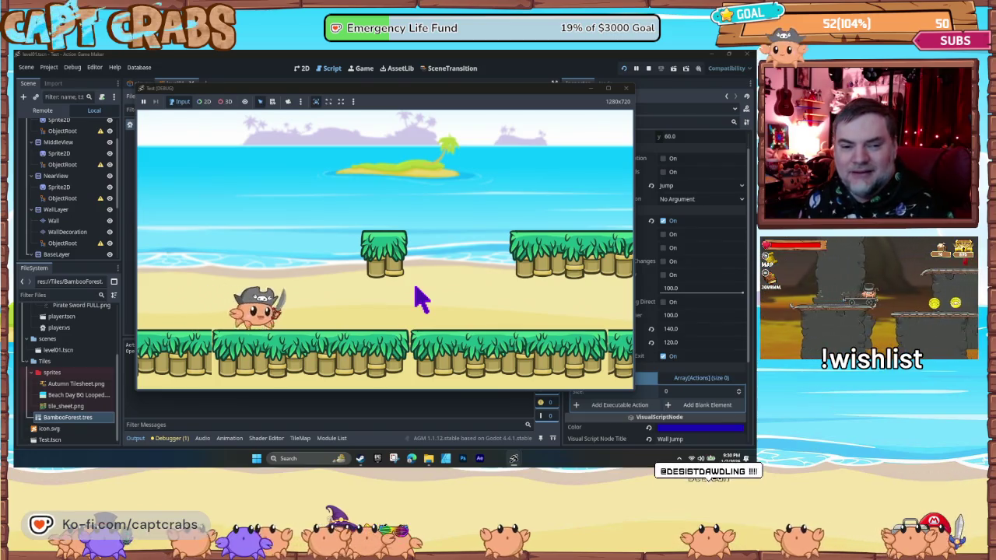
key(space)
key(Right)
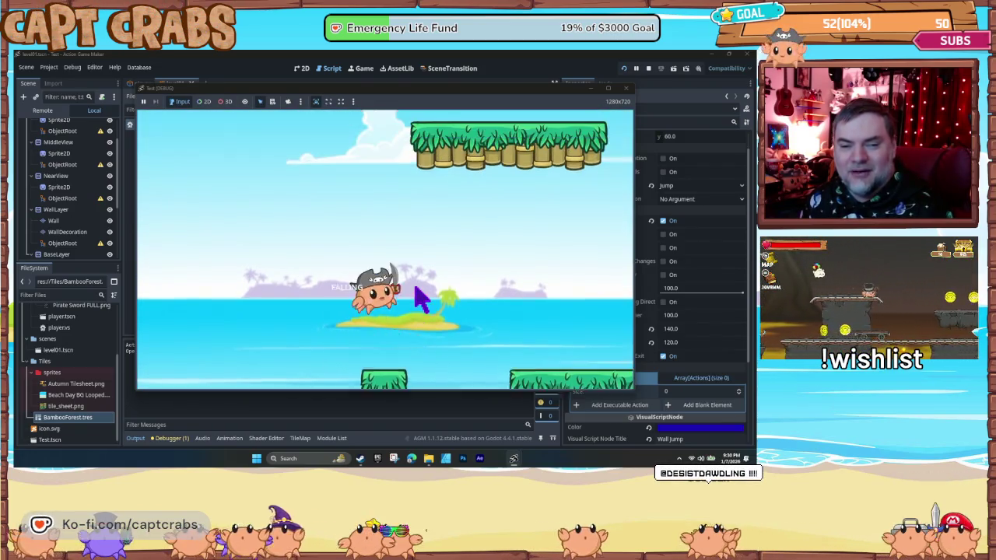
key(Left)
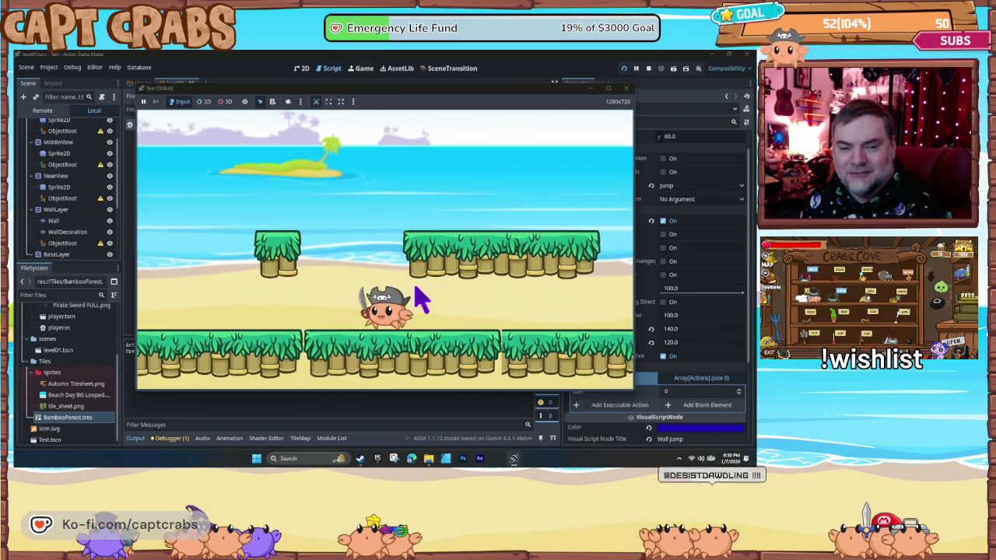
key(space)
key(space)
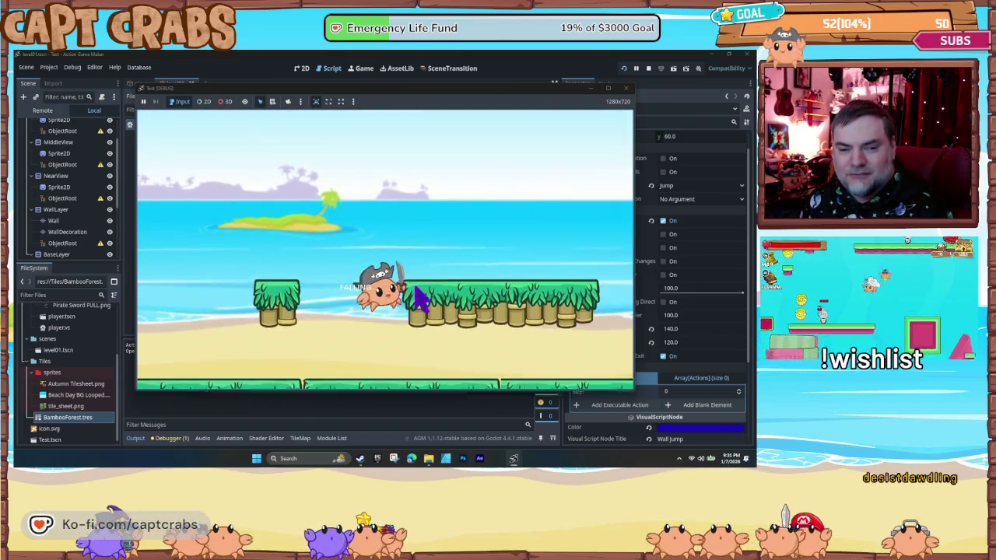
key(Right)
key(space)
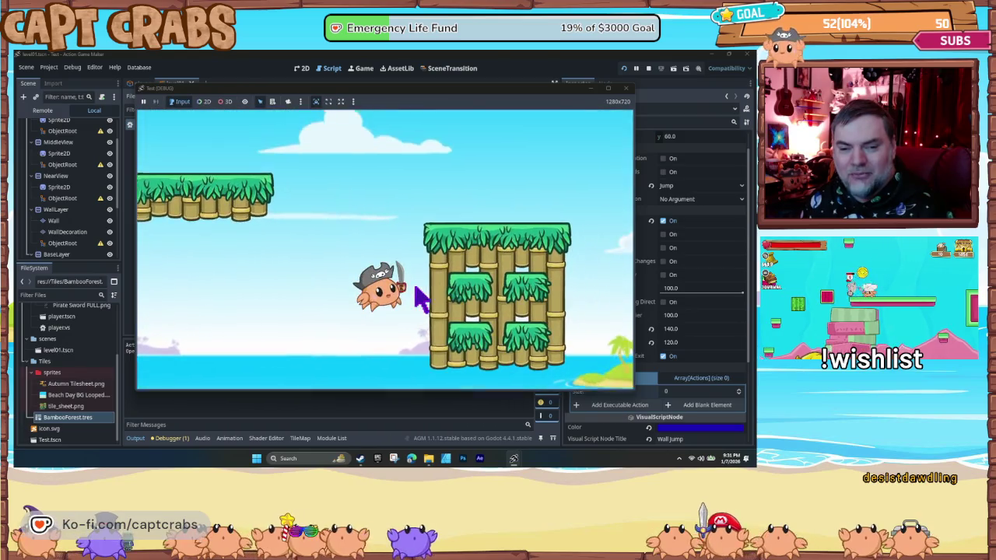
key(Left)
key(space)
key(Right)
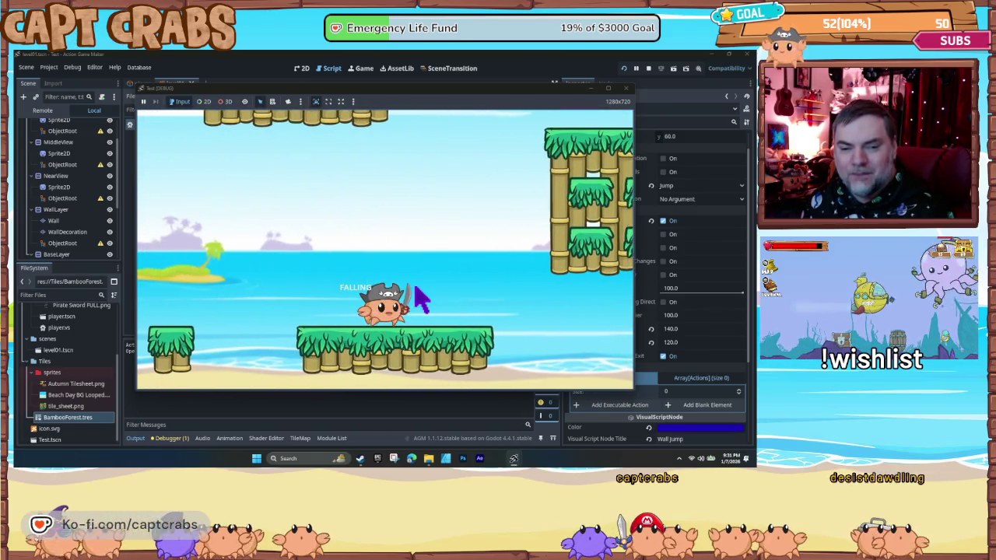
key(Left)
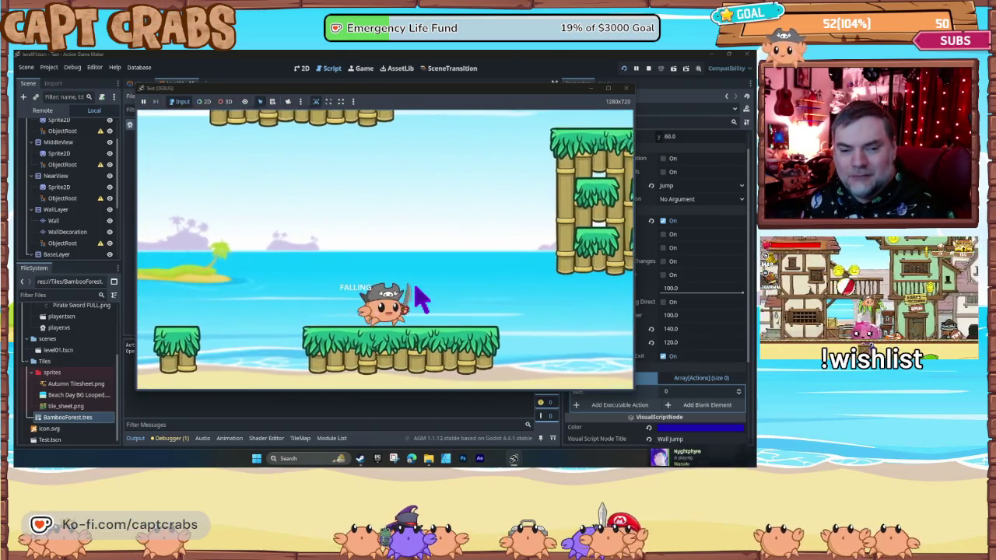
- Run and jump the crab rightward across the platforms, then step left off a ledge
key(Right)
key(space)
key(Right)
key(Right)
key(space)
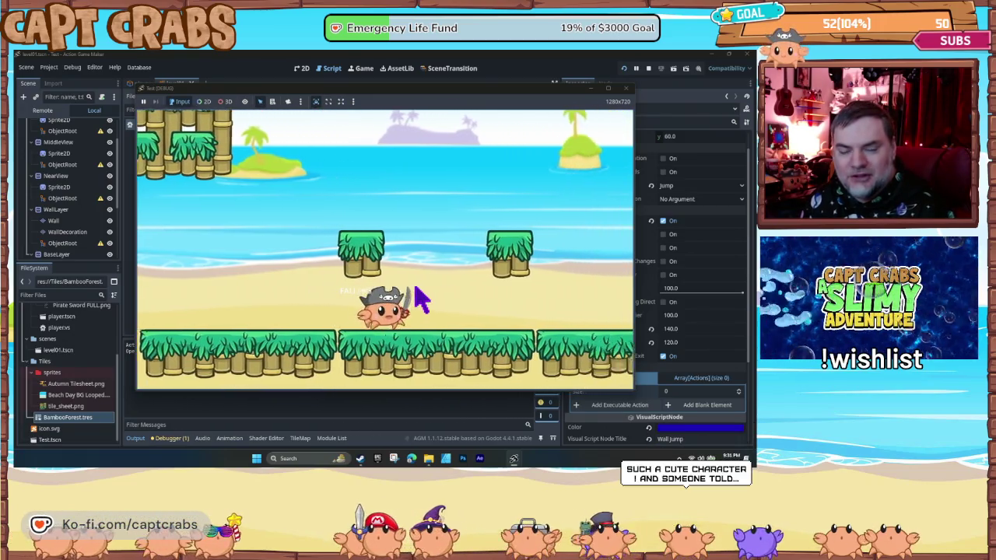
key(Right)
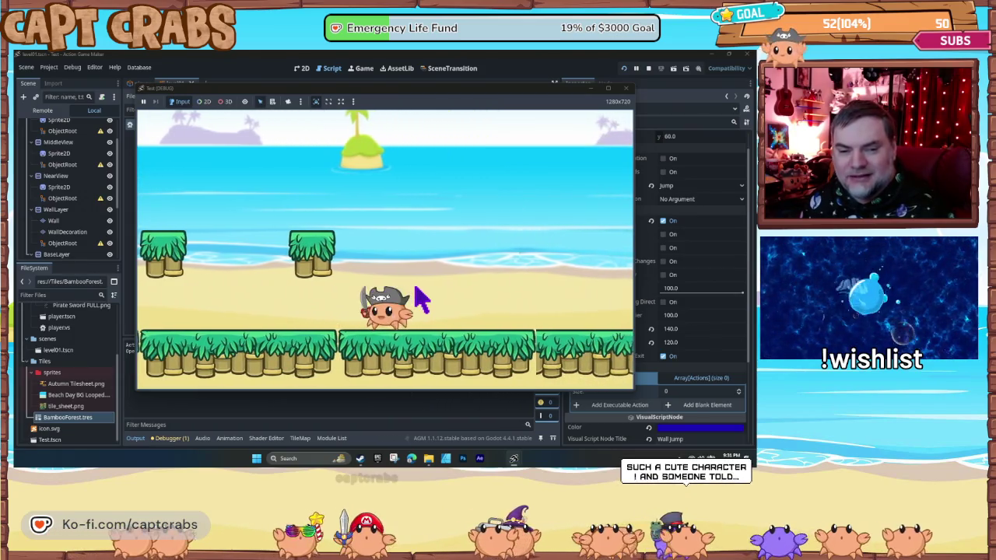
key(Right)
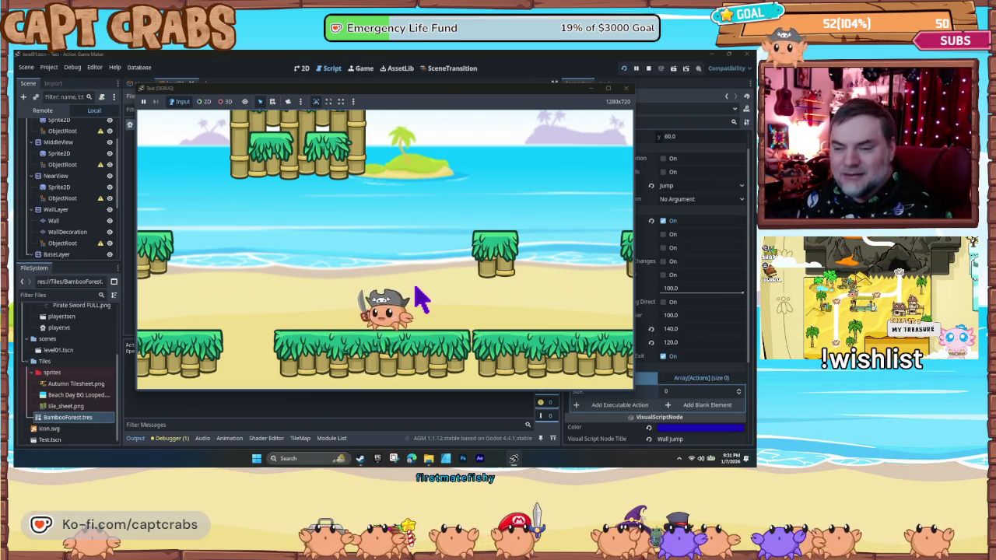
key(Left)
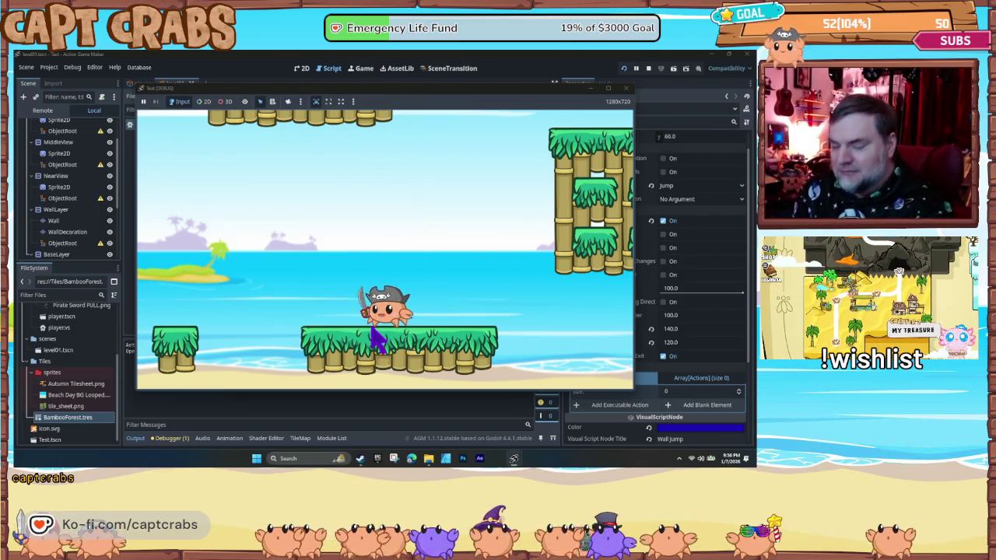
- Jump the crab back and forth around the bamboo tower platforms
key(Right)
key(space)
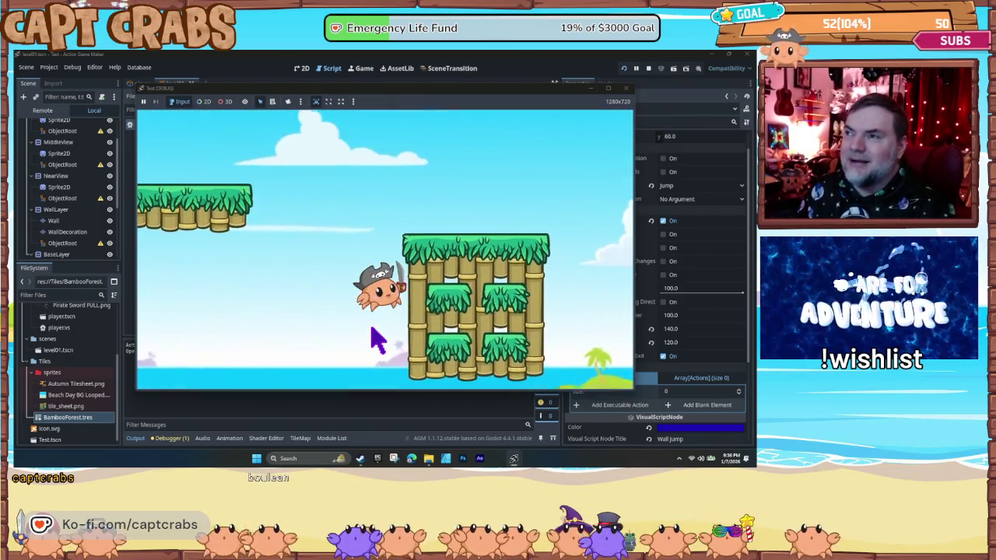
key(Left)
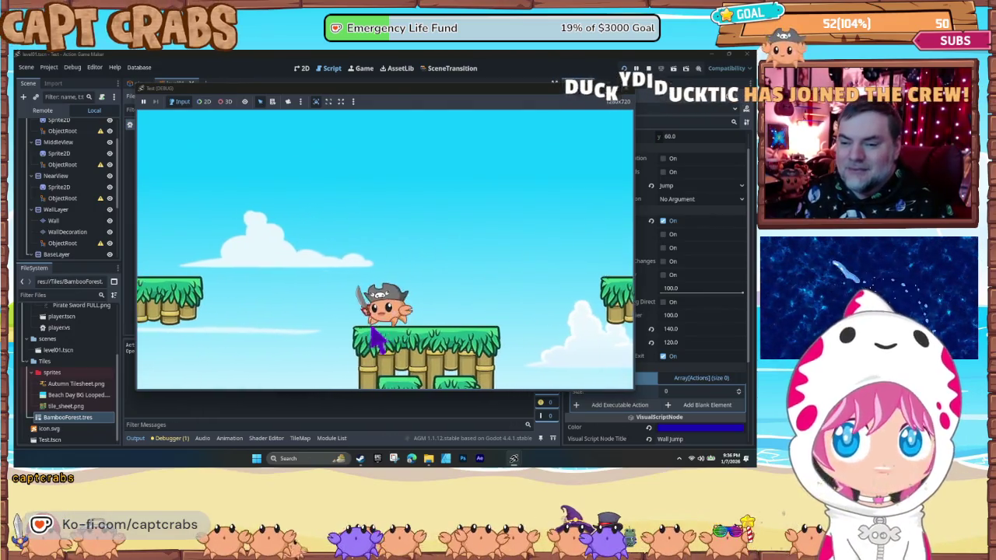
key(space)
key(Right)
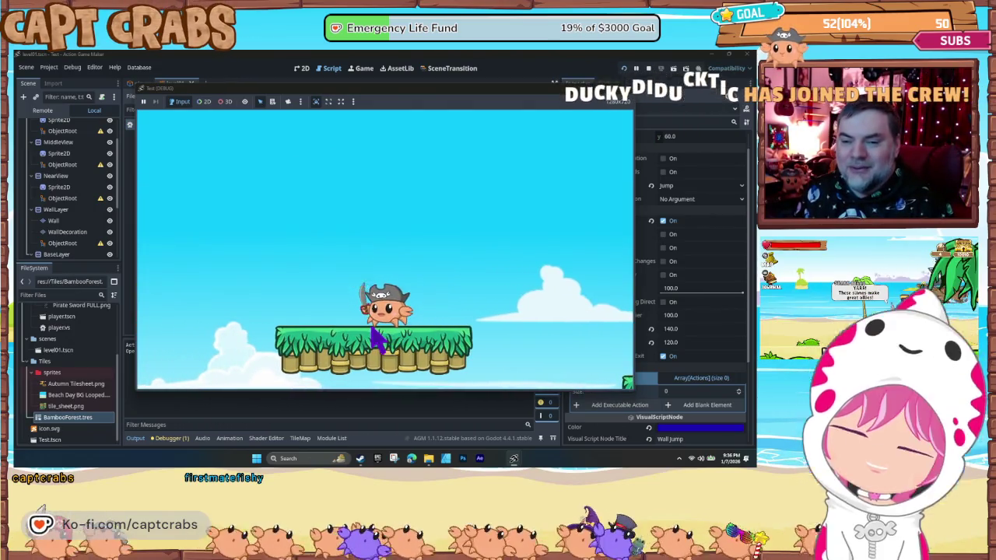
key(space)
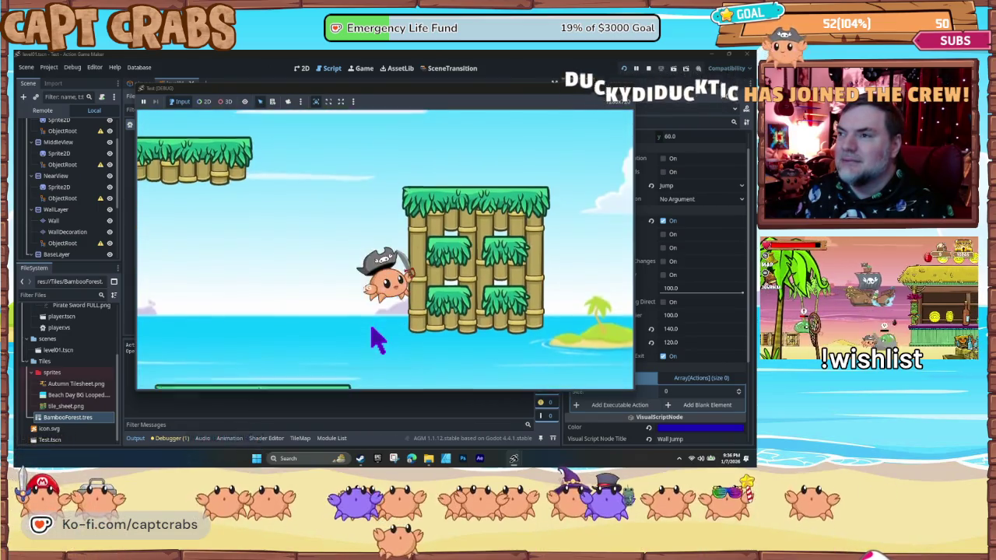
key(Left)
key(space)
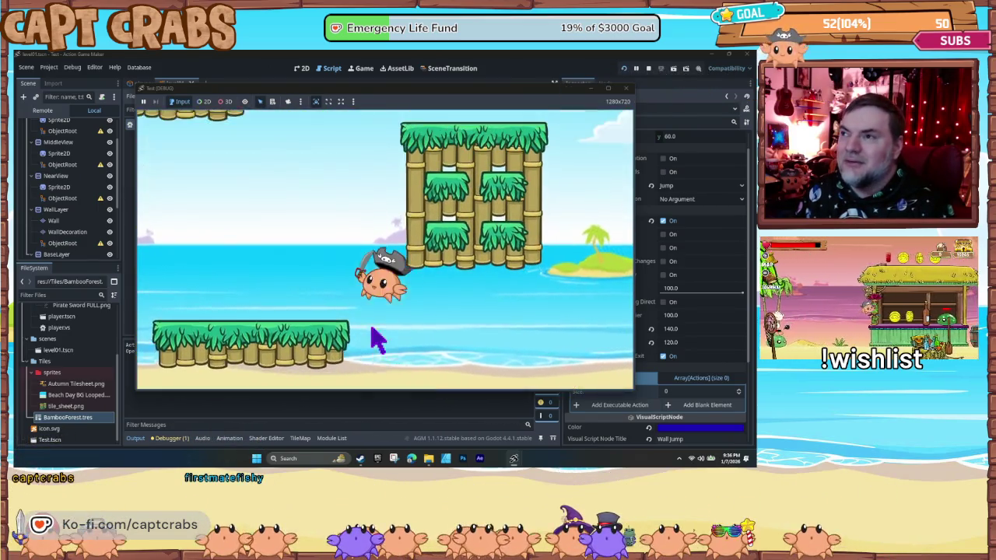
key(Right)
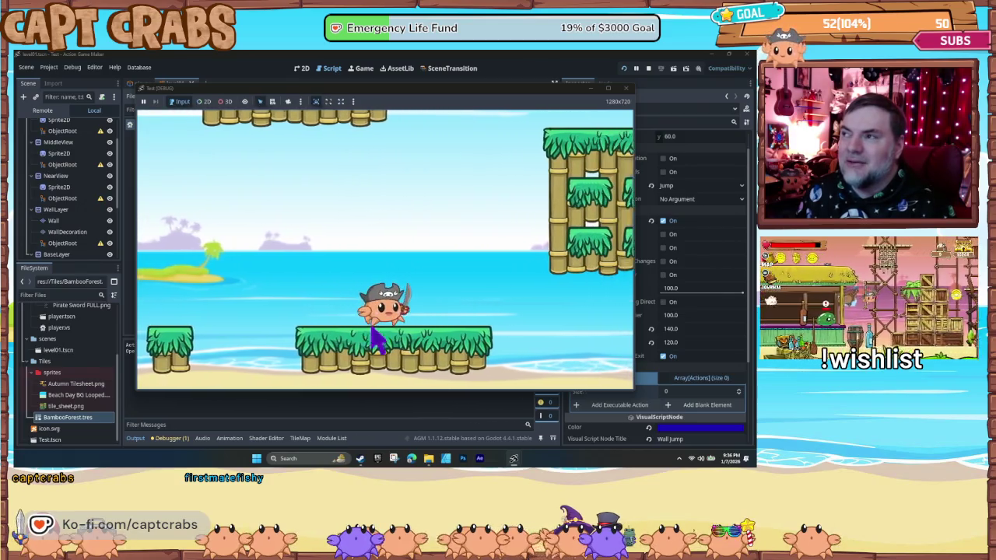
key(space)
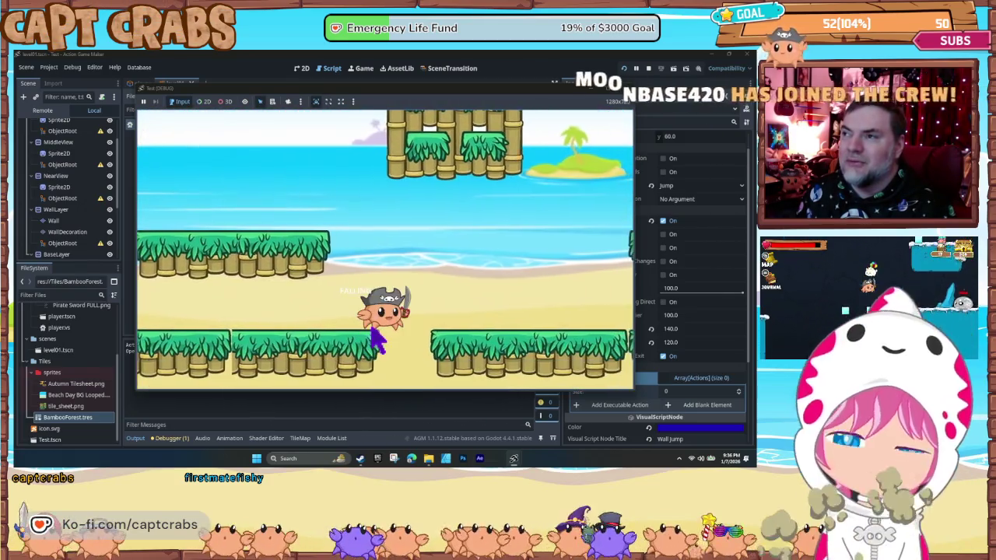
- Run the crab right across the platforms and drop it to the lower ground
key(Right)
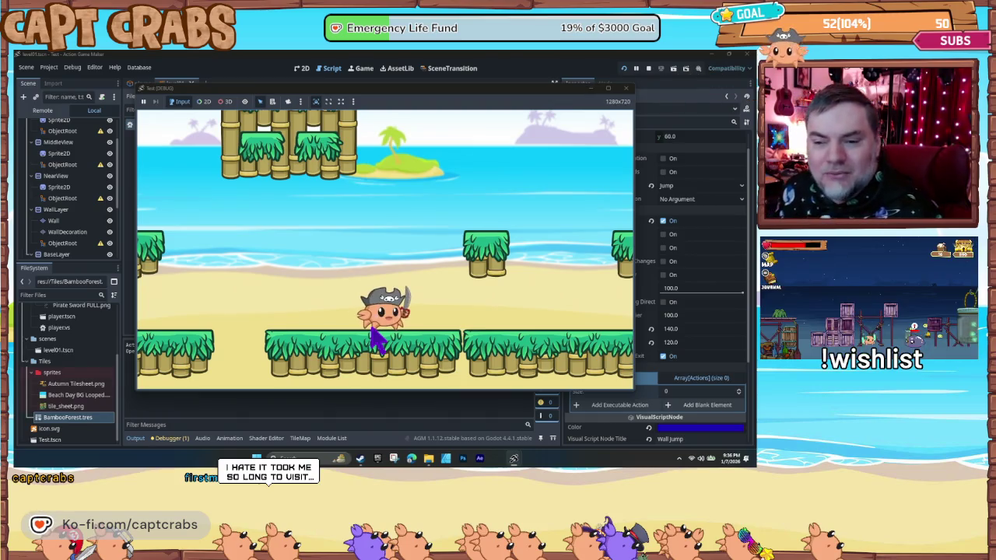
key(Right)
key(space)
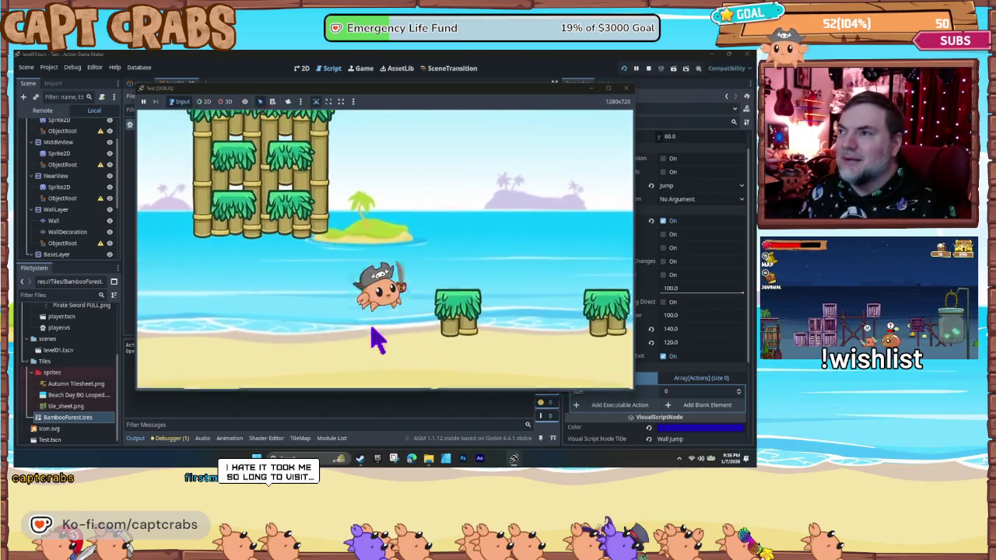
key(space)
key(Right)
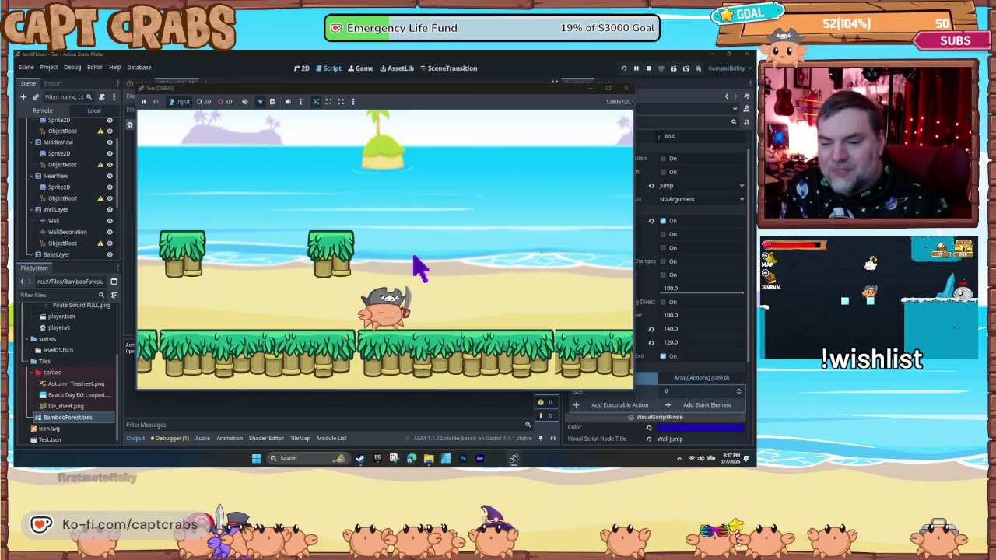
- Hop the crab onto a grassy platform and back left, then stop the test run
key(Right)
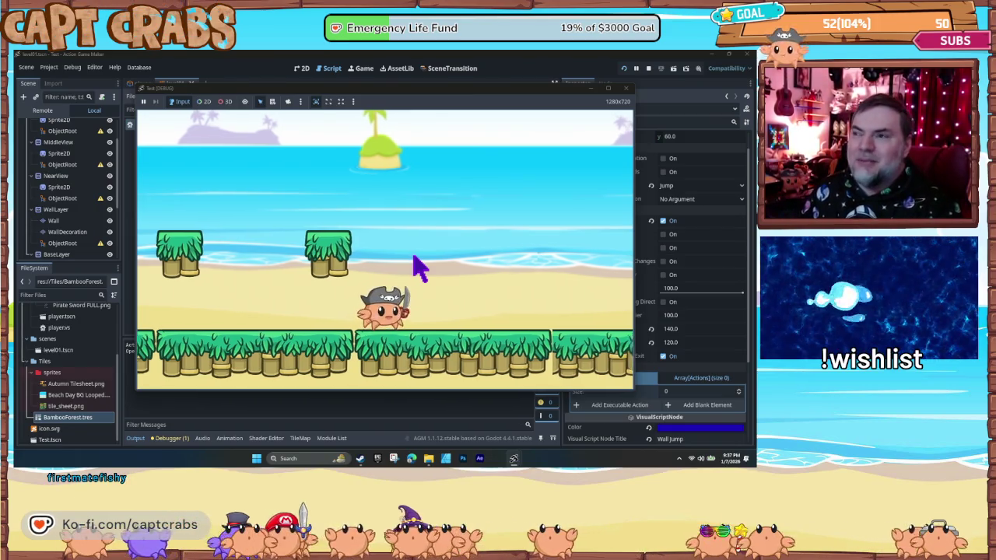
key(space)
key(Right)
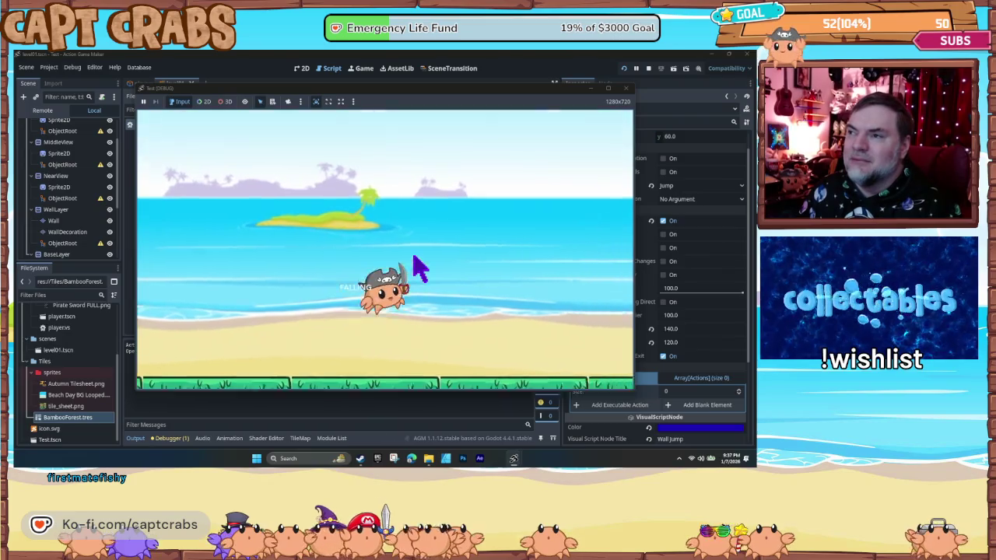
key(space)
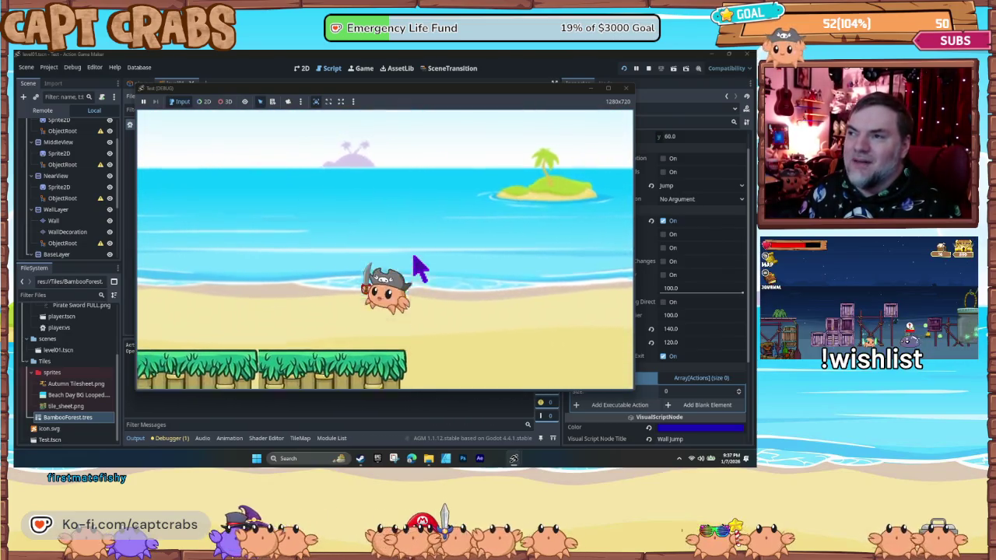
key(Left)
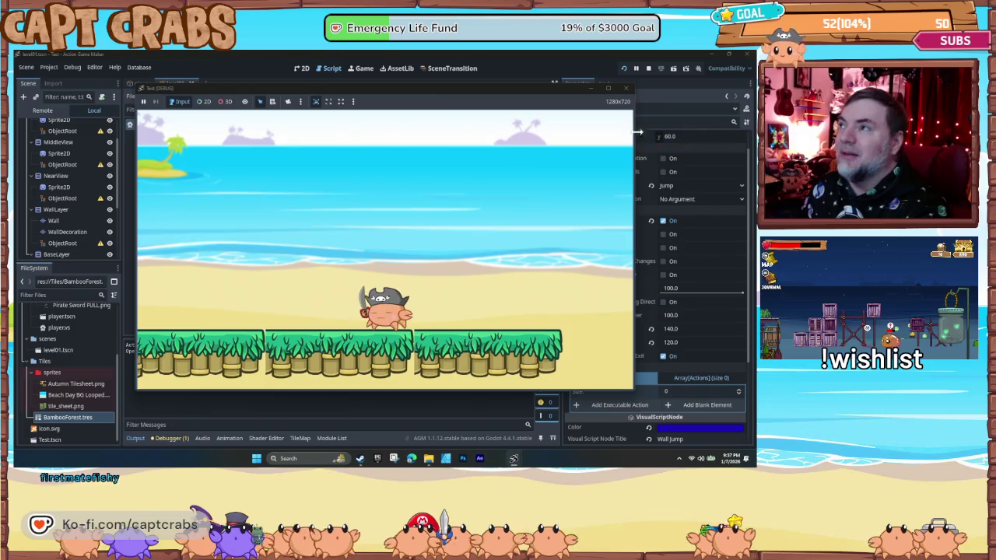
click(627, 89)
- Toggle the FALL state's DisplayText action to ignored
click(336, 203)
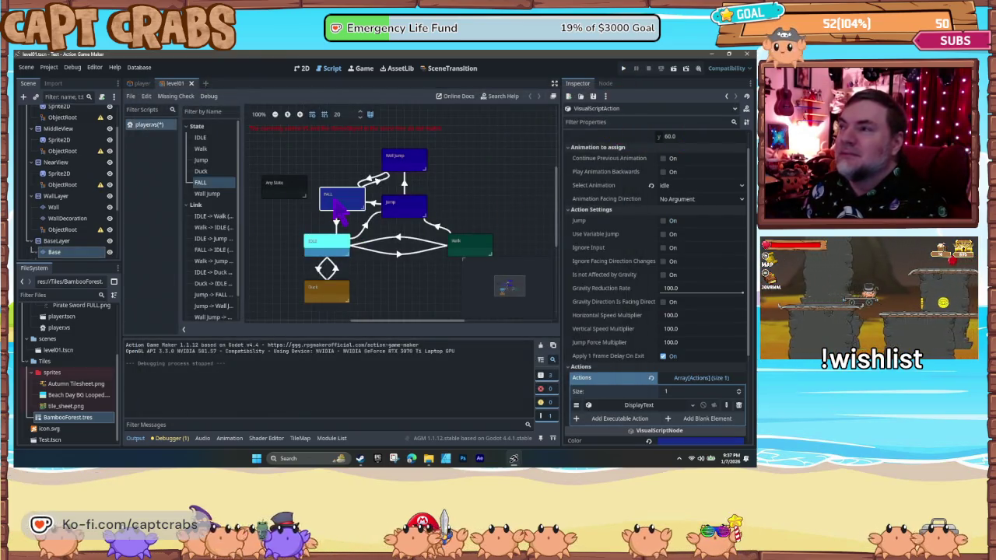
scroll(636, 327, down, 5)
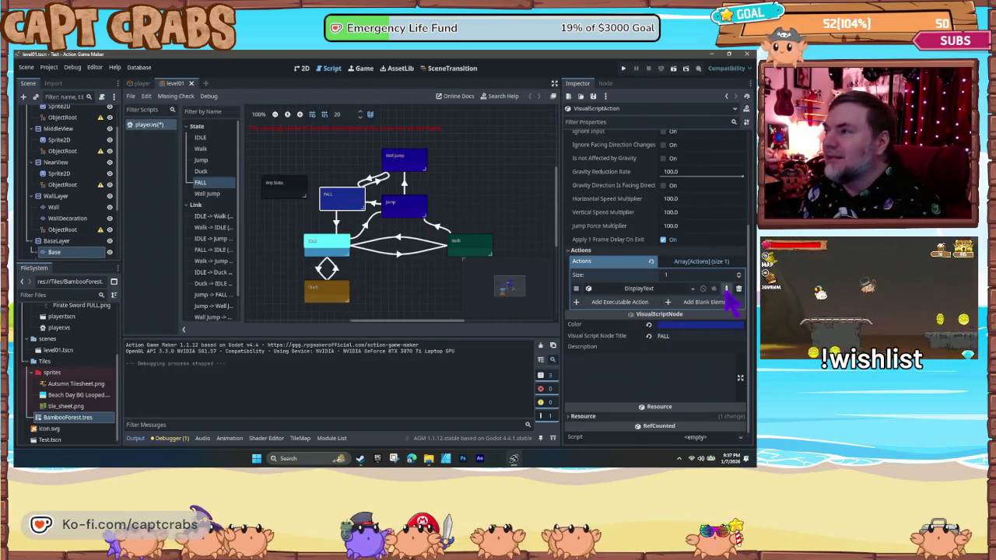
click(703, 289)
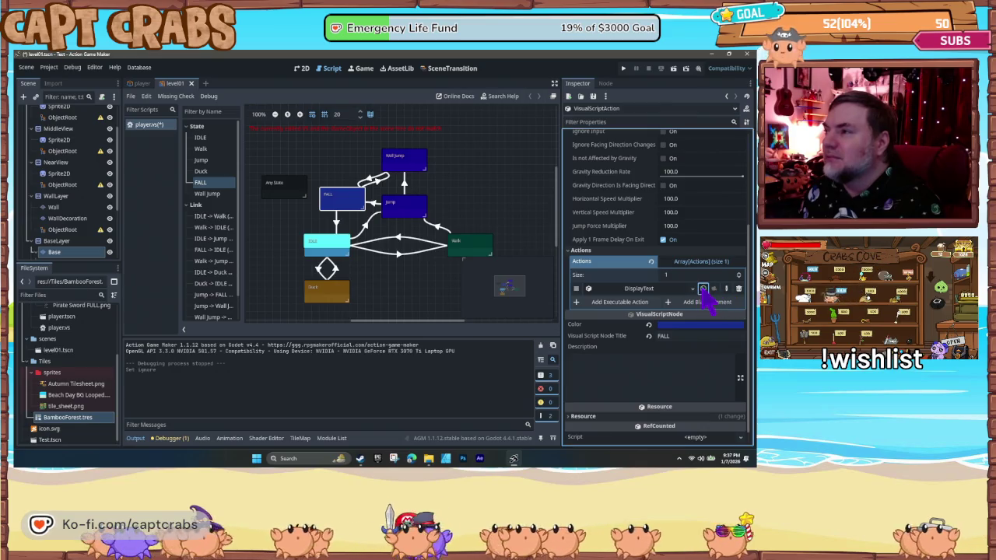
- Review the DisplayText action's settings and editor without changes, then relaunch the game with F5
click(642, 288)
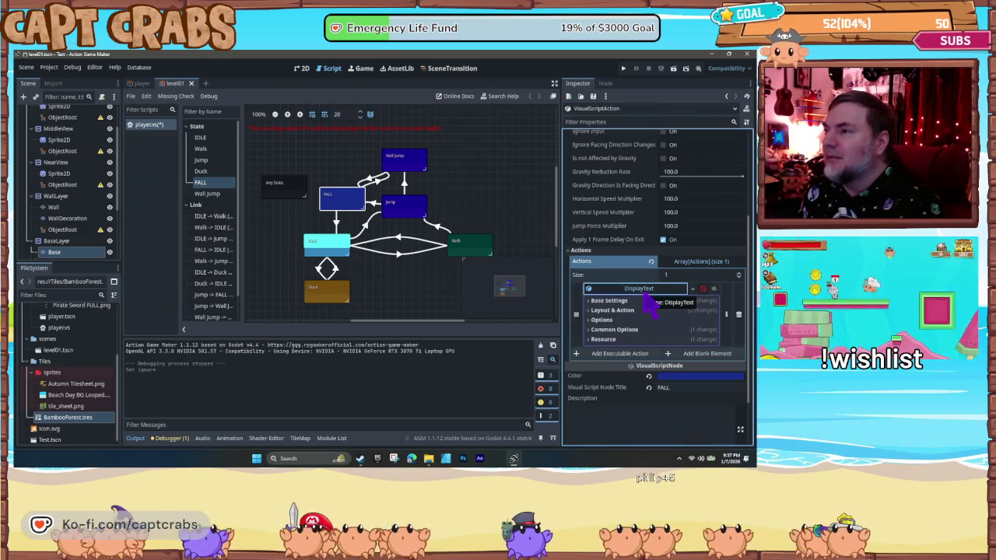
click(591, 320)
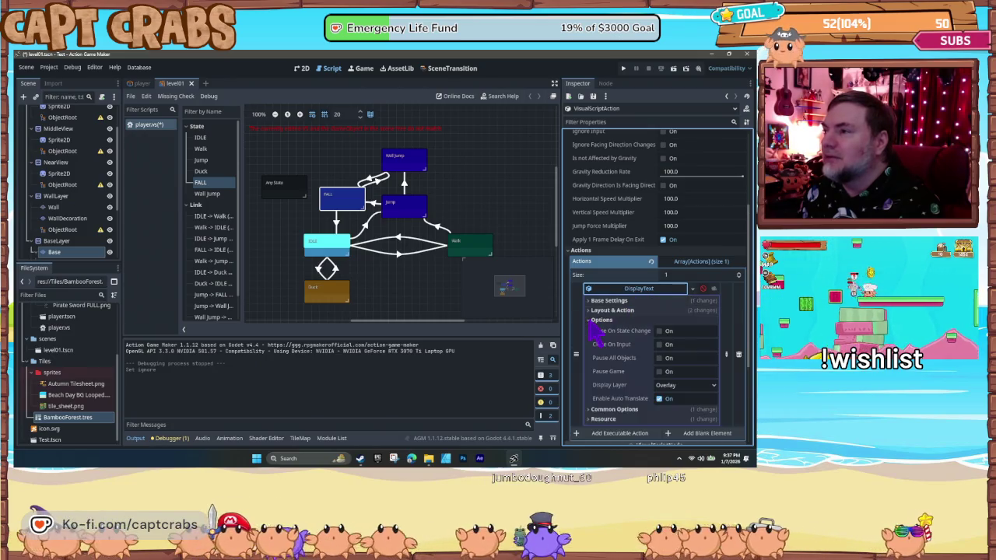
click(597, 320)
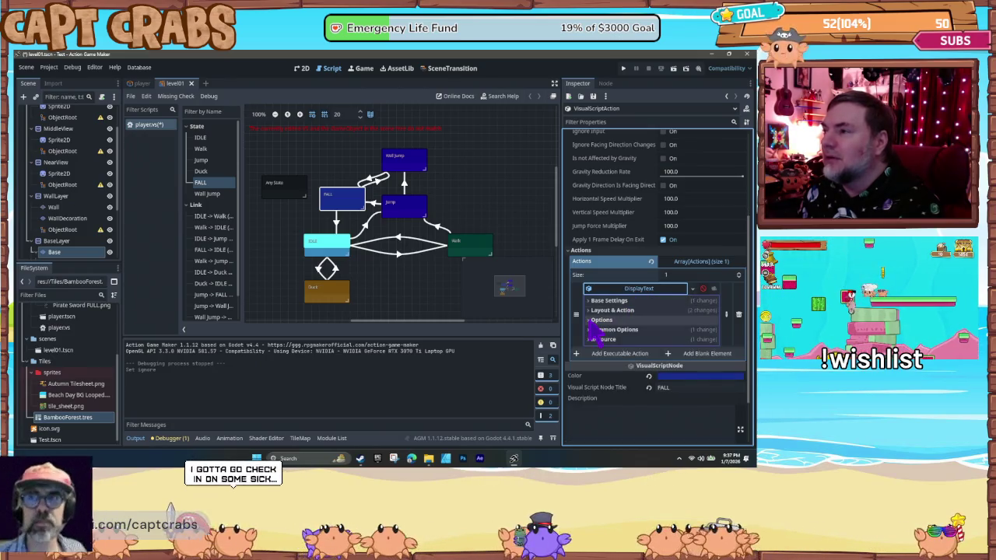
right_click(615, 289)
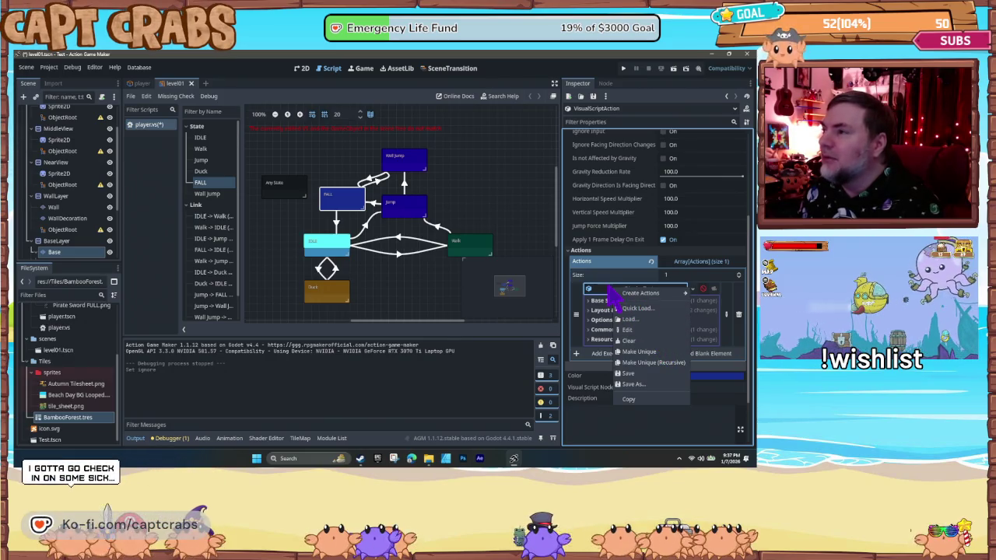
click(611, 294)
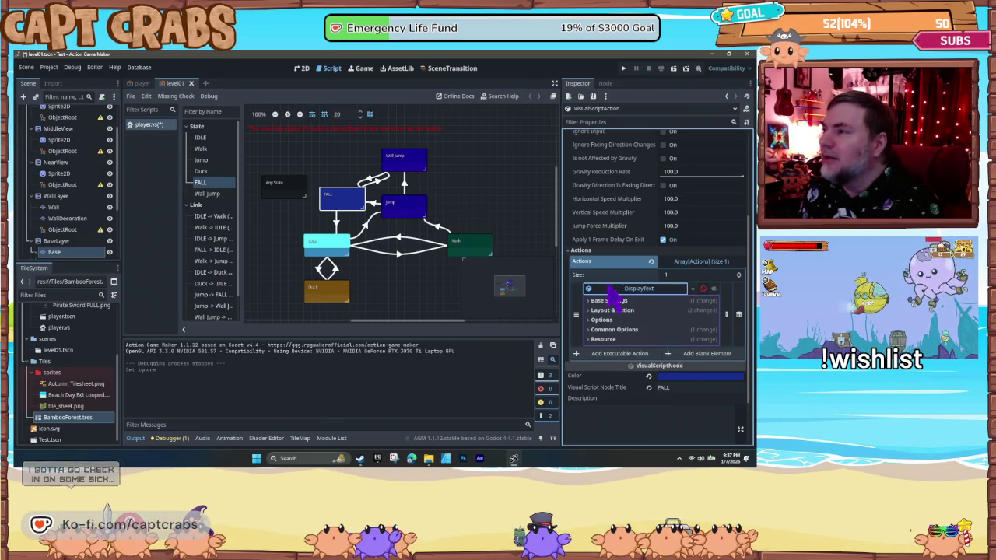
click(672, 291)
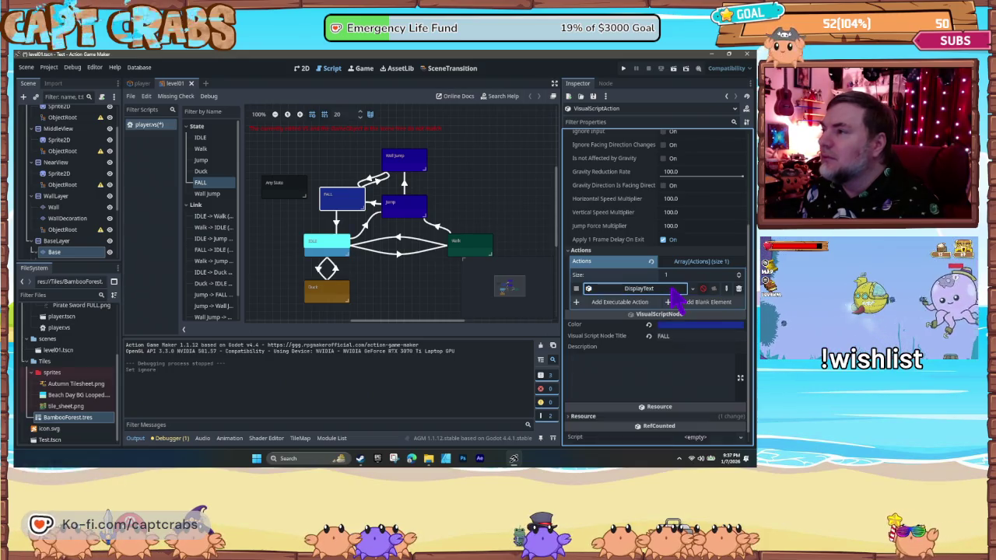
click(727, 289)
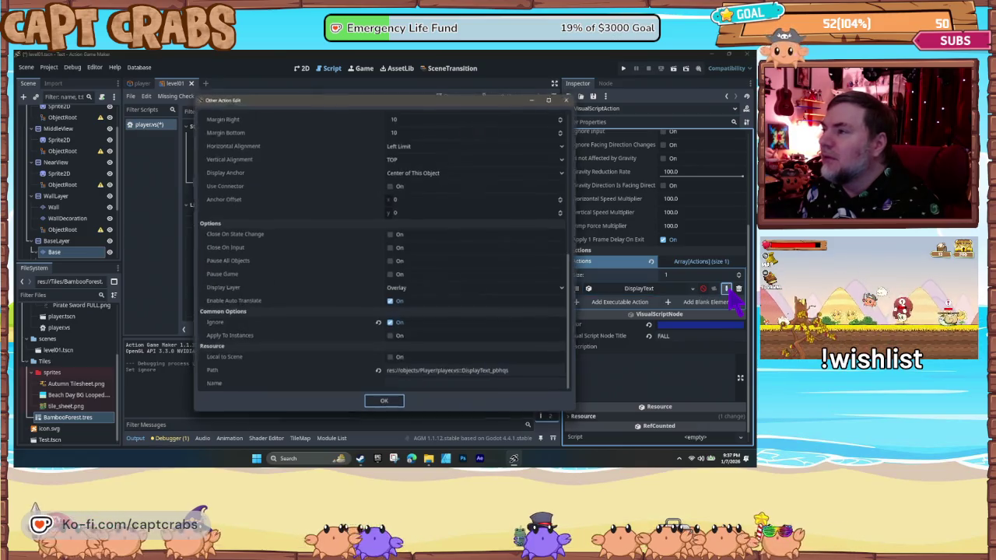
click(397, 406)
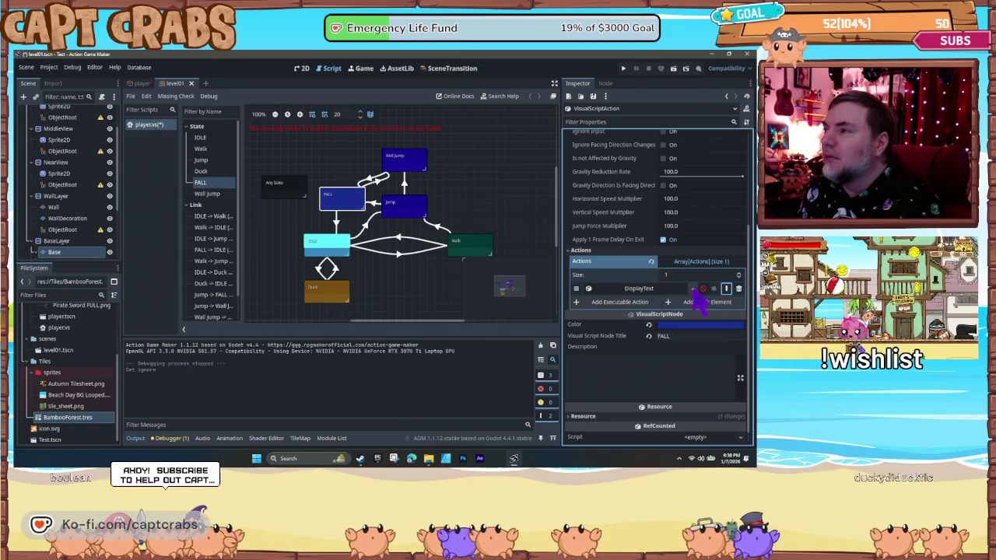
click(692, 288)
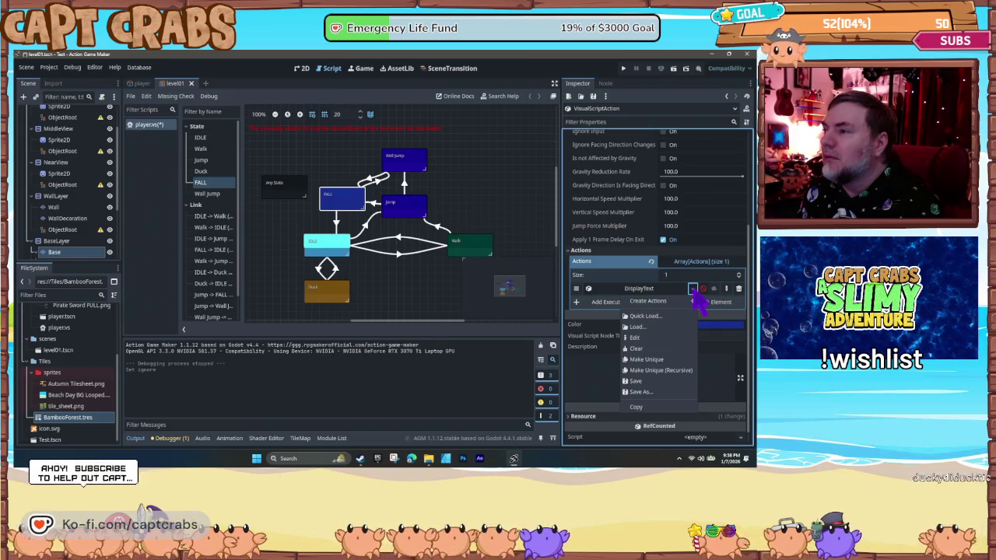
click(695, 293)
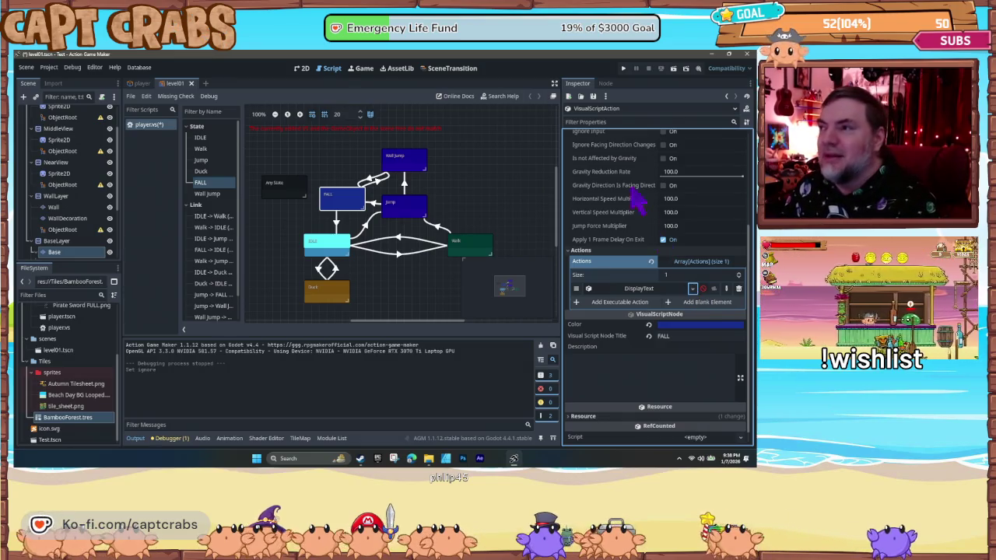
click(398, 298)
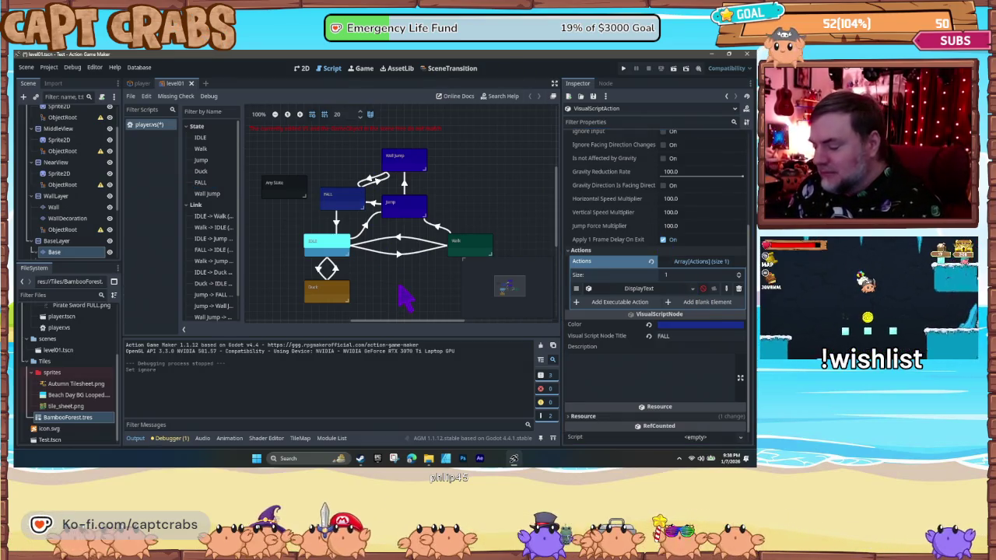
key(F5)
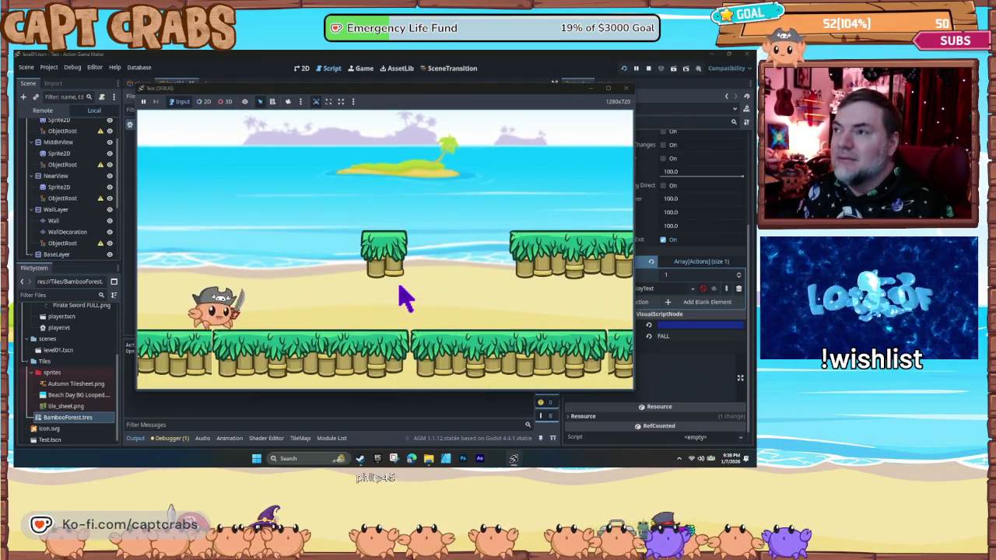
- Jump the crab rightward off the platforms and steer it as it falls
key(Right)
key(space)
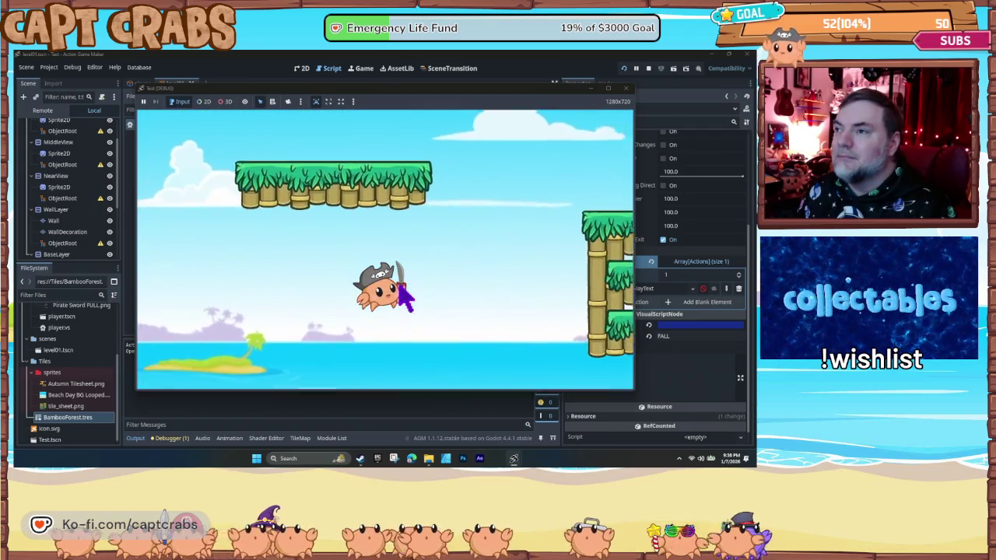
key(space)
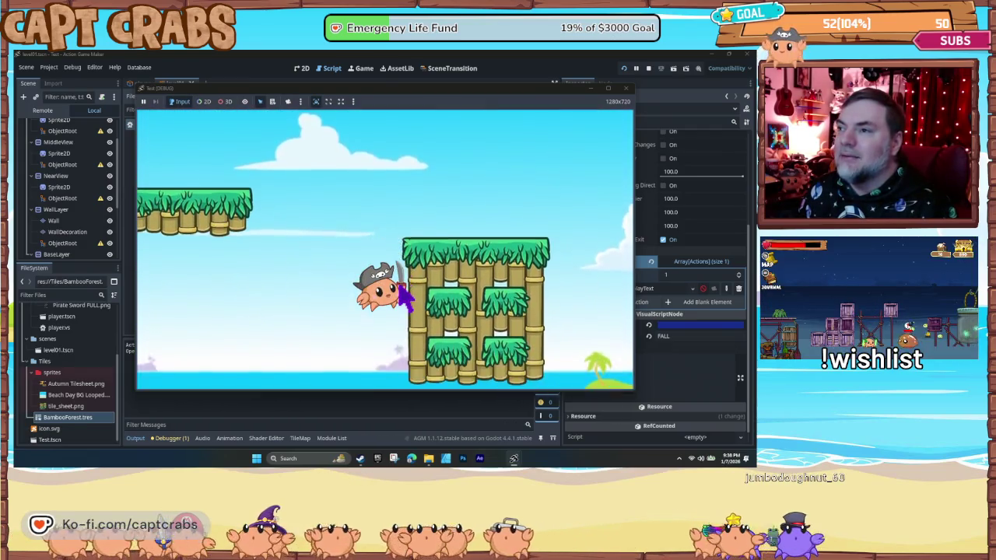
key(space)
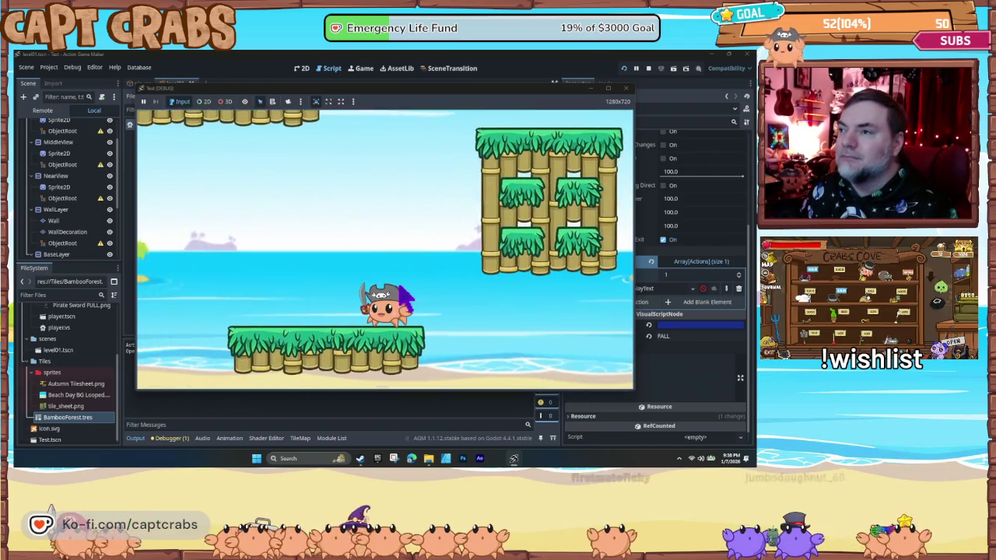
key(space)
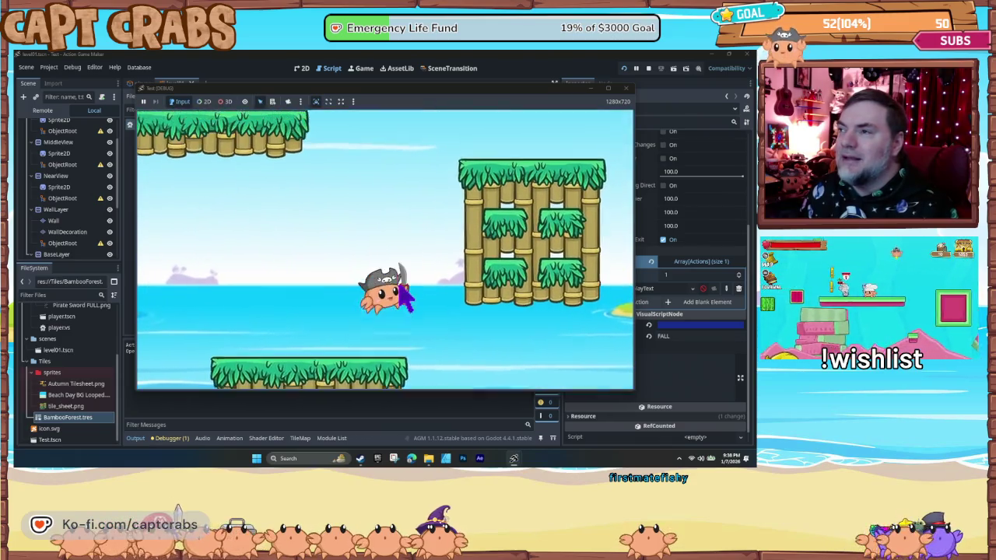
key(Right)
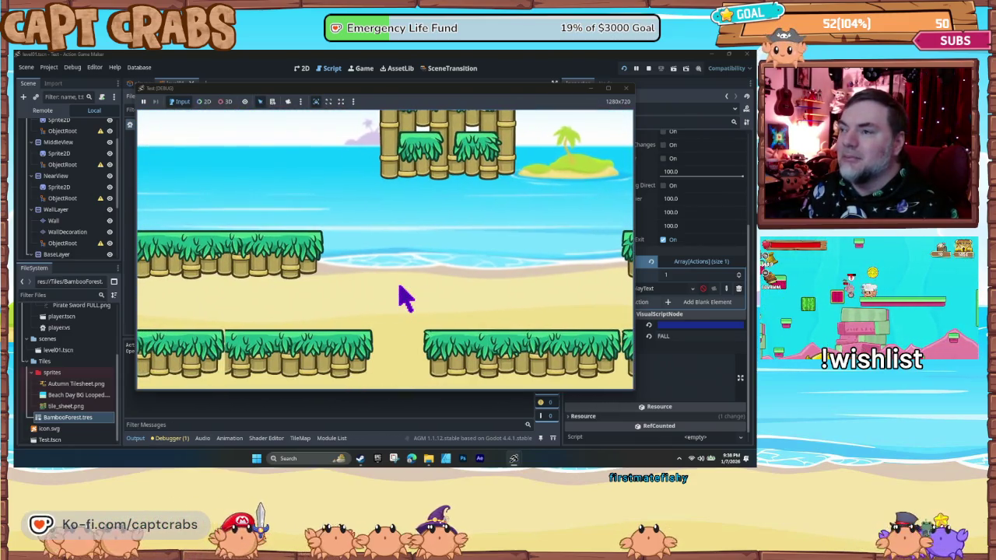
- Jump the crab right a few more times, then close the game window
key(Right)
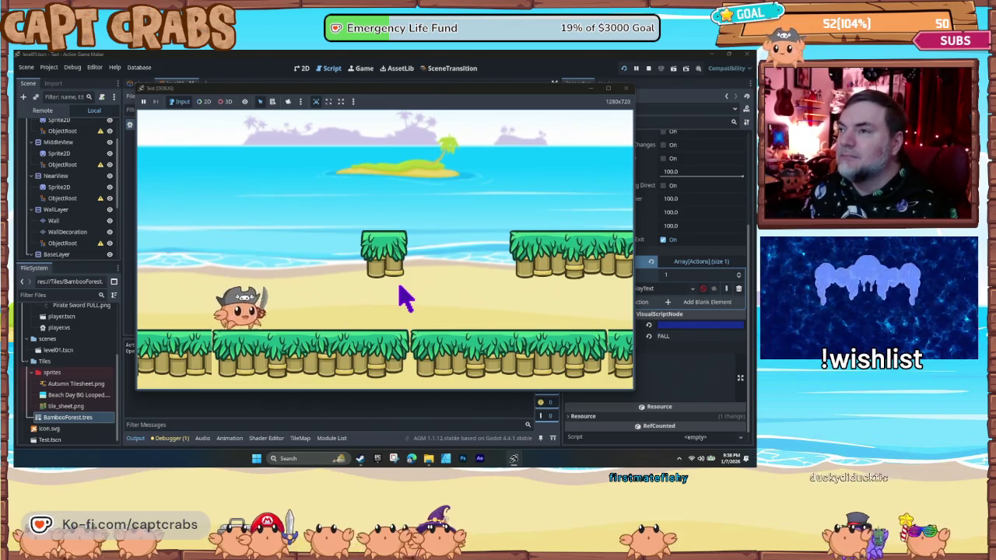
key(space)
key(Right)
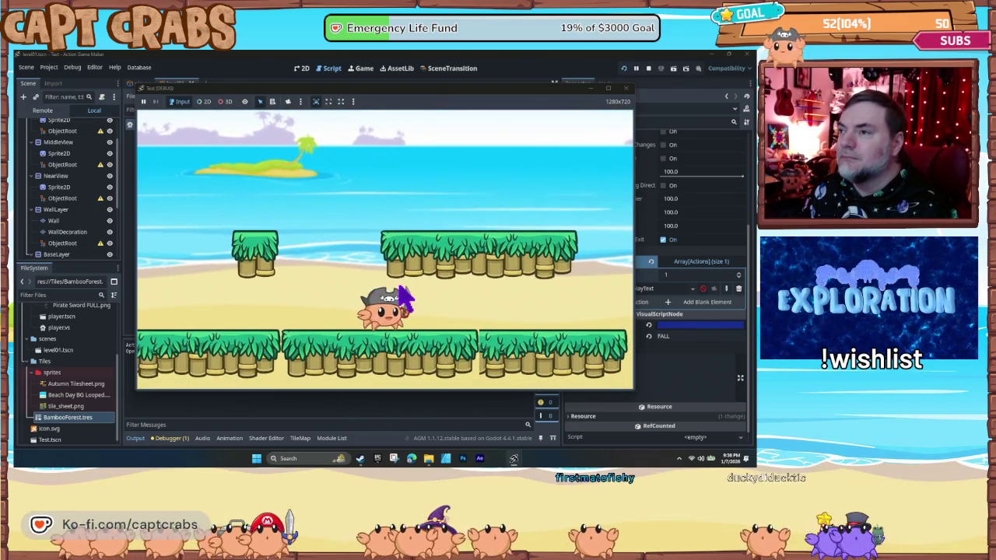
key(space)
key(Right)
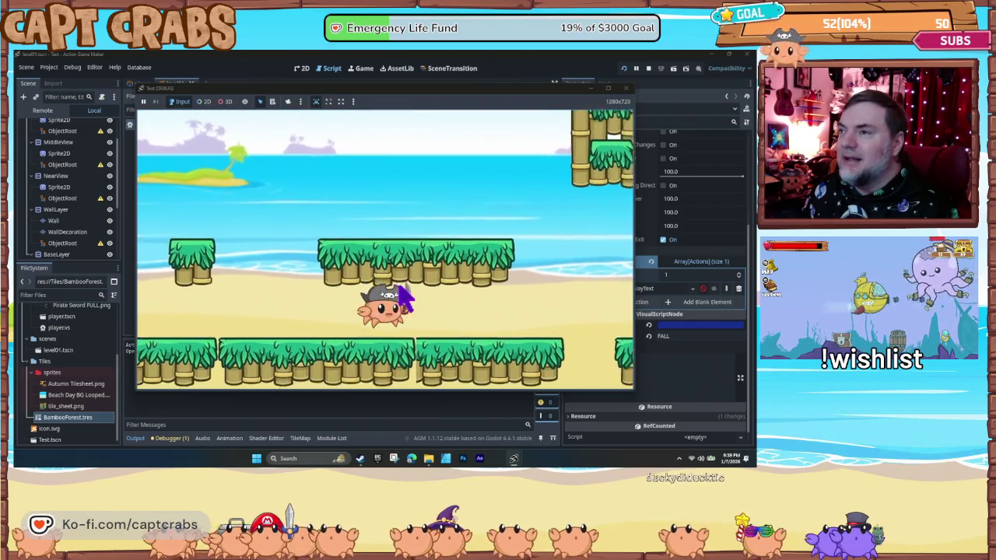
key(Right)
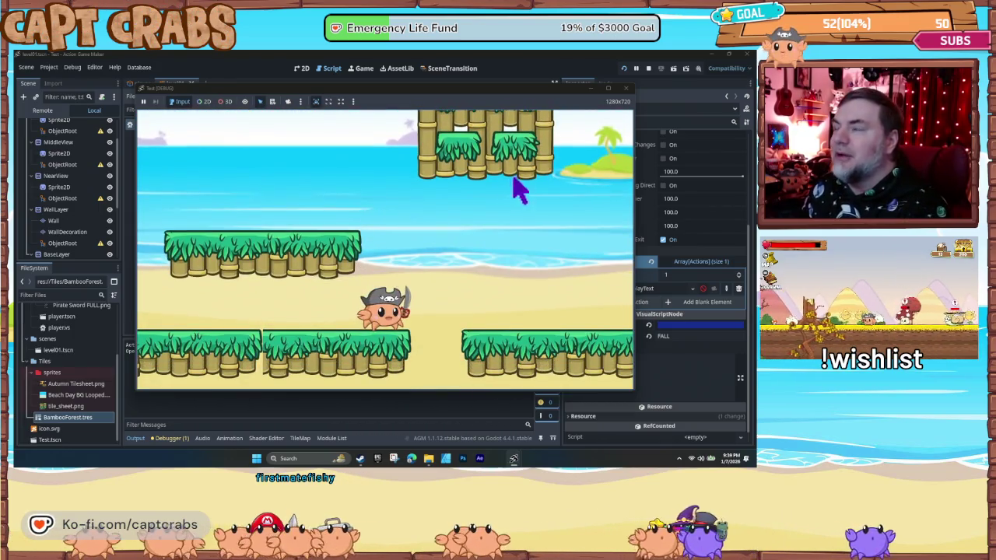
click(625, 88)
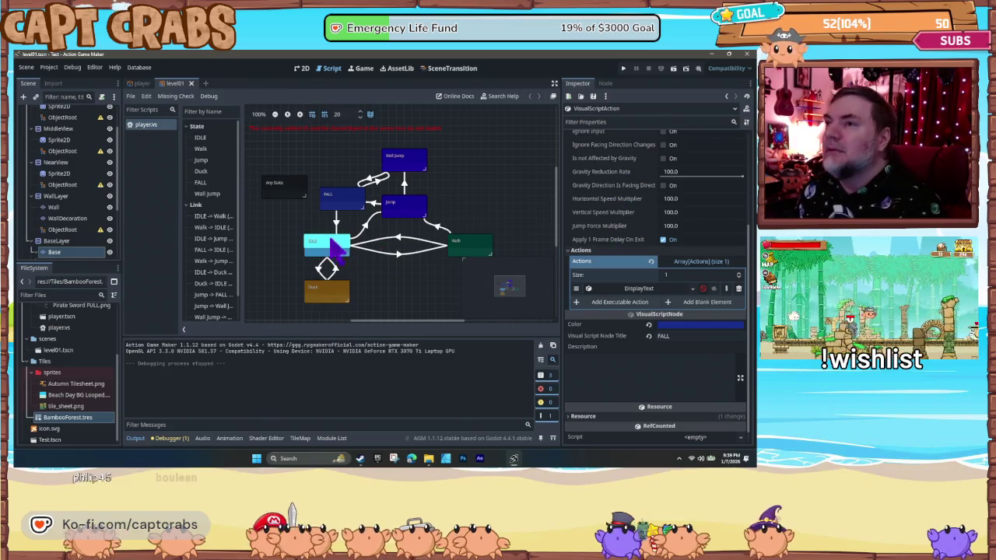
- Add a DisplayText action to Wall Jump with text 'WALL', New SystemFont, font size 20
click(402, 167)
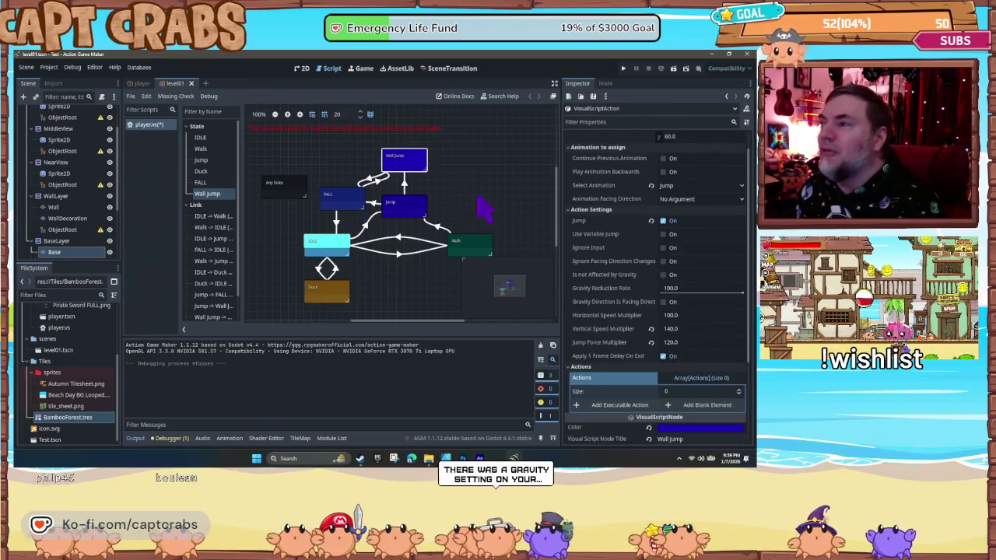
click(612, 292)
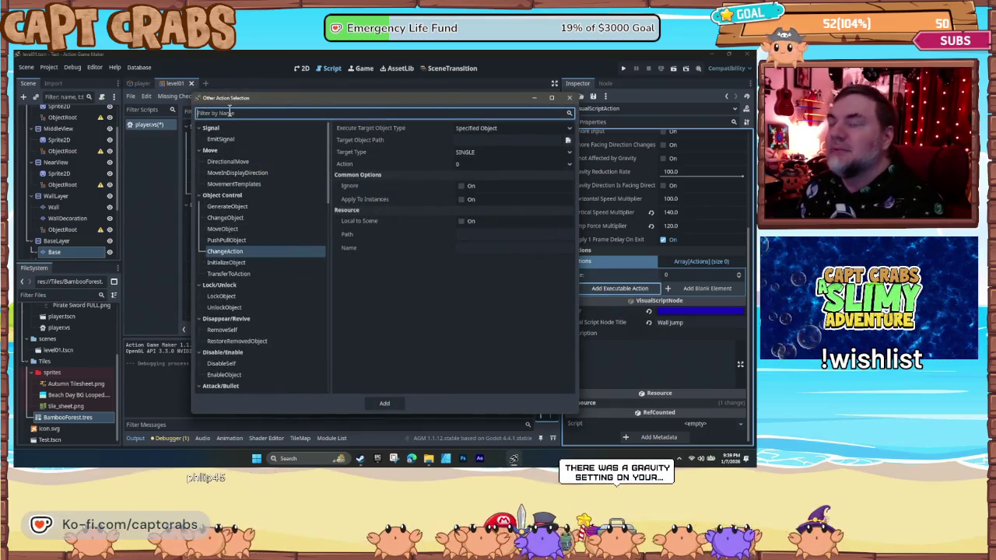
text(Text)
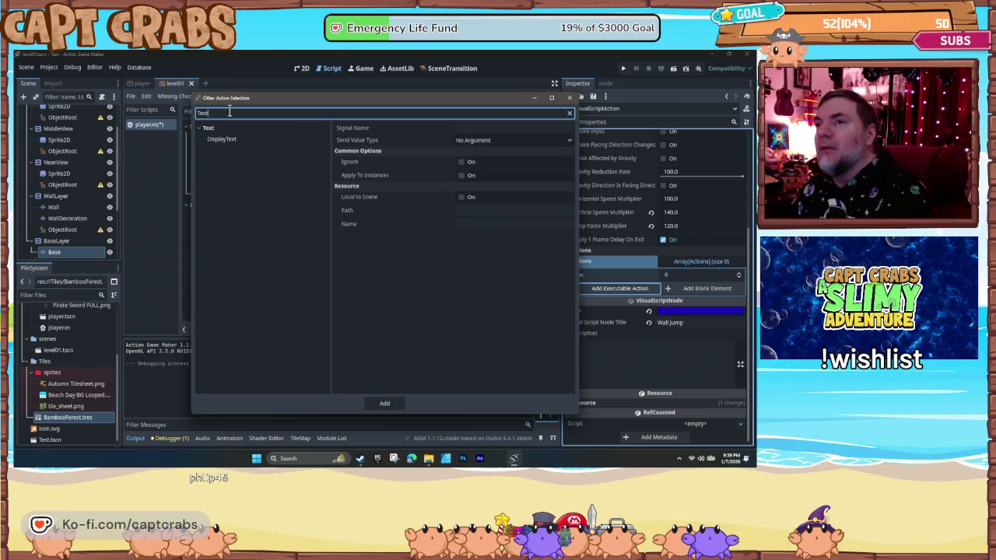
click(224, 140)
click(419, 194)
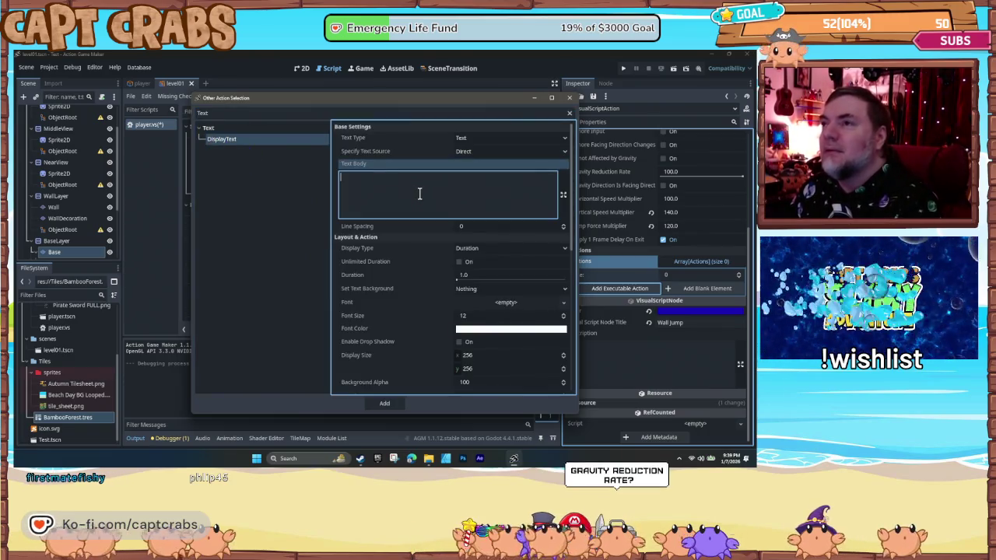
text(WALL)
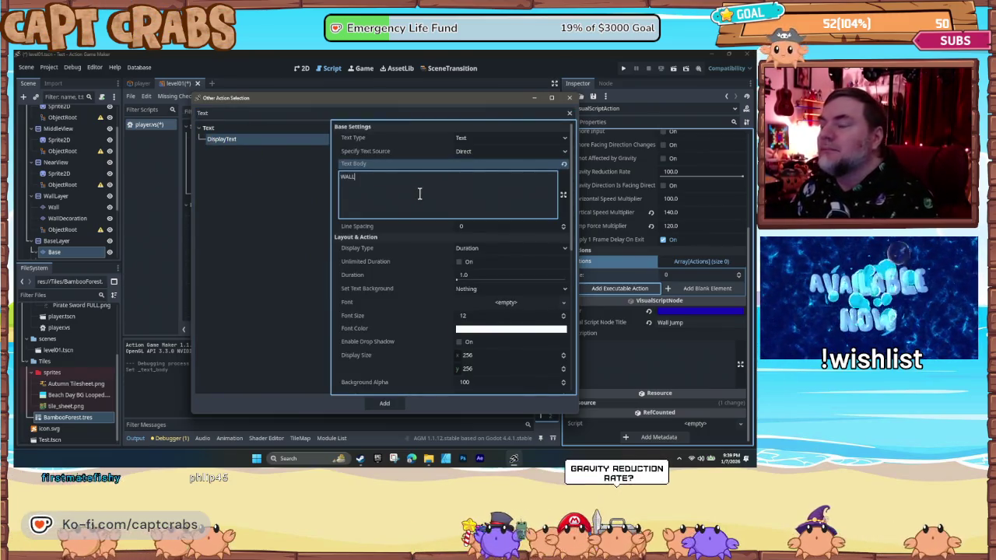
click(511, 304)
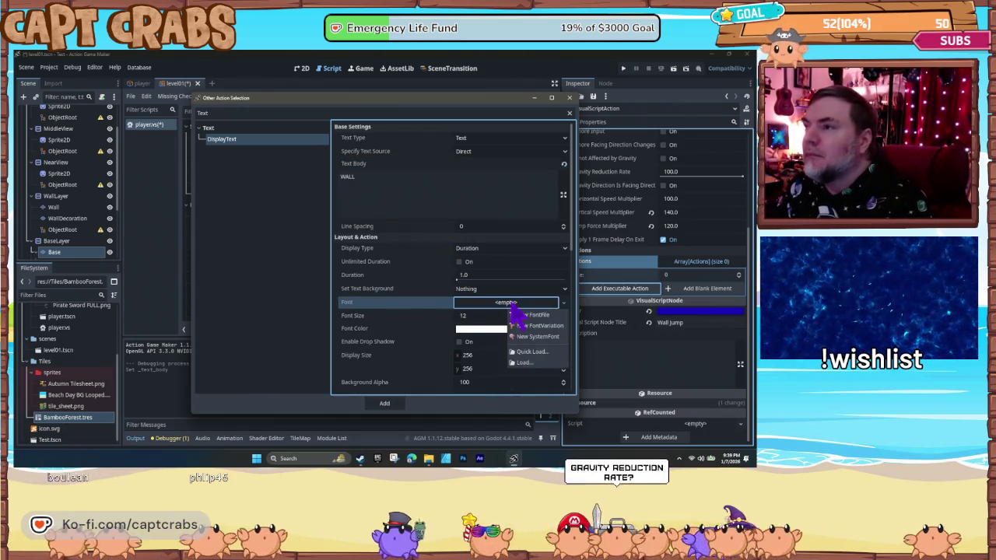
click(541, 337)
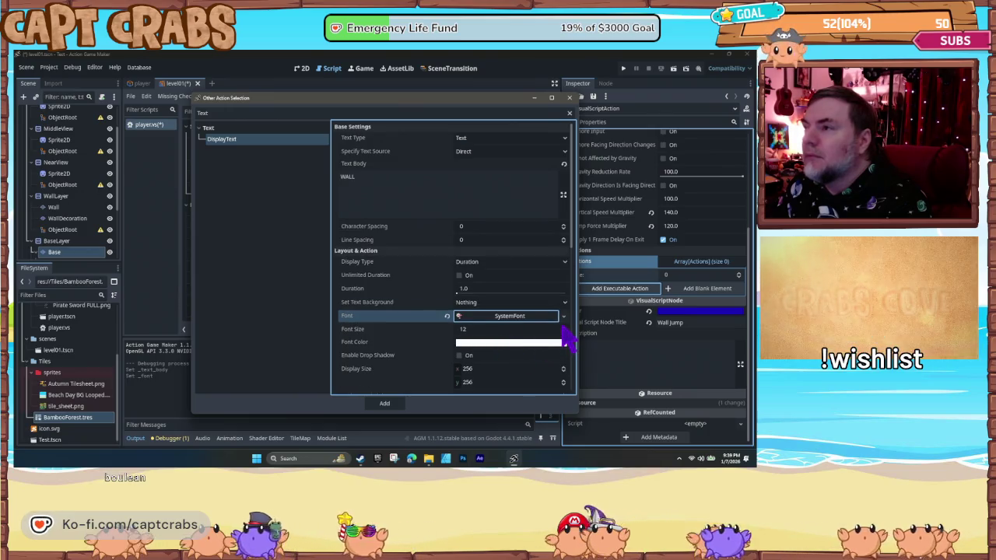
click(563, 327)
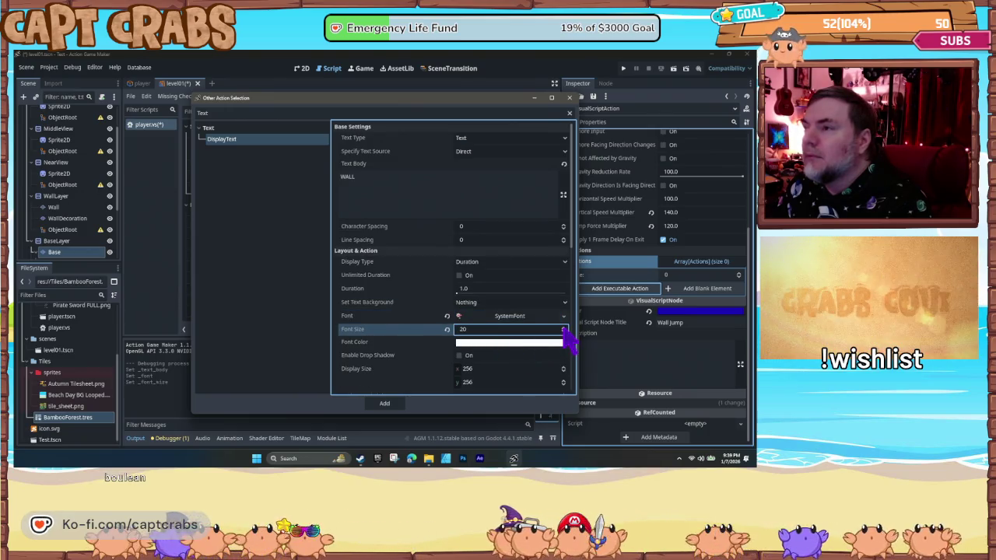
click(391, 404)
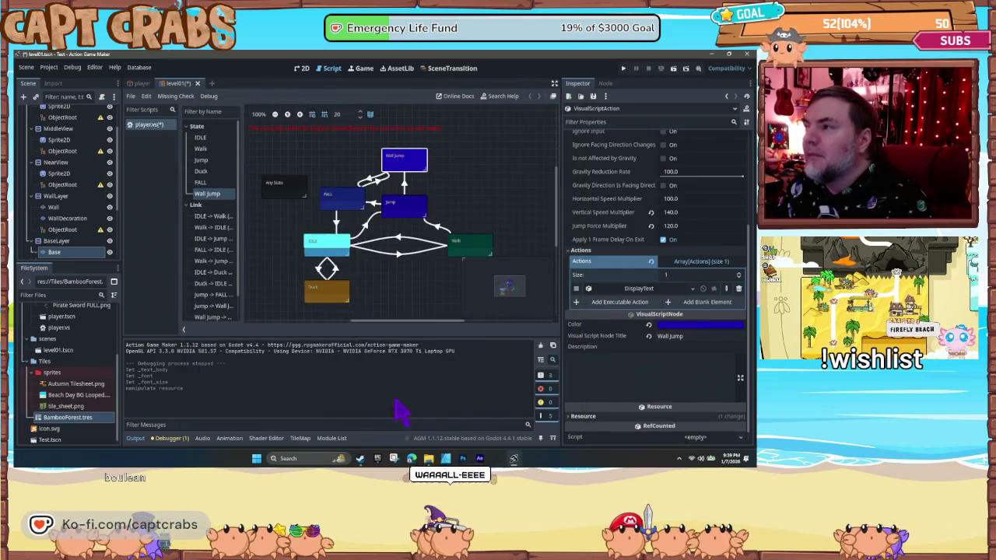
key(F5)
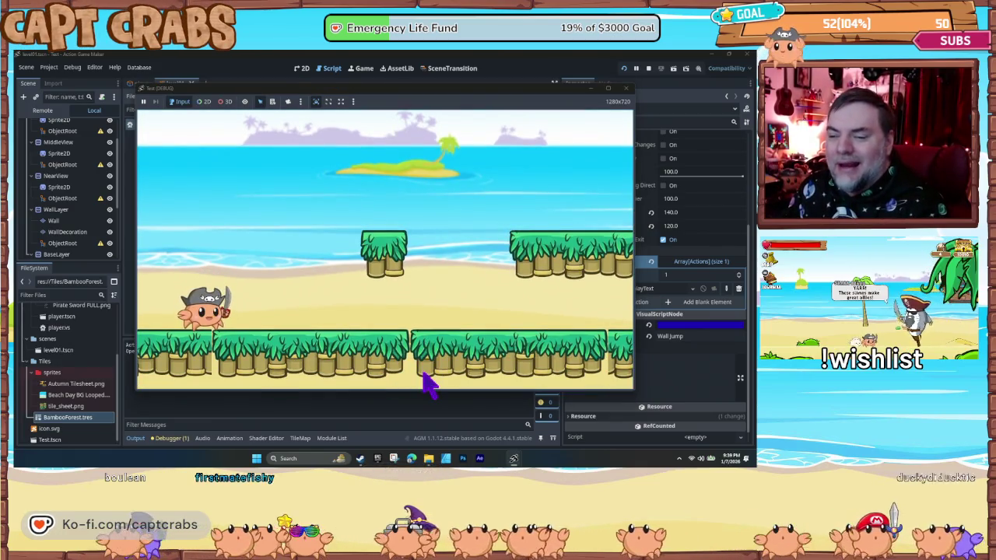
key(Right)
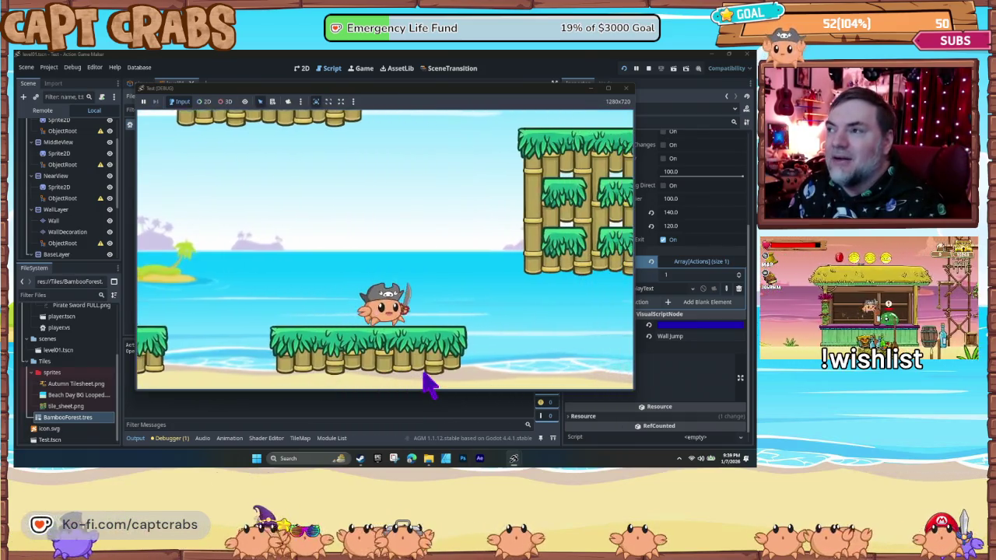
key(space)
key(space)
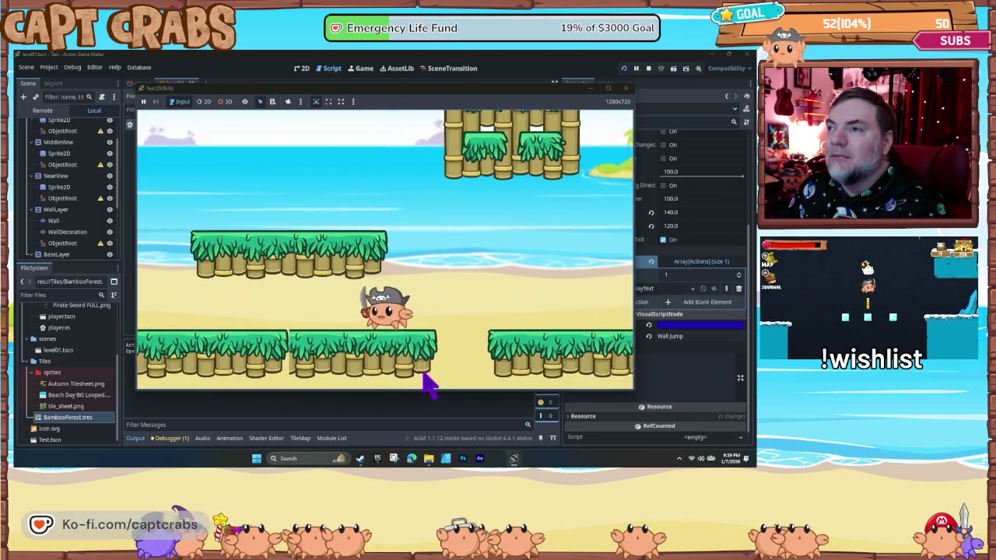
key(Right)
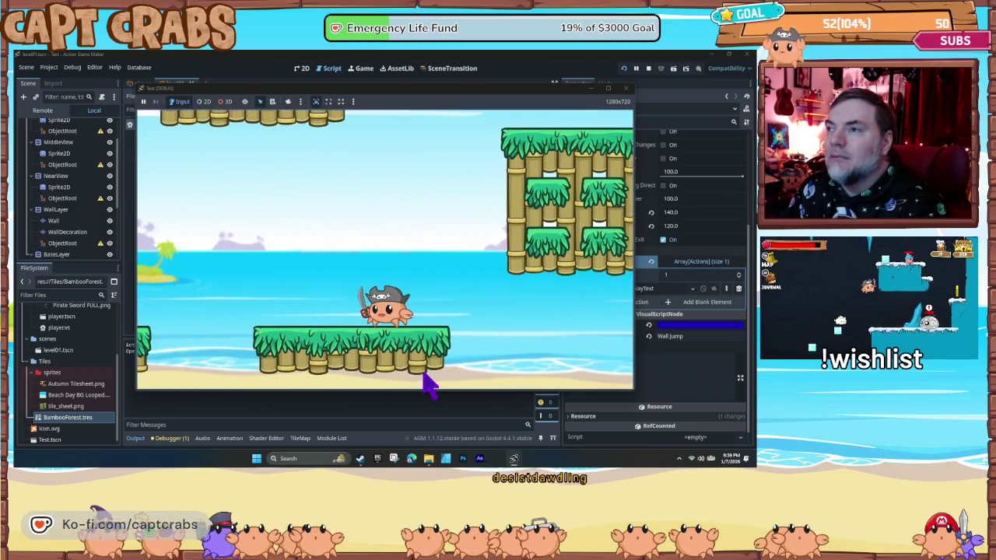
key(Left)
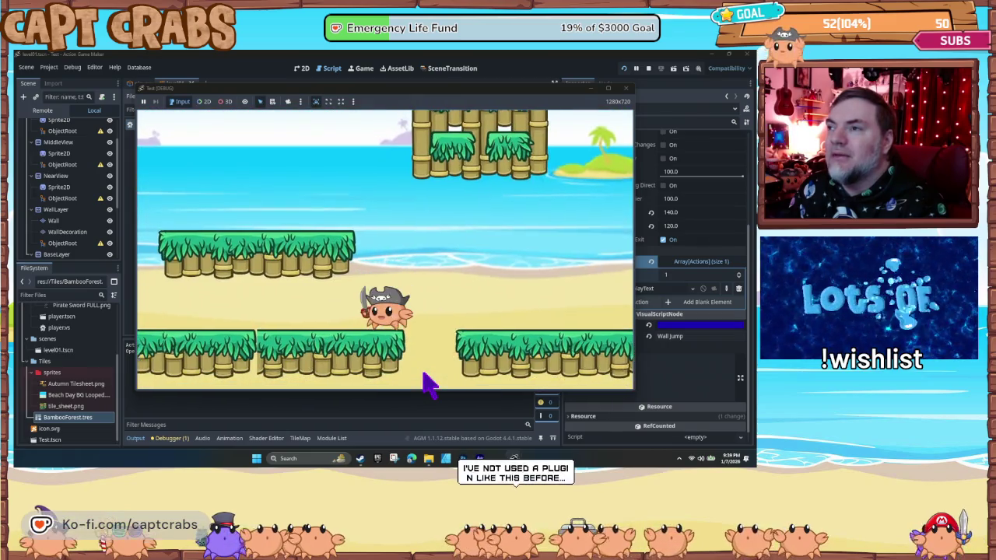
key(Right)
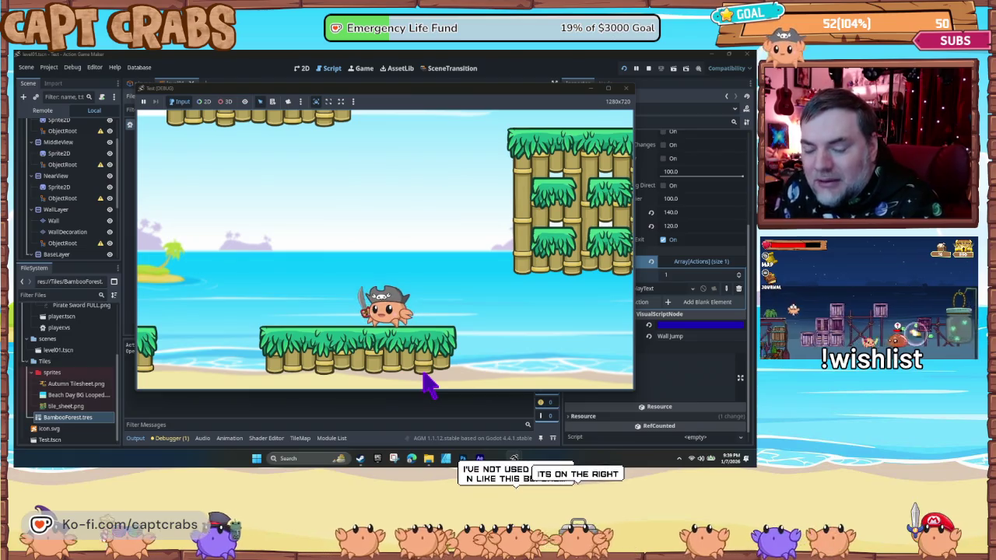
key(Right)
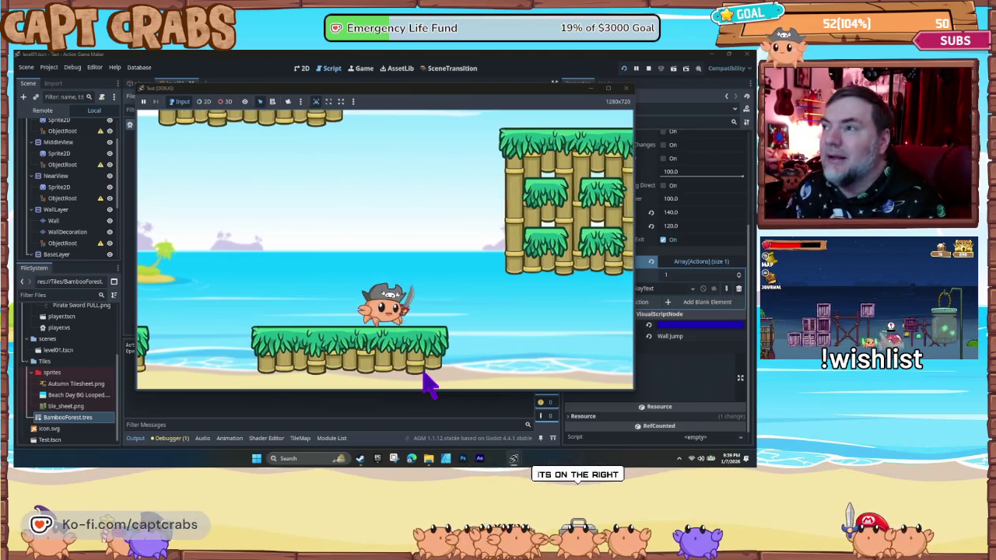
key(space)
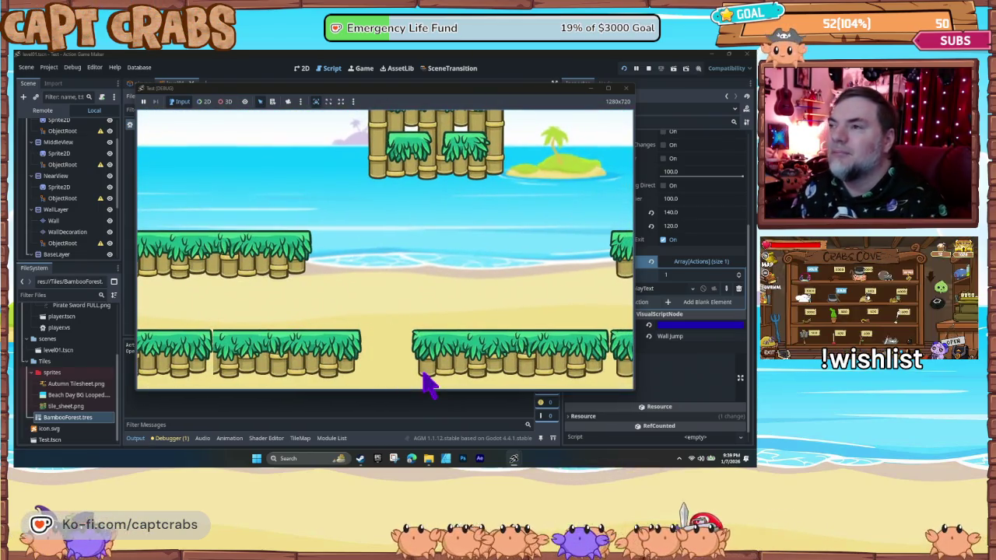
click(626, 87)
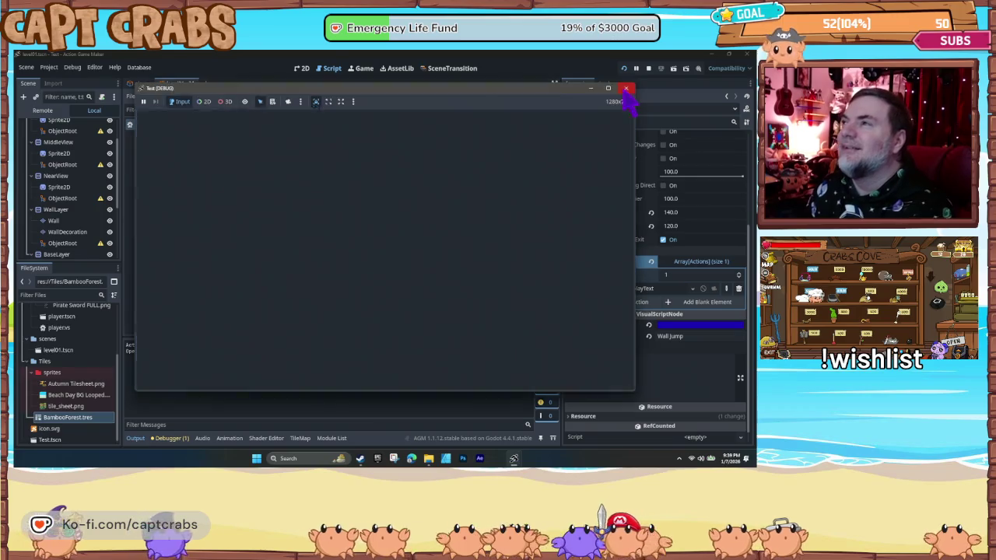
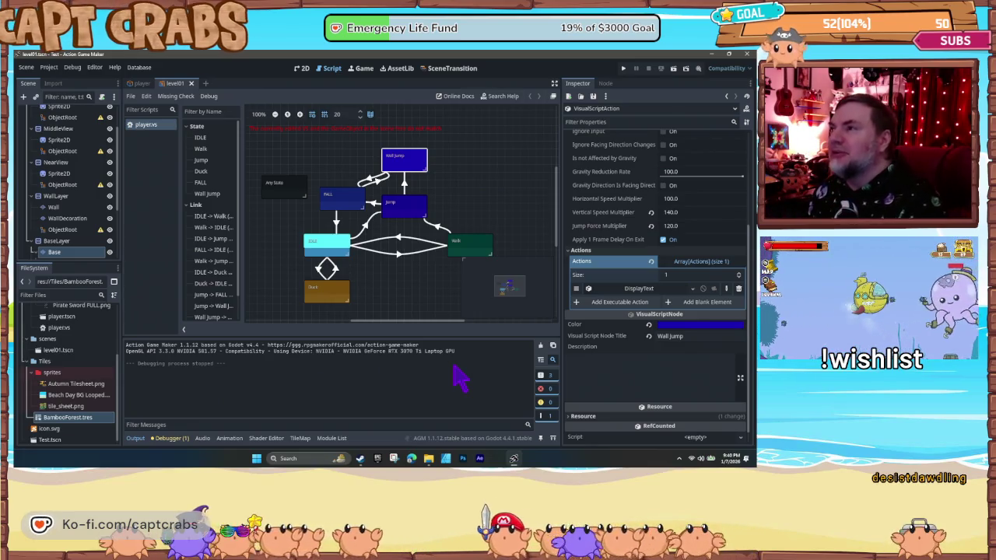
- Set the Wall Jump gravity reduction rate to 50 and launch a test run with F5
scroll(661, 238, up, 3)
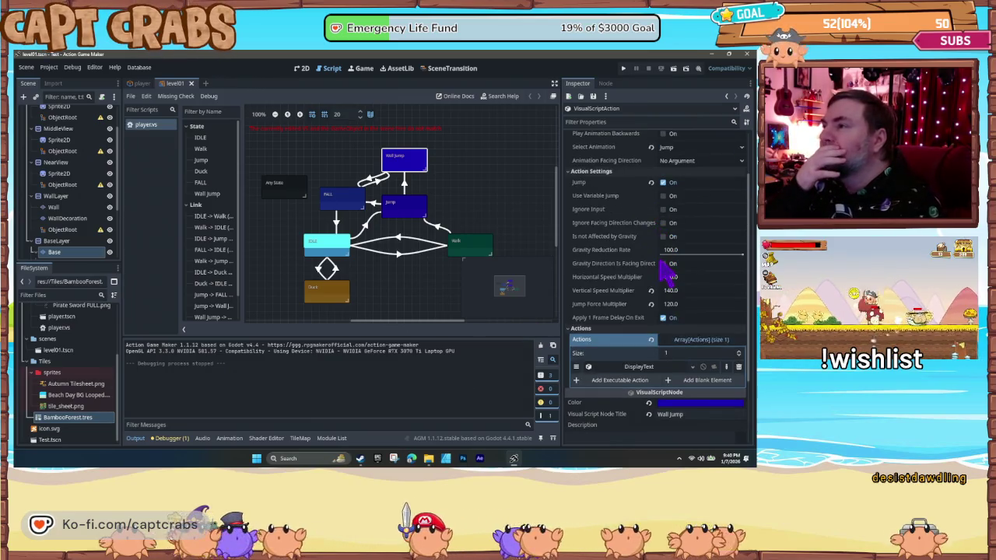
click(671, 253)
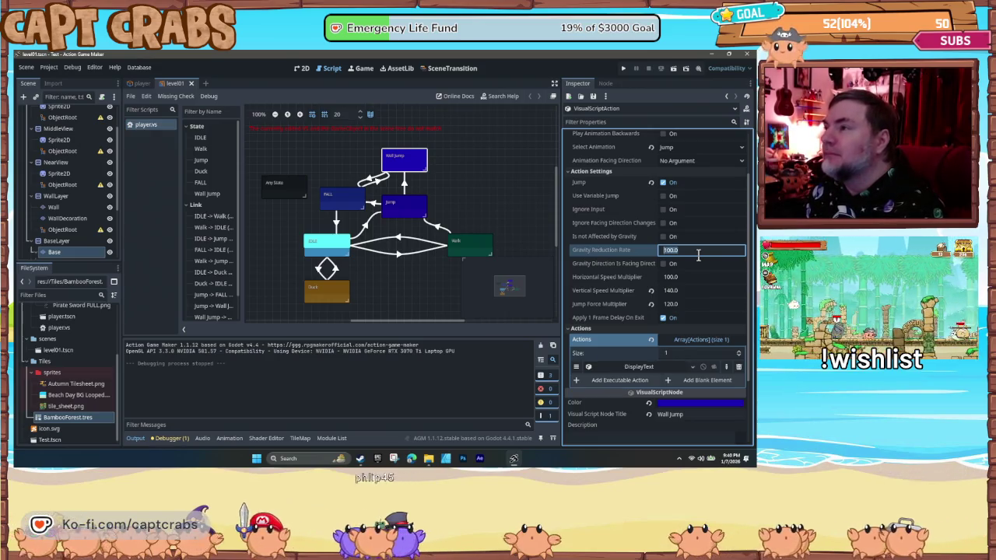
click(444, 206)
drag(391, 234, 366, 252)
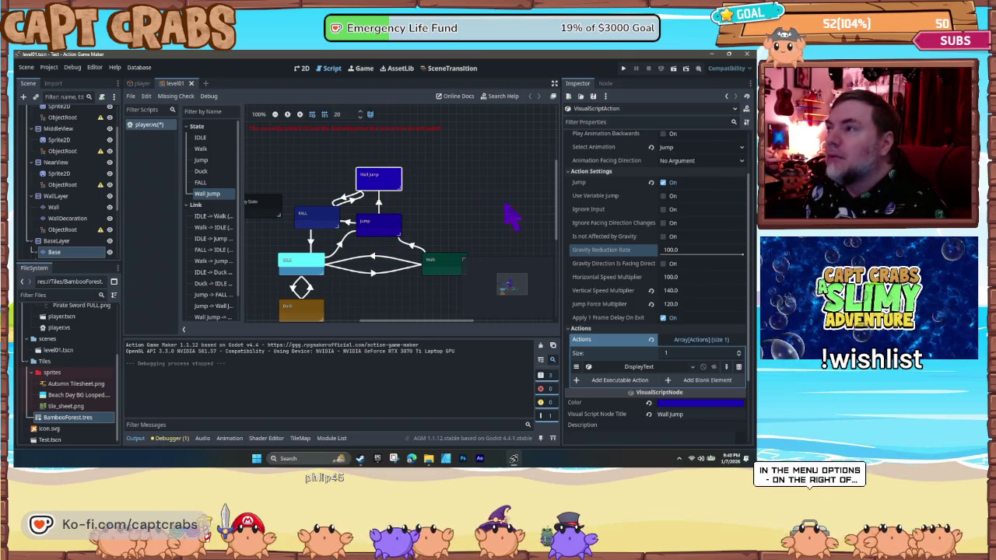
click(674, 250)
text(50)
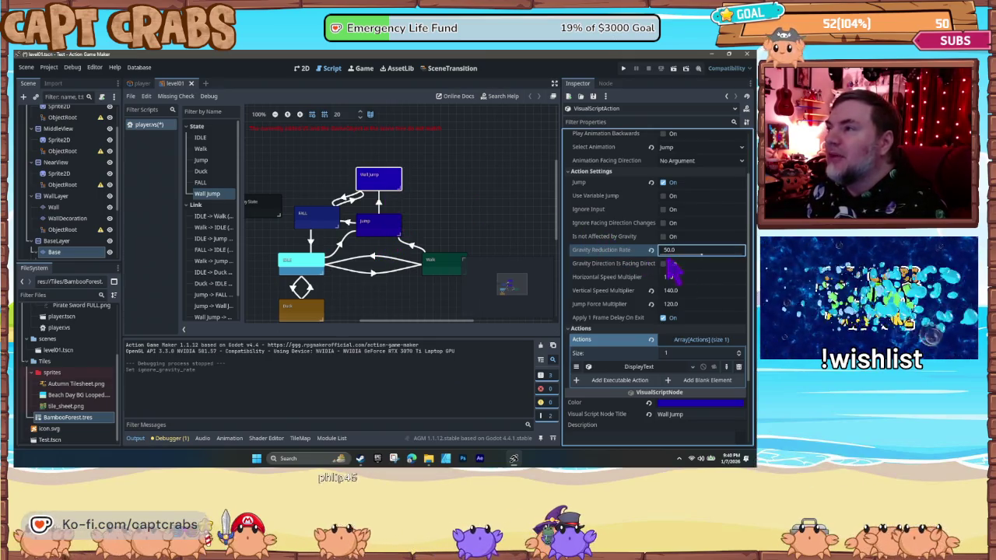
key(F5)
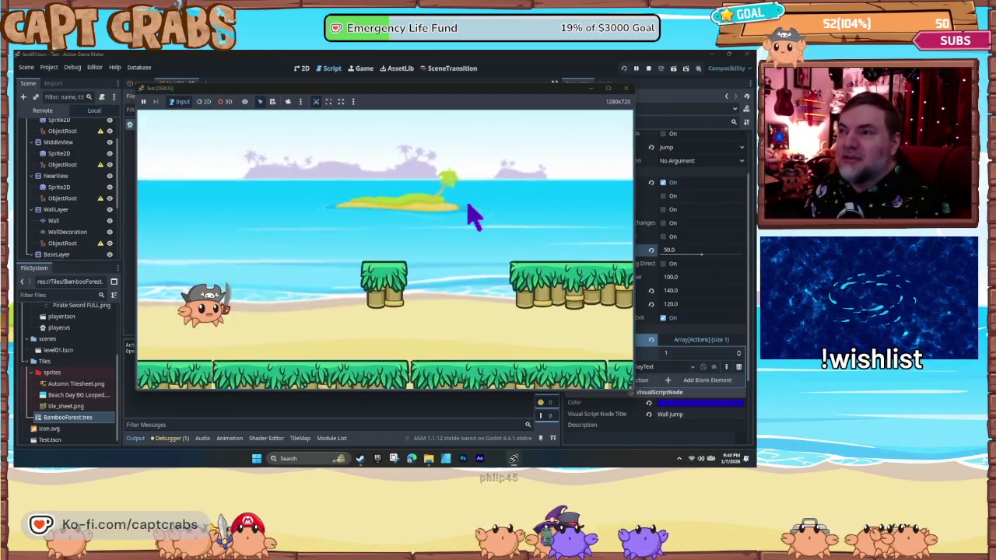
- Jump the crab left and right against the bamboo walls, then stop the test run
key(Right)
key(space)
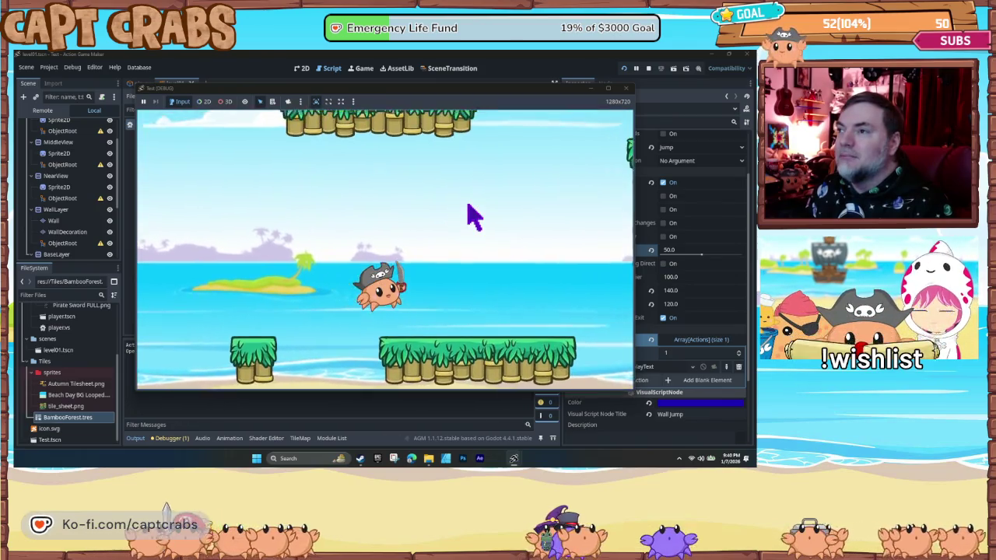
key(Left)
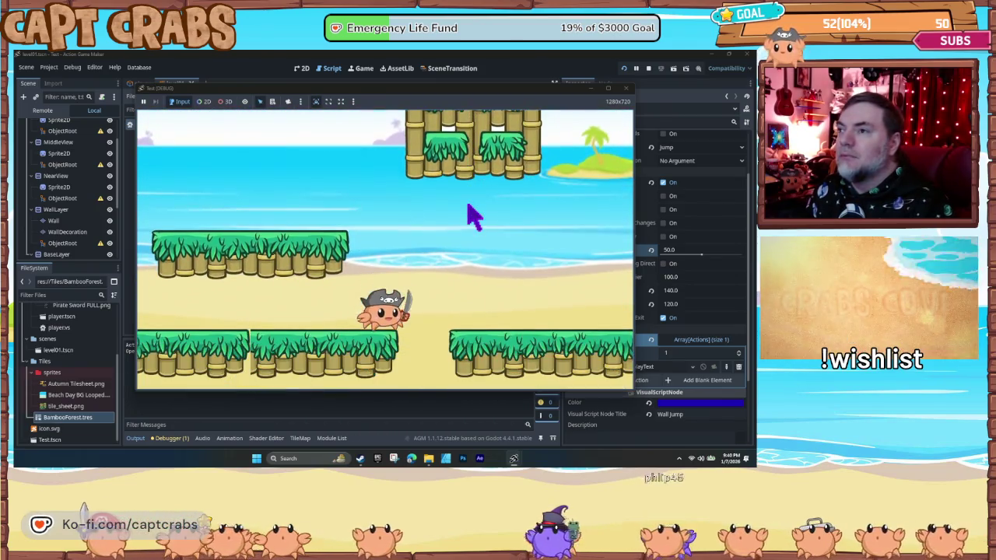
key(space)
key(Right)
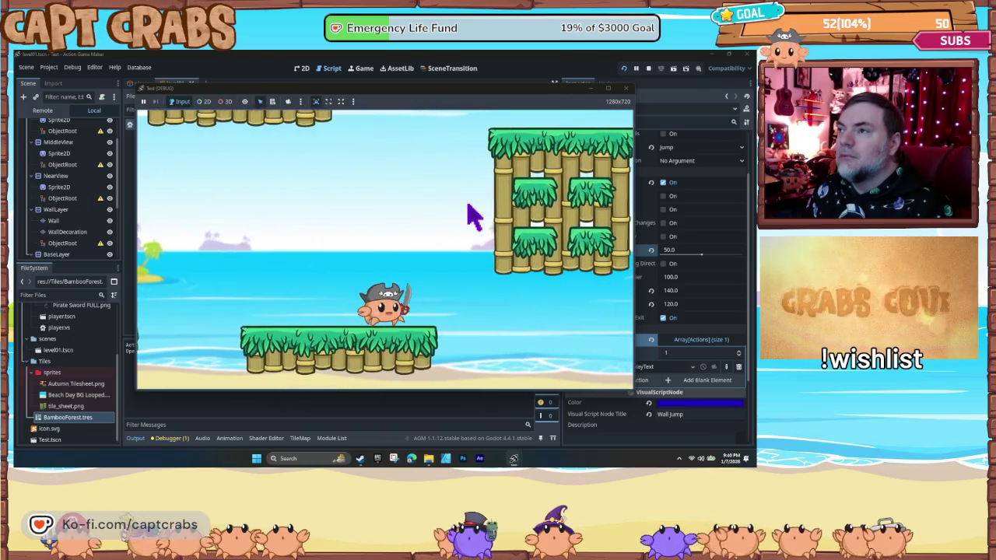
key(space)
key(Left)
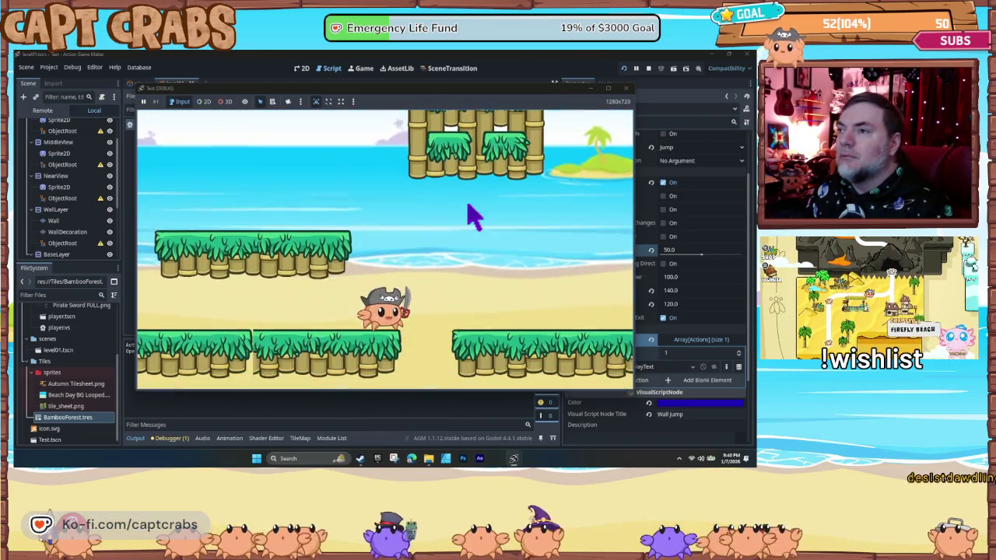
key(space)
key(space)
key(Right)
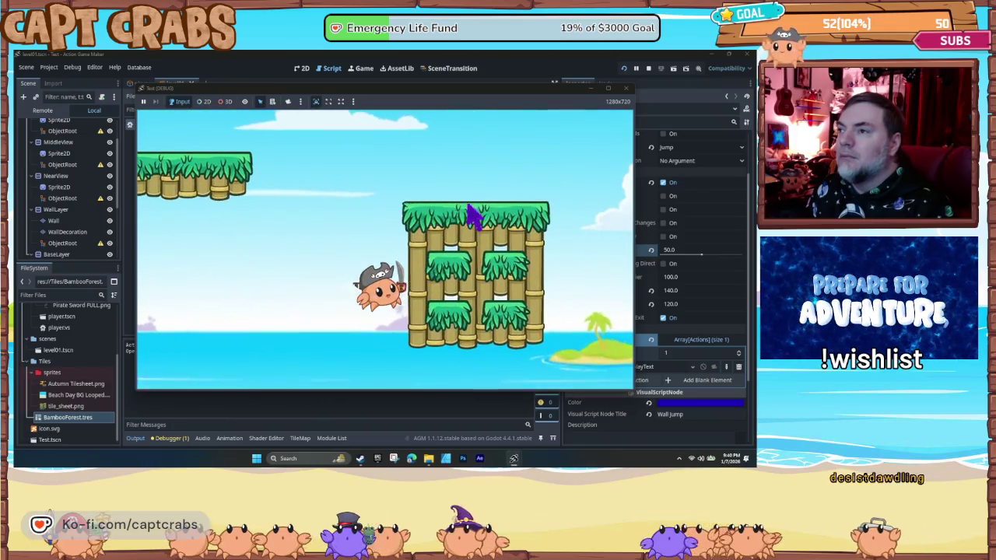
key(space)
key(Left)
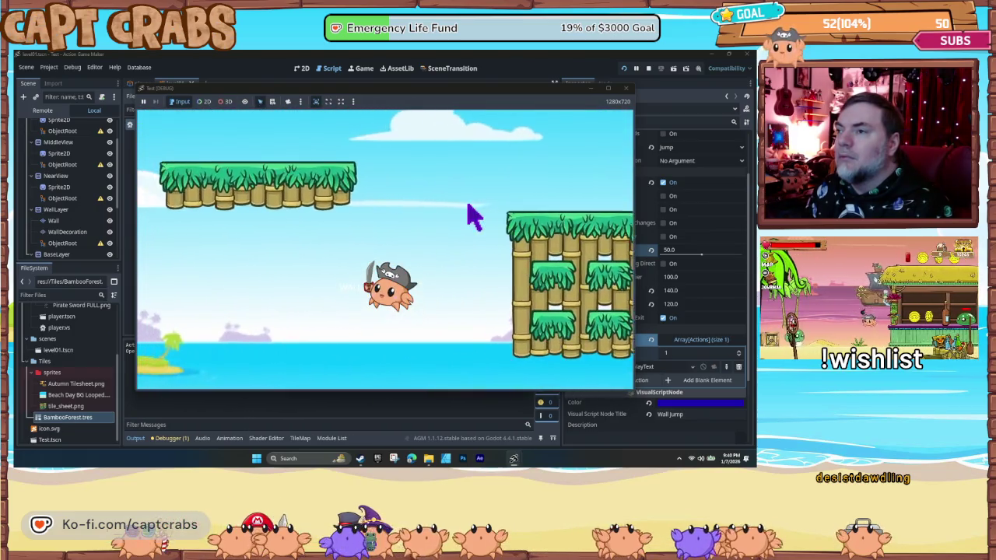
key(Right)
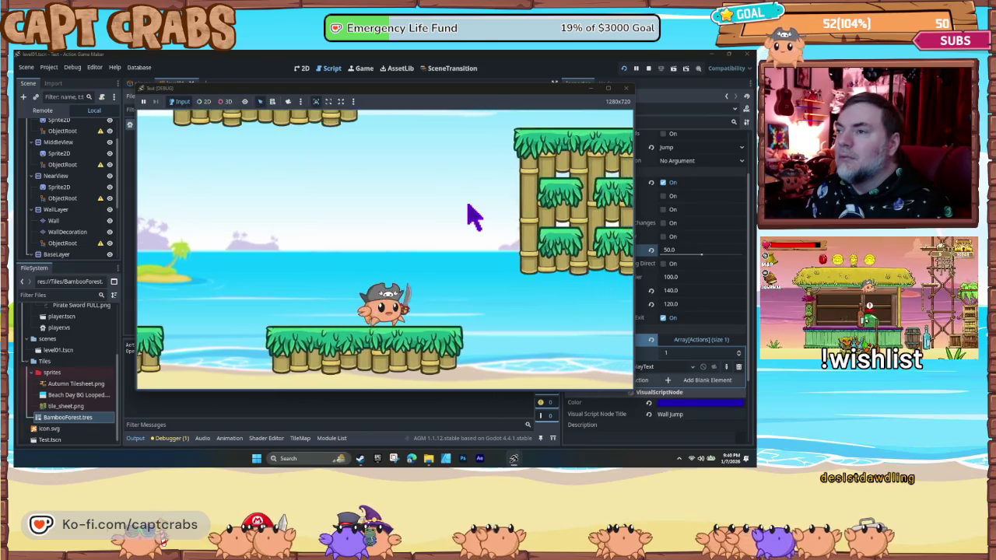
key(space)
key(Right)
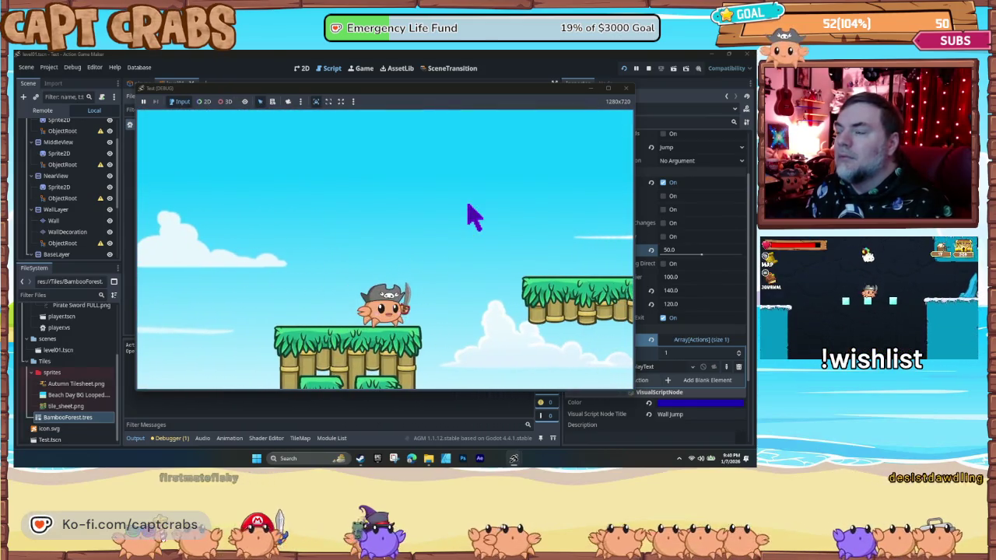
click(626, 87)
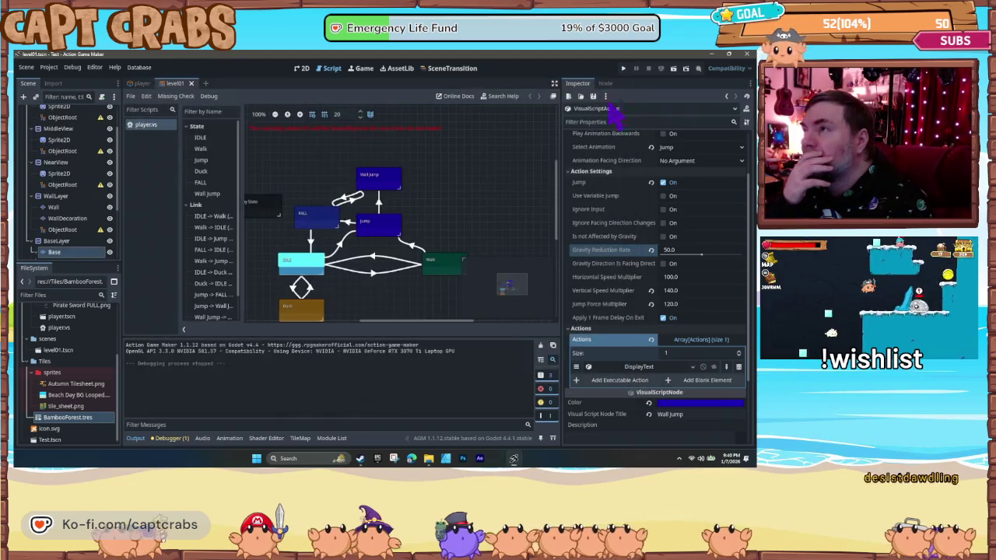
- Change the Wall Jump state's gravity reduction rate from 50.0 to 100
click(379, 178)
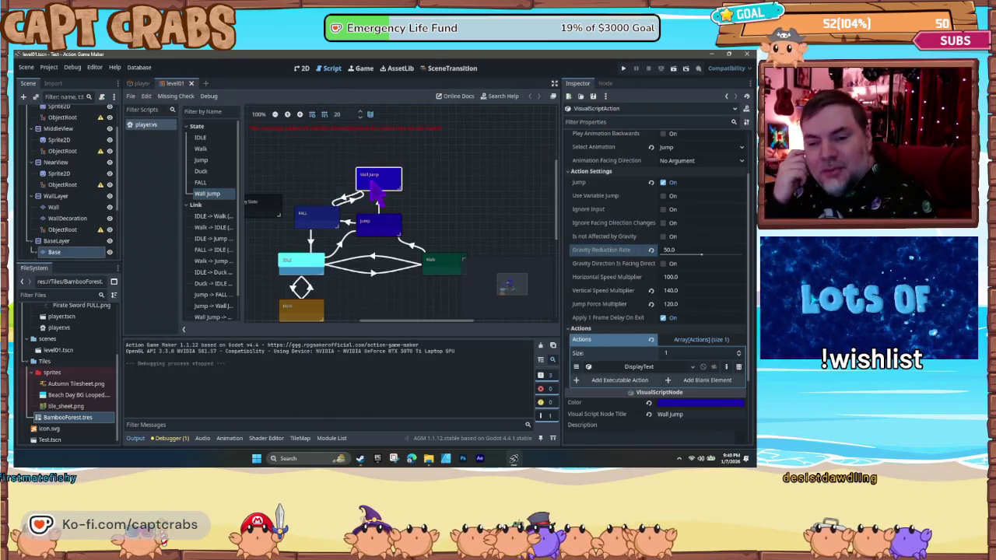
drag(662, 250, 706, 255)
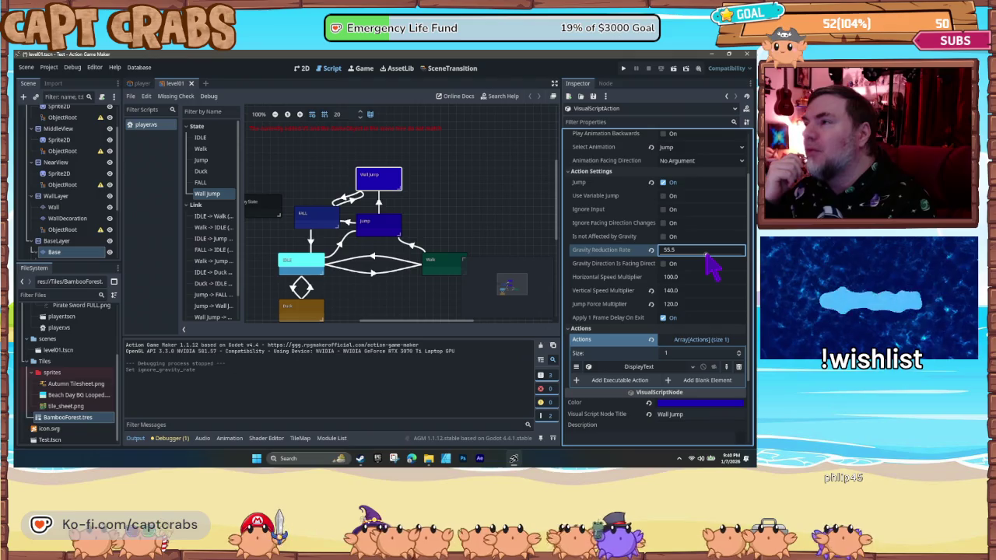
click(664, 249)
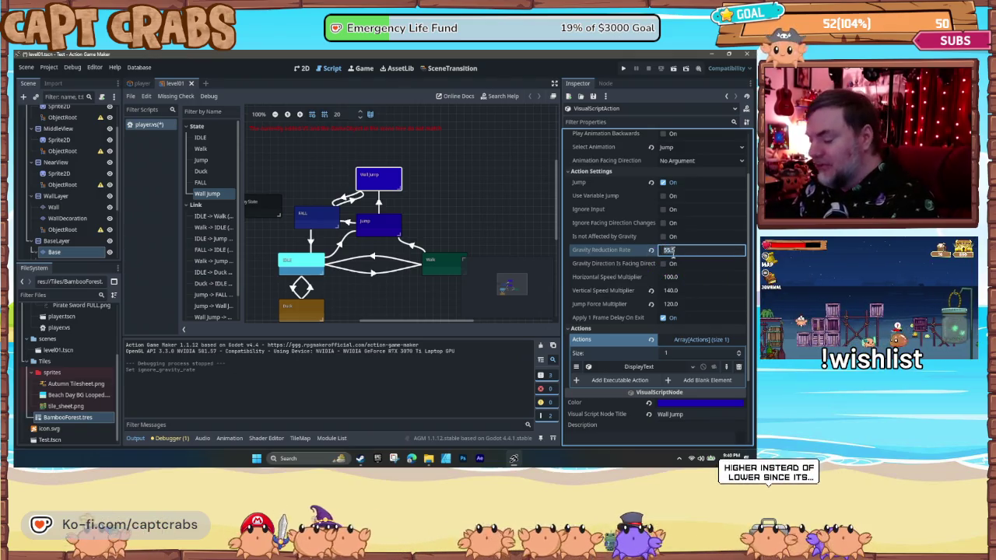
text(100.0)
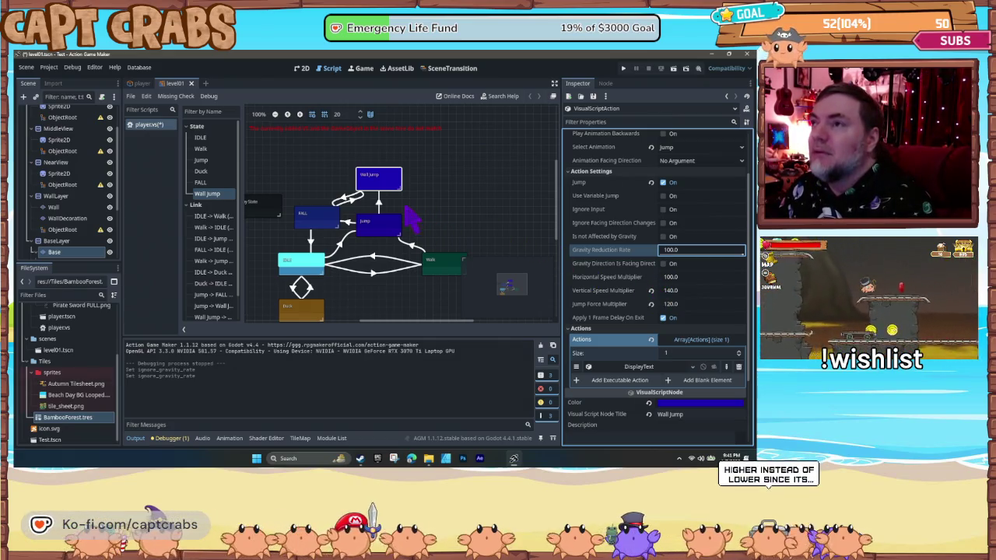
key(Return)
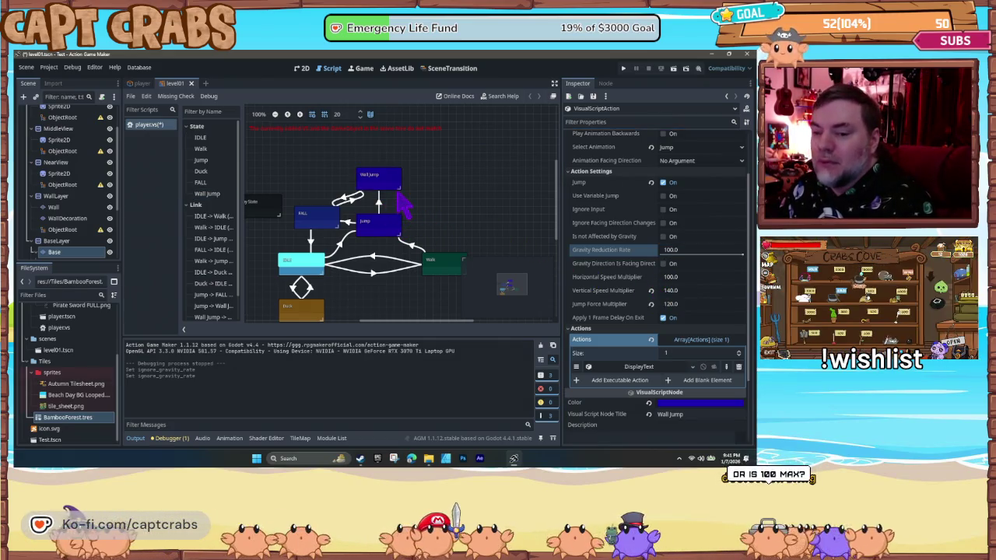
click(393, 194)
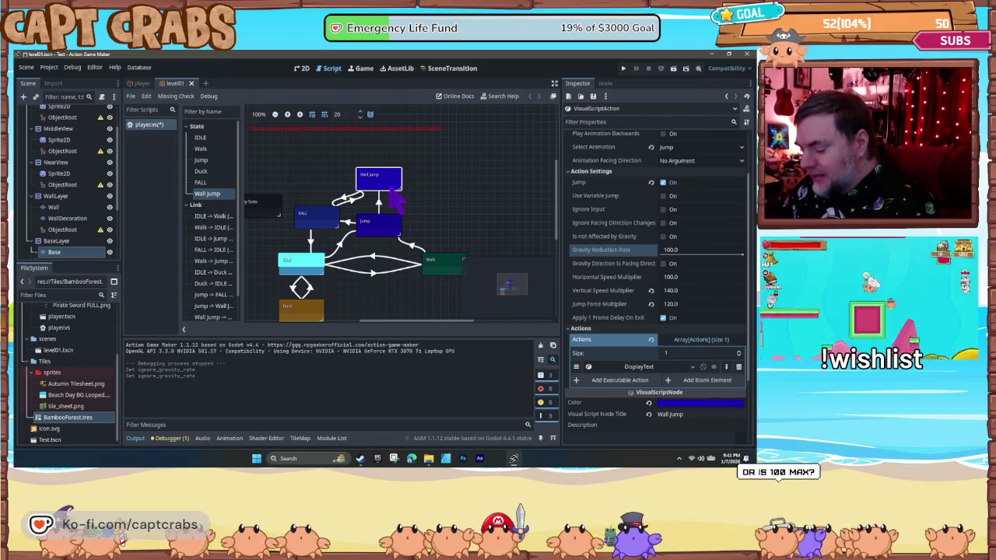
- Paste a copy of Wall Jump with Jump unchecked, and link the Jump state to it
key(ctrl+v)
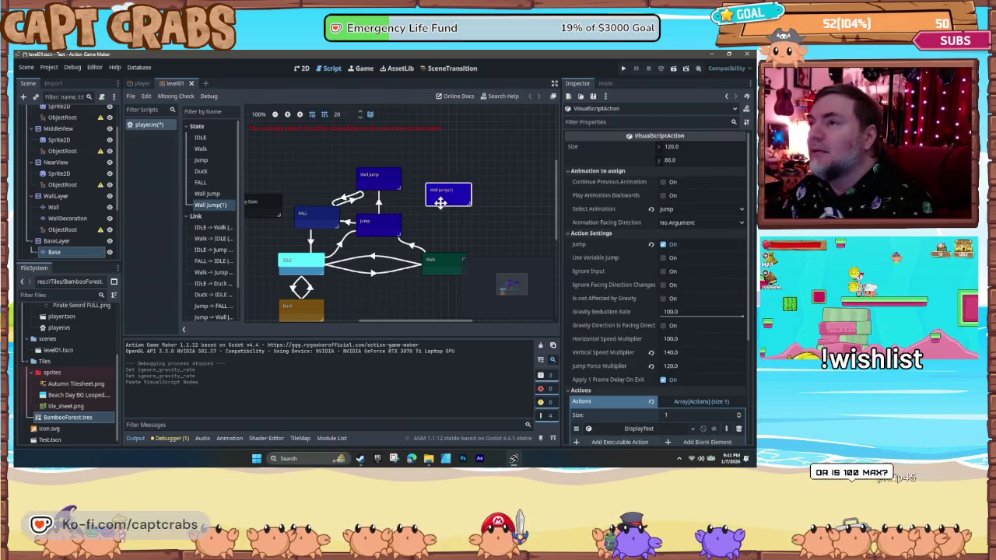
click(663, 244)
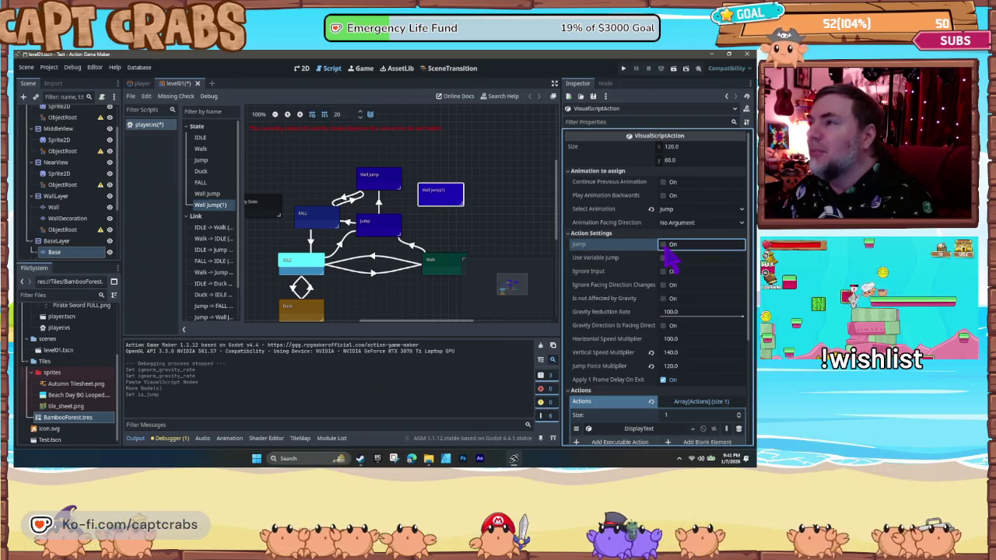
right_click(397, 226)
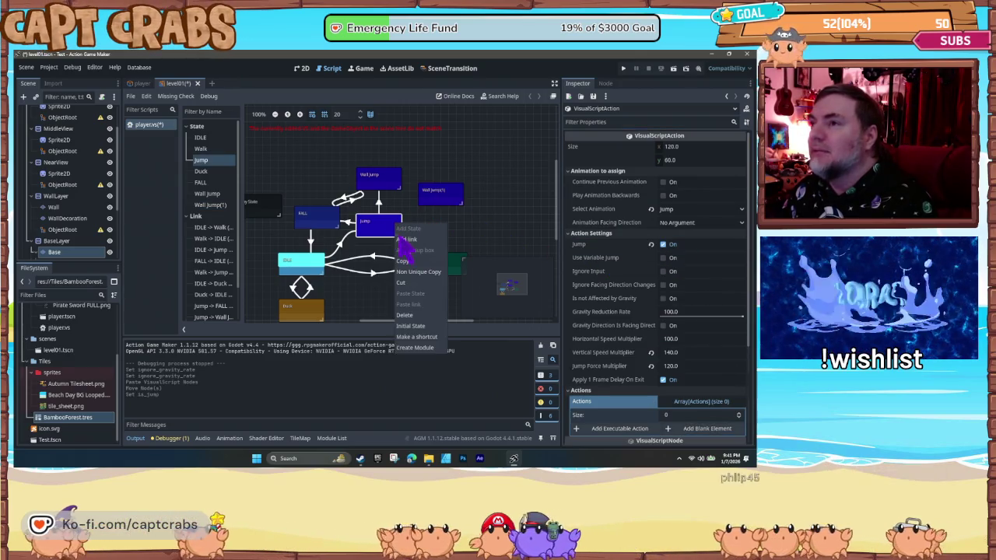
click(407, 239)
click(433, 204)
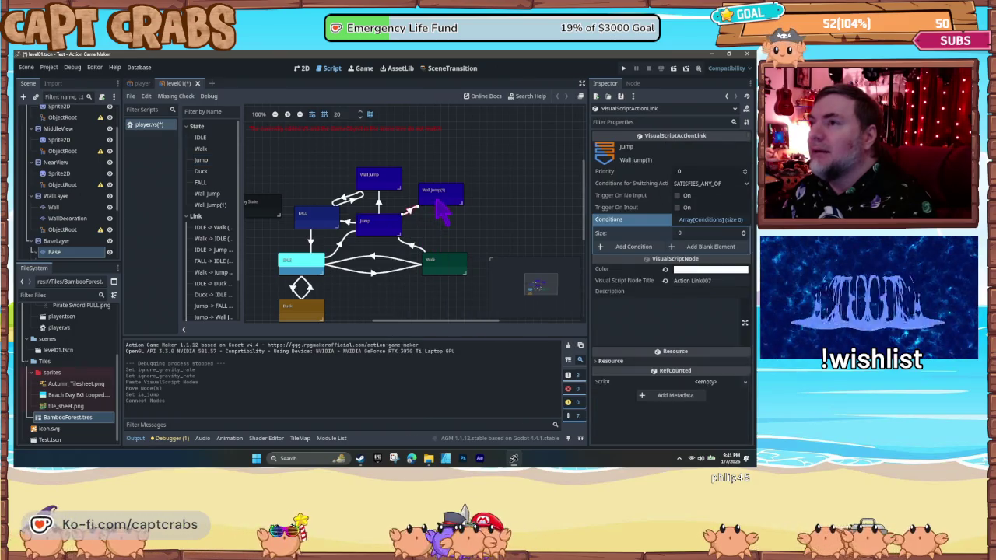
- Rename the copied state to WALL HIT and select its incoming link from Jump
click(438, 198)
scroll(622, 371, down, 3)
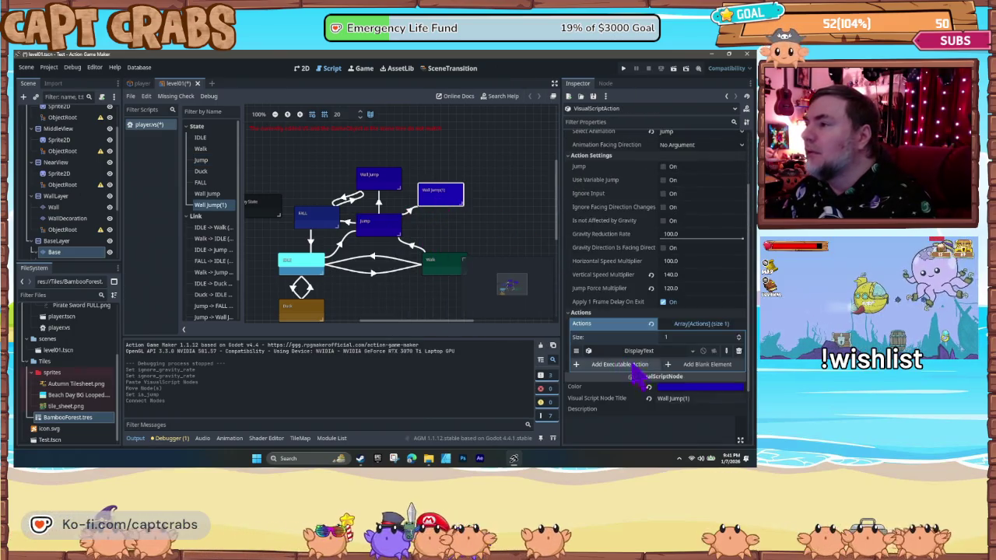
click(695, 399)
text(WALL)
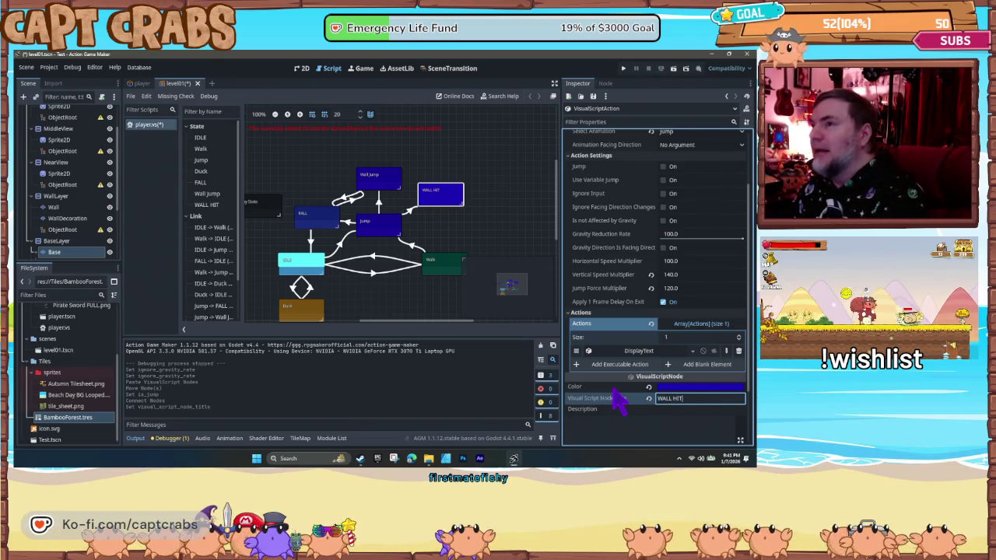
text( HIT)
key(Return)
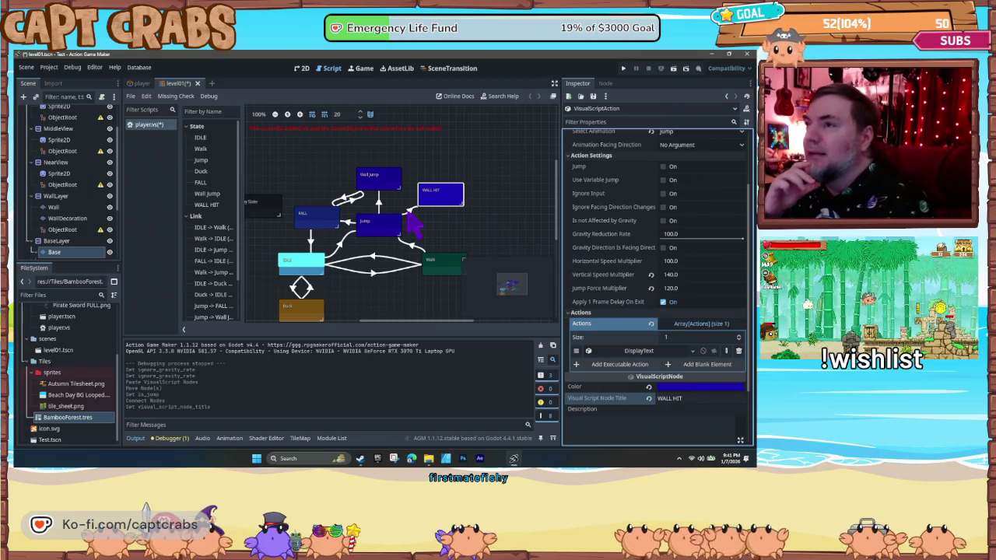
click(408, 214)
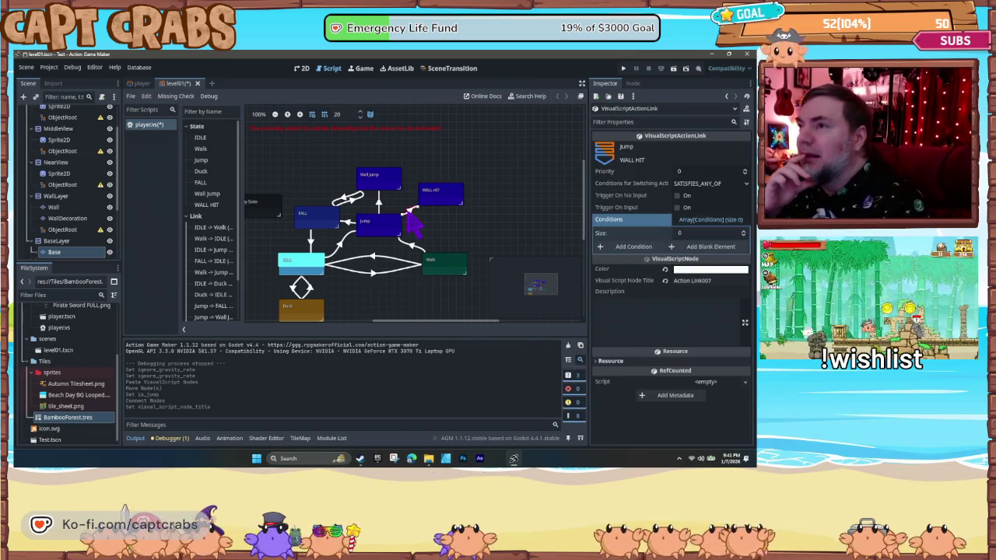
- Add a ContactWithTile condition with LEFT and RIGHT contact directions to the Jump-to-WALL HIT link
click(631, 248)
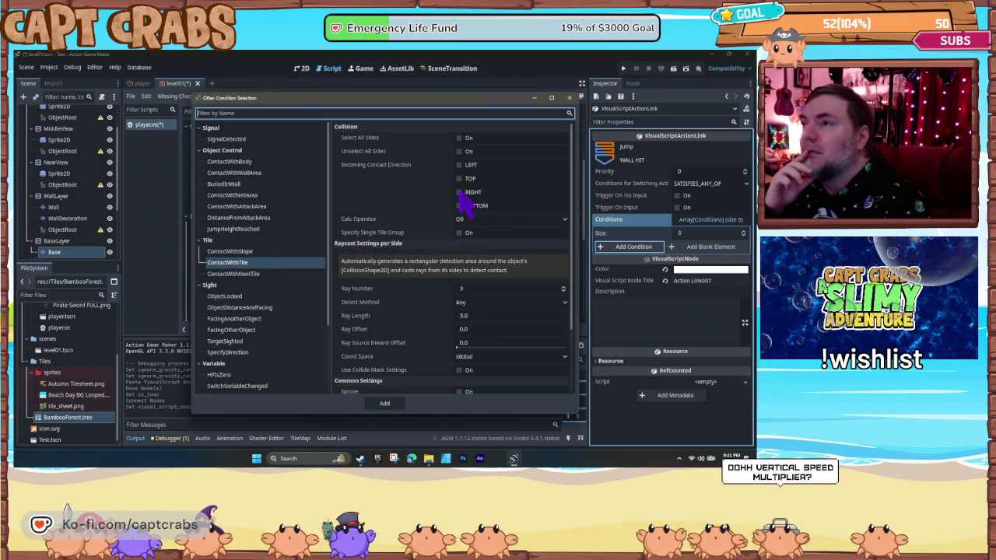
click(459, 193)
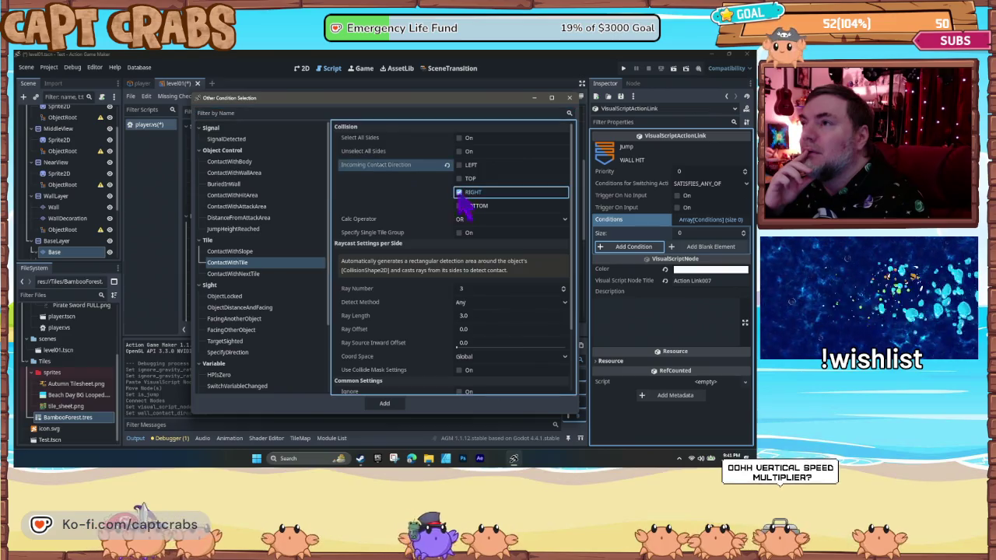
click(386, 405)
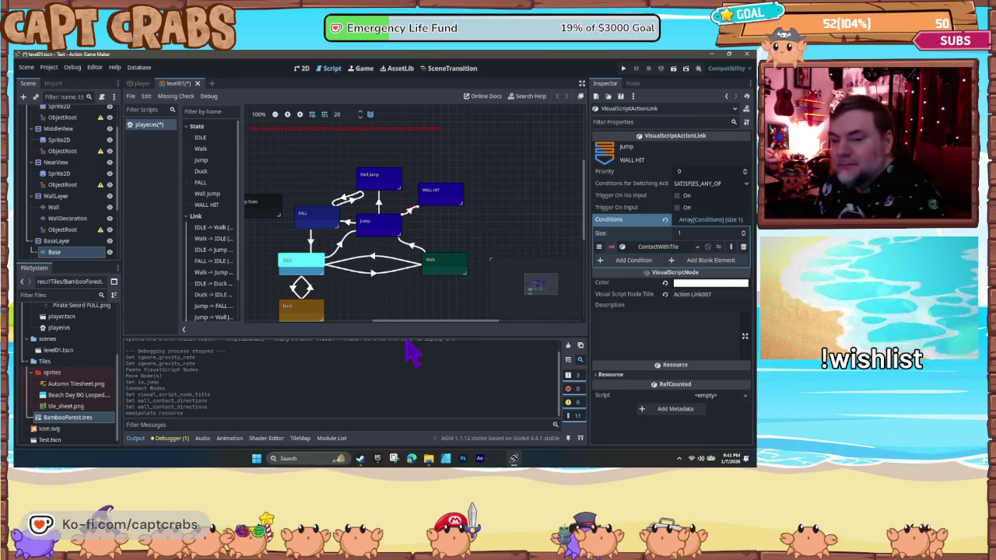
- Copy the Jump-to-Wall Jump link and paste it as a WALL HIT-to-Wall Jump link
click(379, 205)
right_click(379, 205)
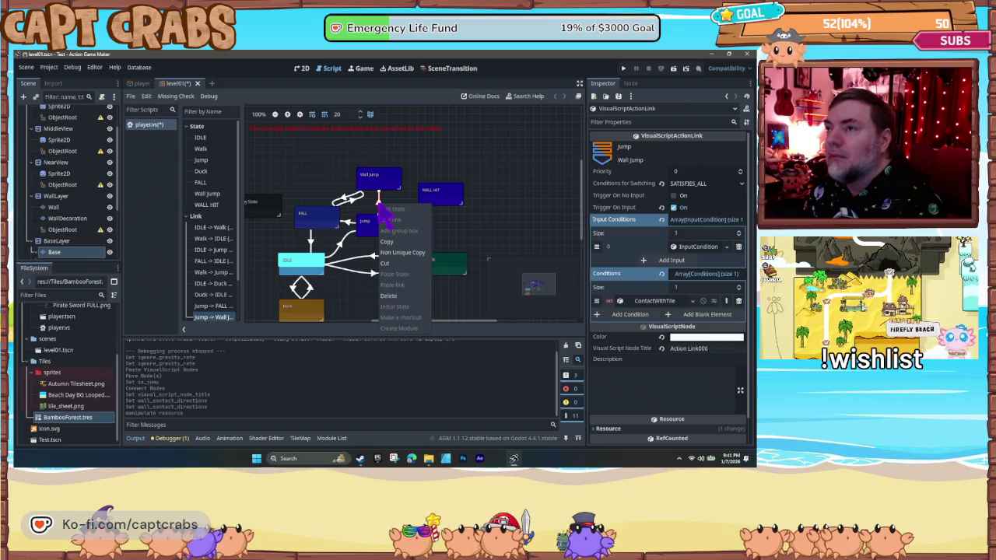
click(401, 253)
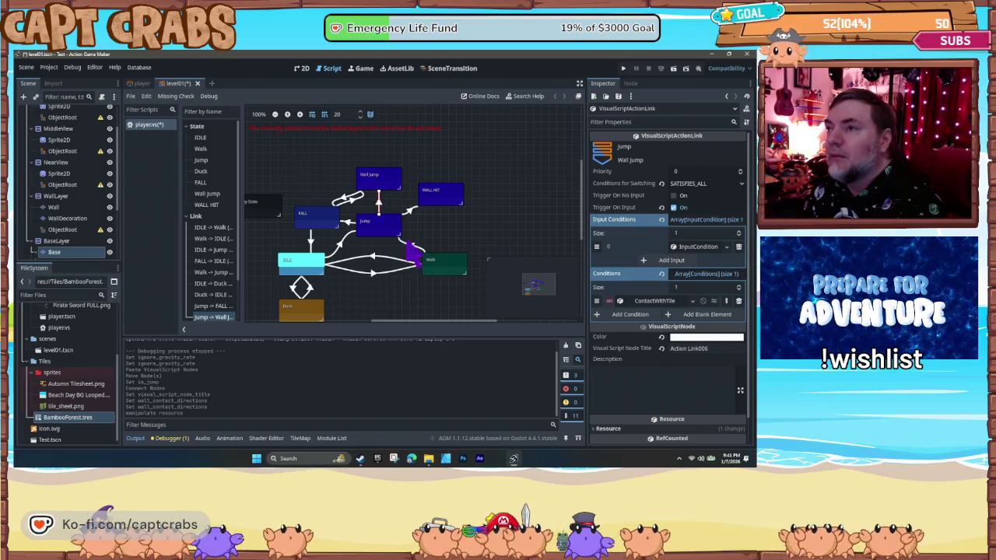
right_click(426, 195)
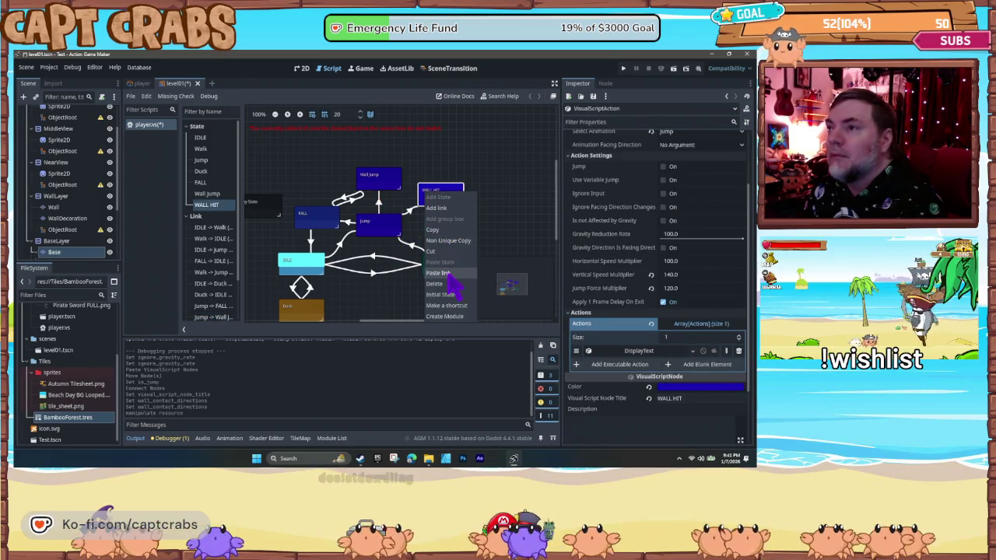
click(446, 274)
click(389, 189)
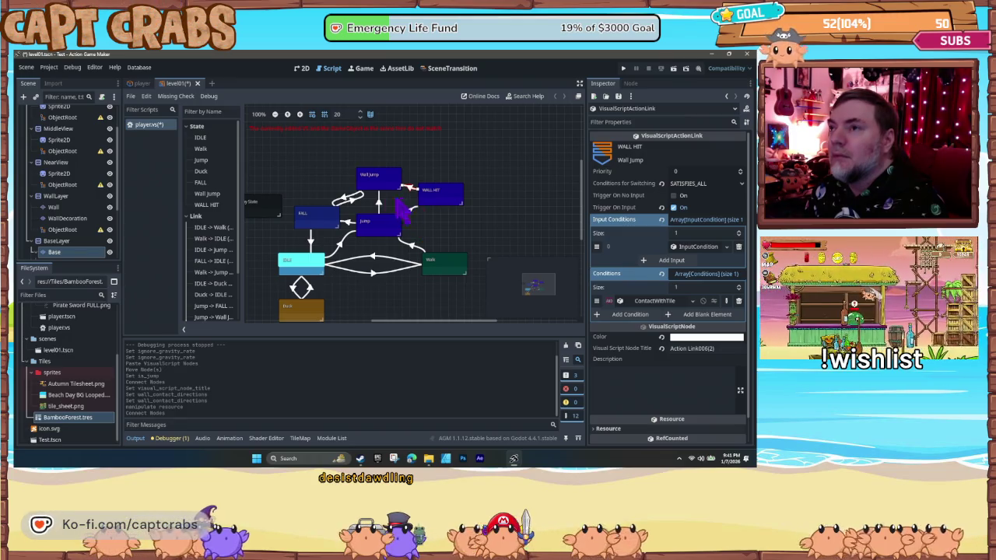
- Copy the Jump-to-FALL link and paste it as a WALL HIT-to-FALL link
click(350, 223)
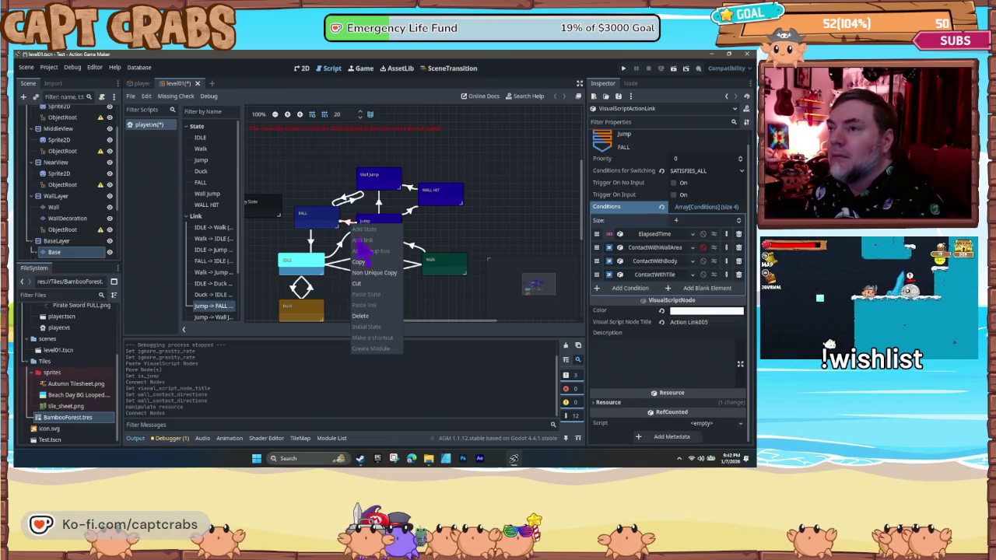
click(375, 270)
right_click(428, 203)
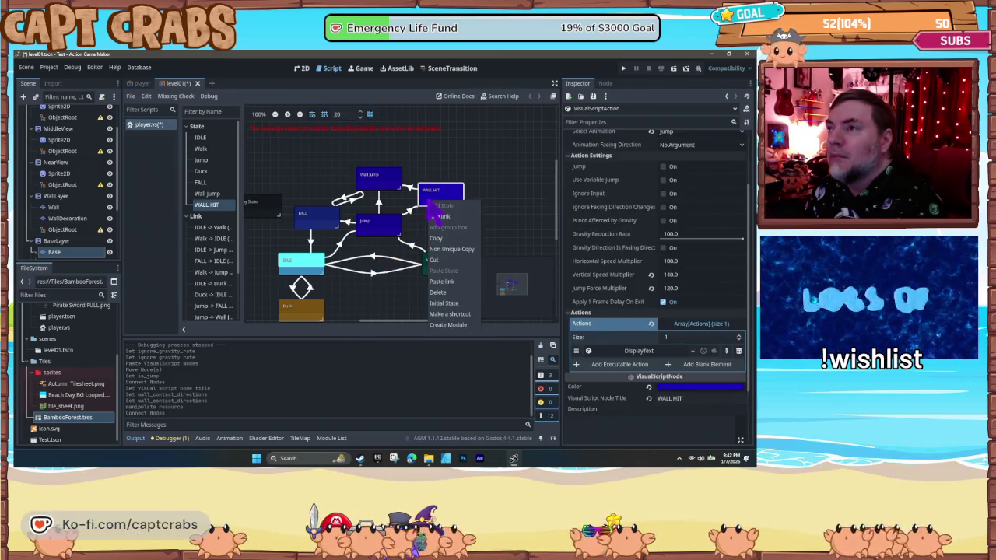
click(457, 285)
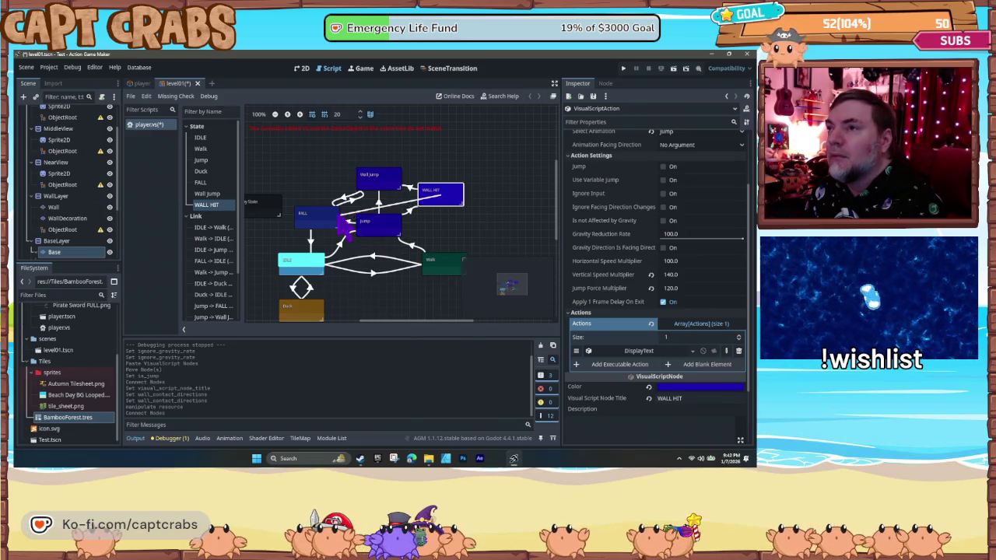
click(335, 221)
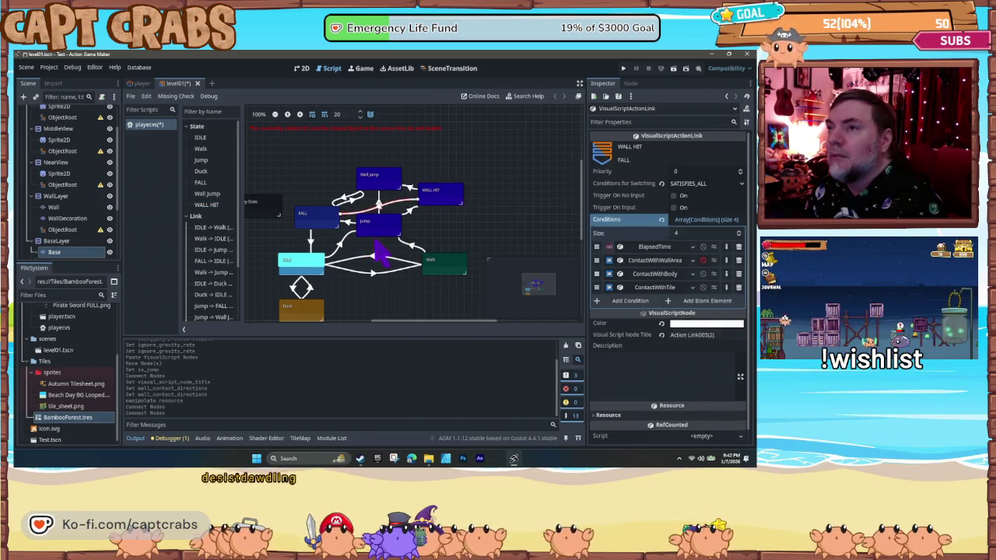
- Set WALL HIT's vertical speed multiplier to 20 and start a playtest
click(440, 196)
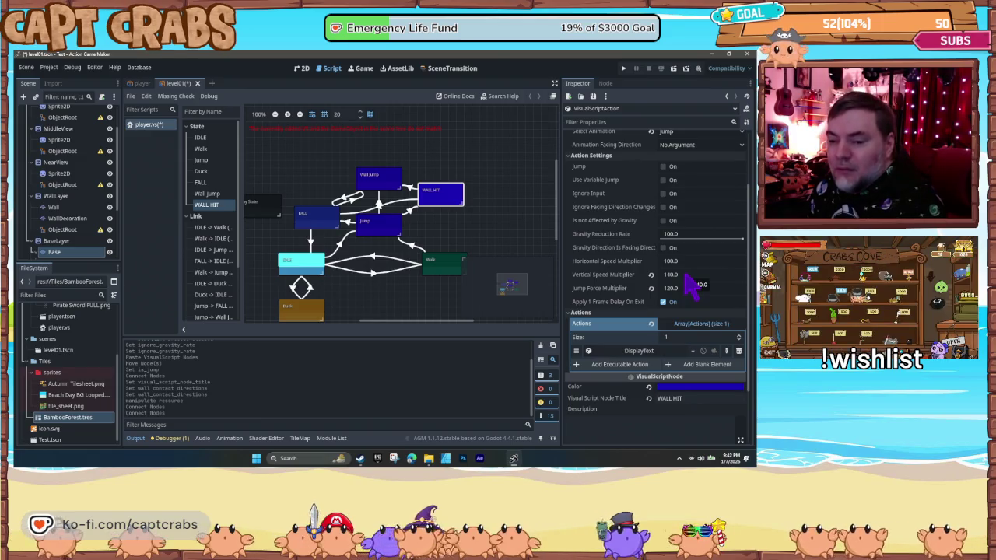
click(677, 277)
text(20)
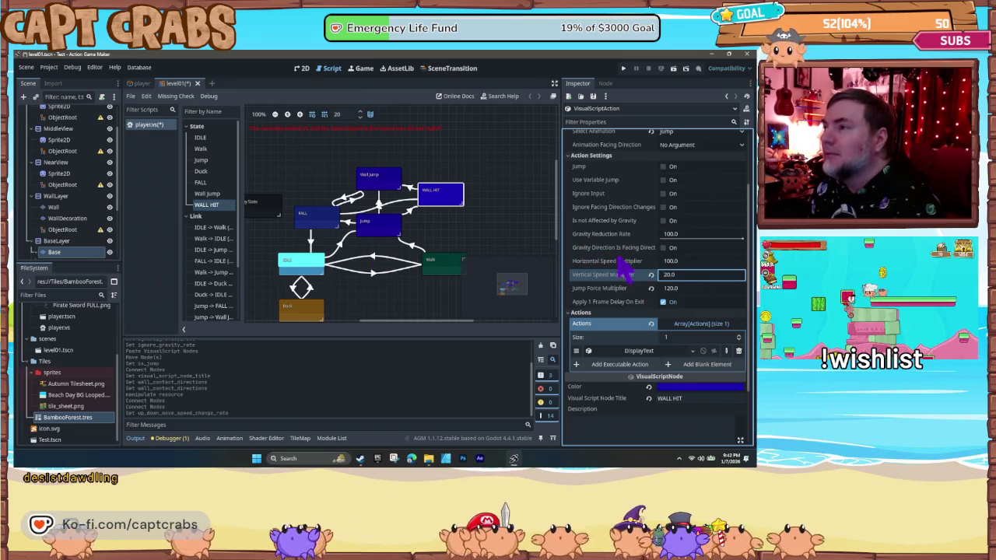
key(F5)
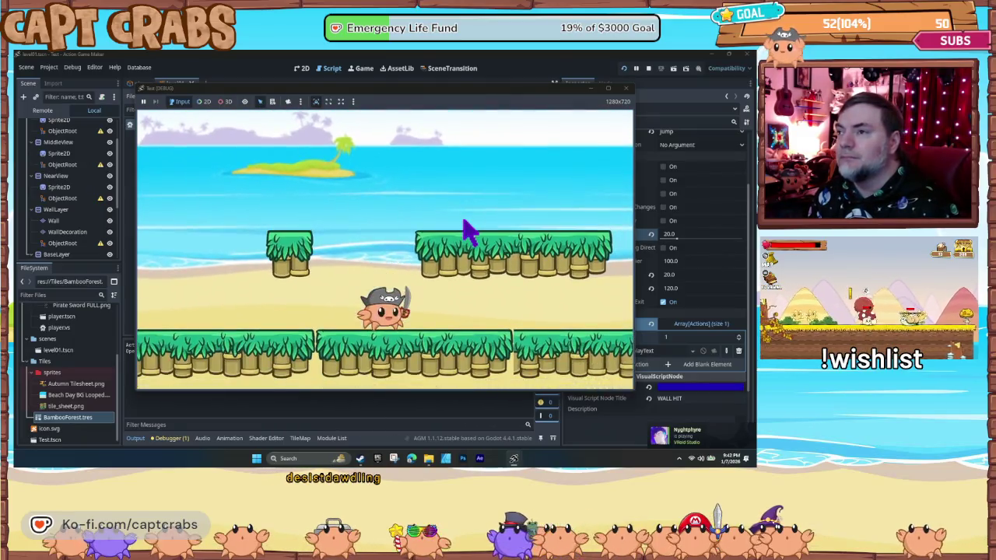
- Run and jump the crab into the bamboo wall to trigger the WALL HIT label
key(Right)
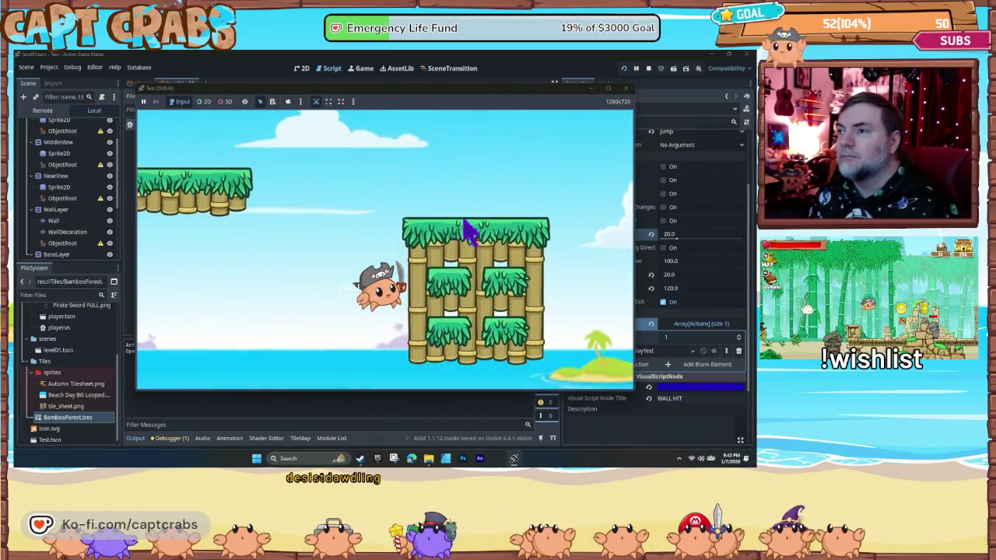
key(space)
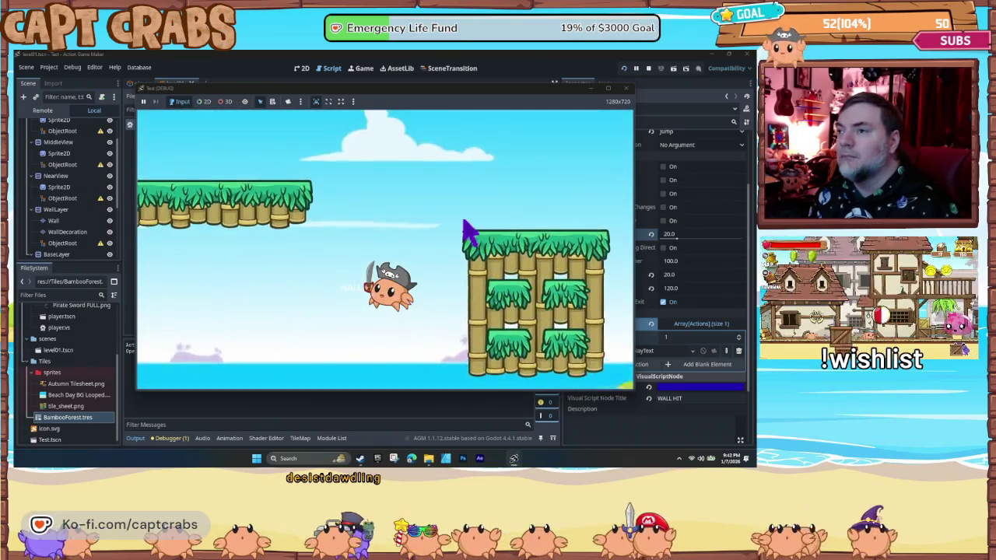
key(space)
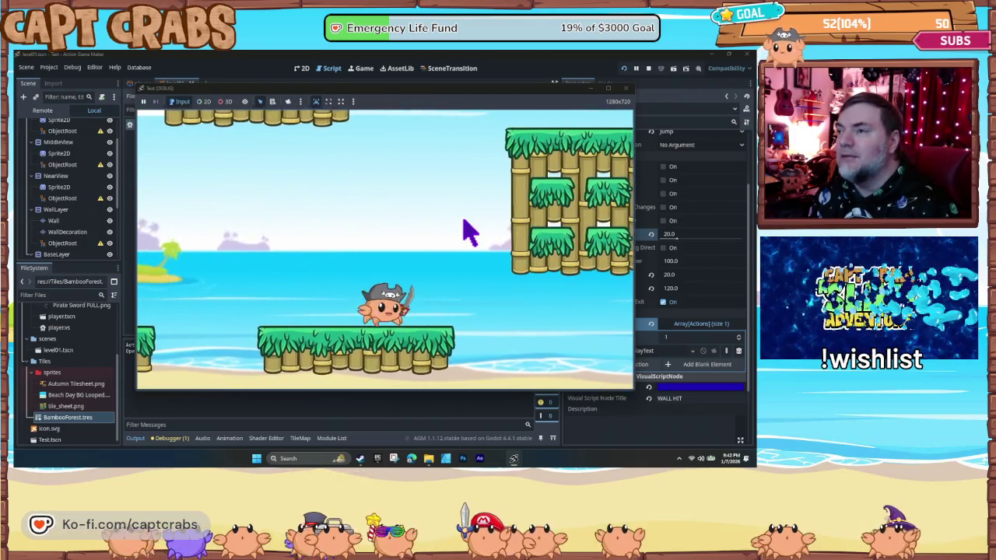
key(space)
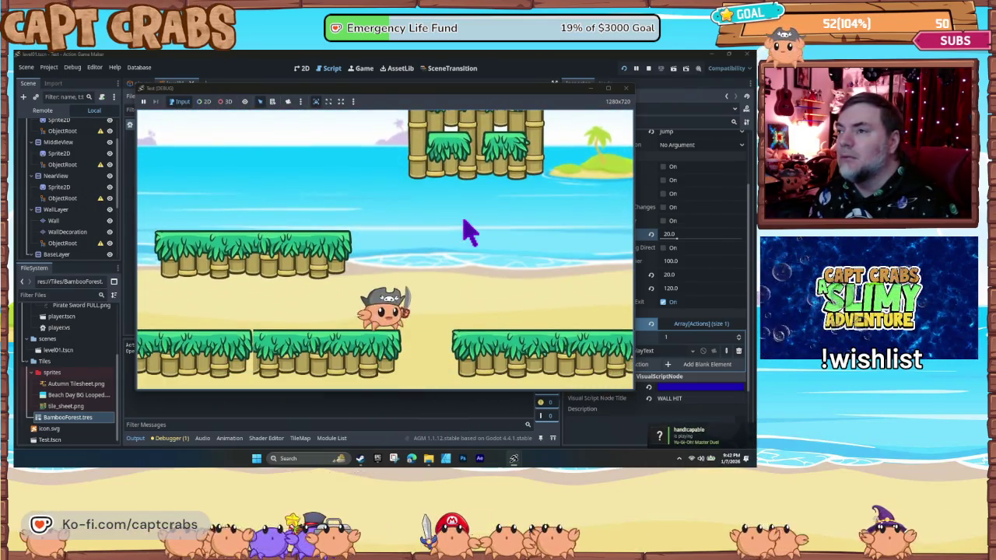
key(space)
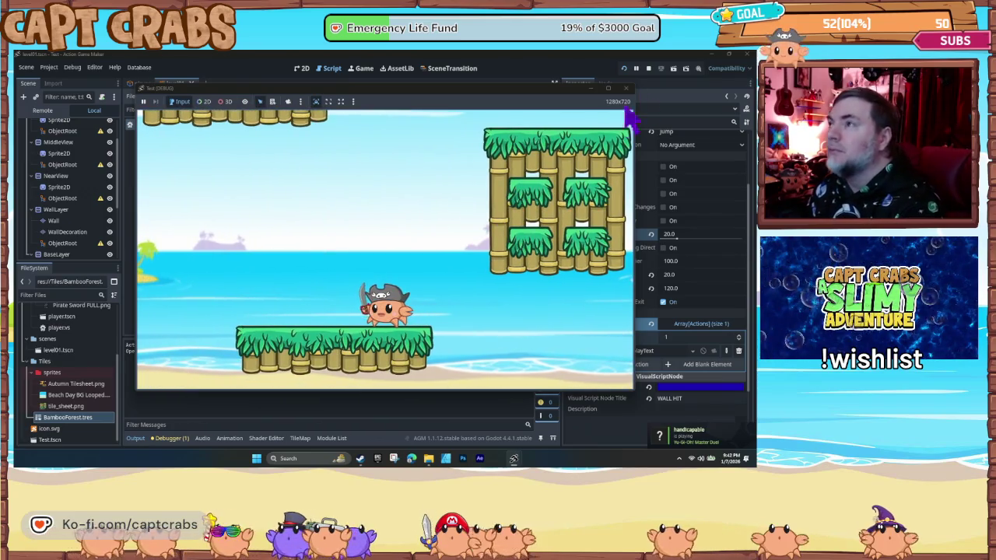
- Stop the playtest, change WALL HIT's DisplayText body to HIT, and run the game again
click(626, 89)
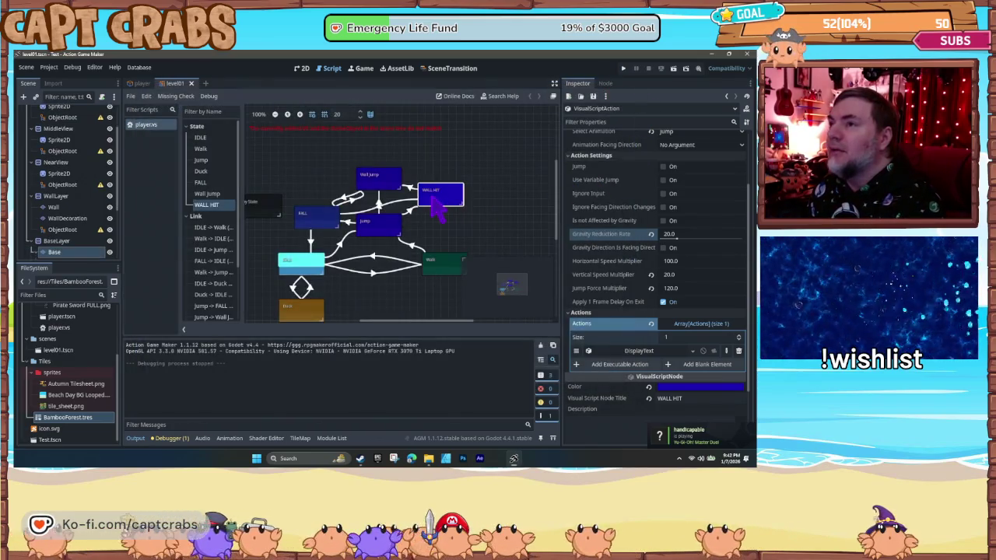
click(639, 358)
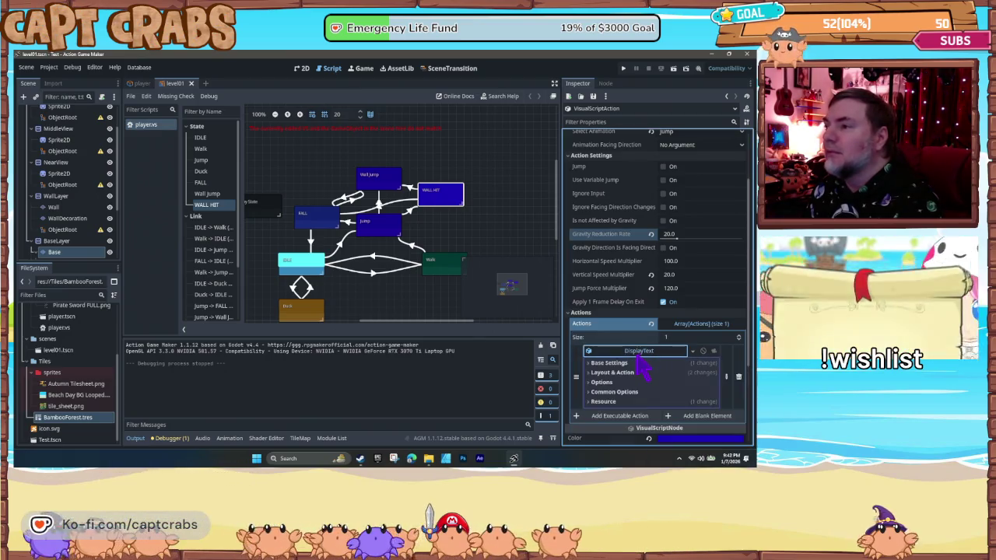
click(596, 364)
double_click(599, 413)
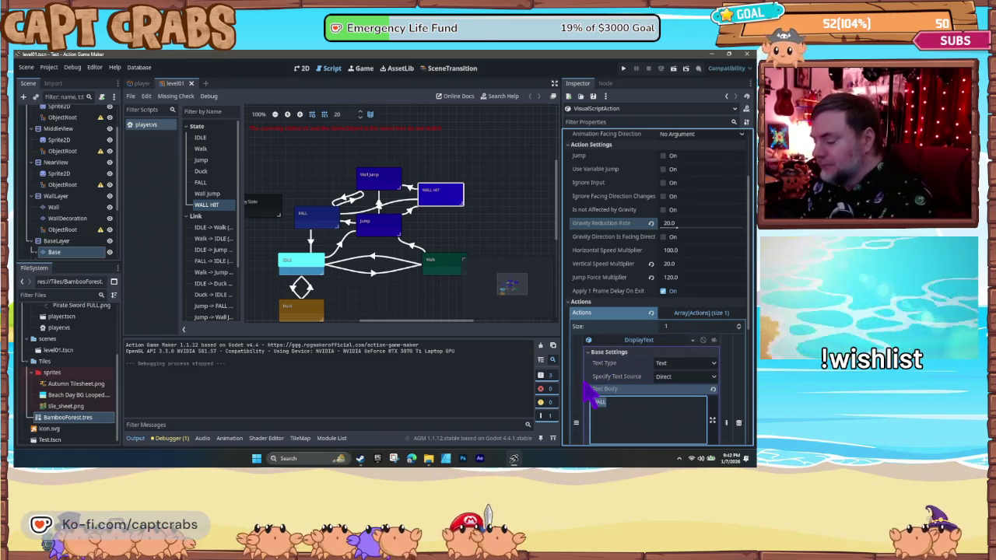
text(HIT)
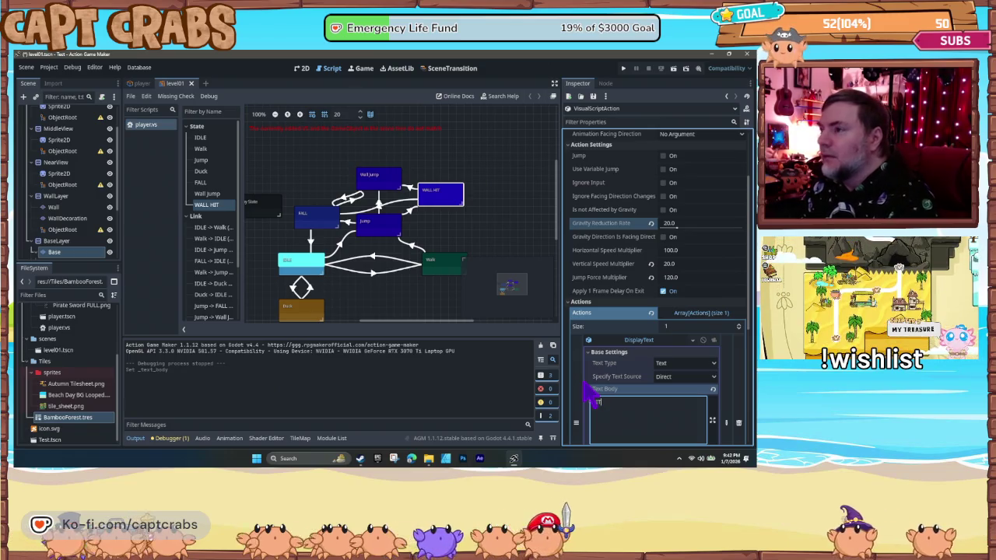
click(639, 343)
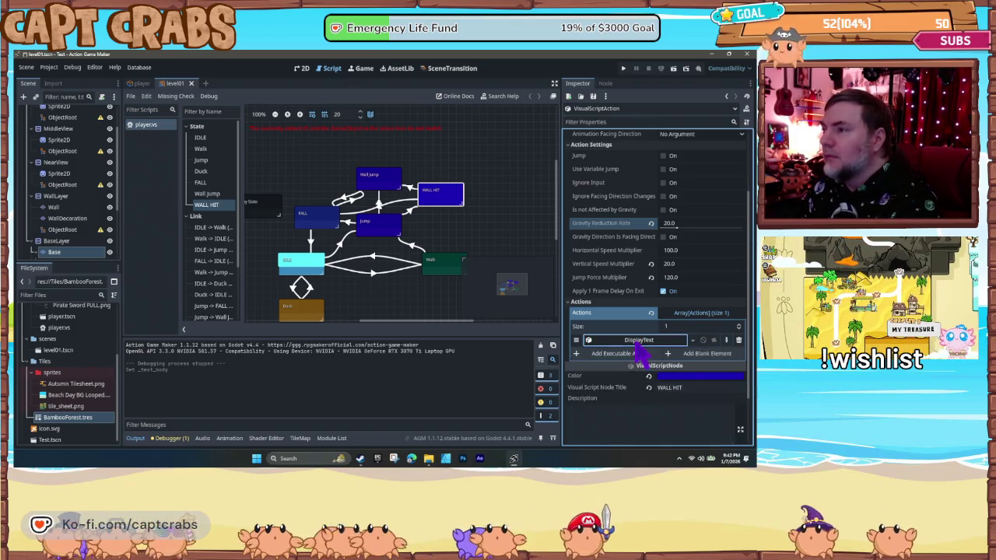
click(461, 228)
key(F5)
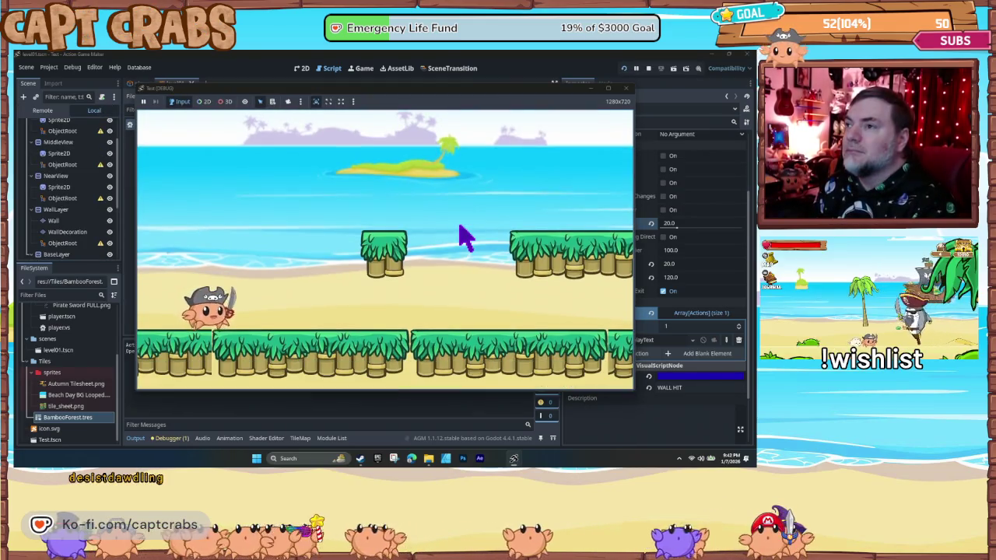
- Jump the crab around the bamboo platforms and into the wall, then close the test game
key(Right)
key(space)
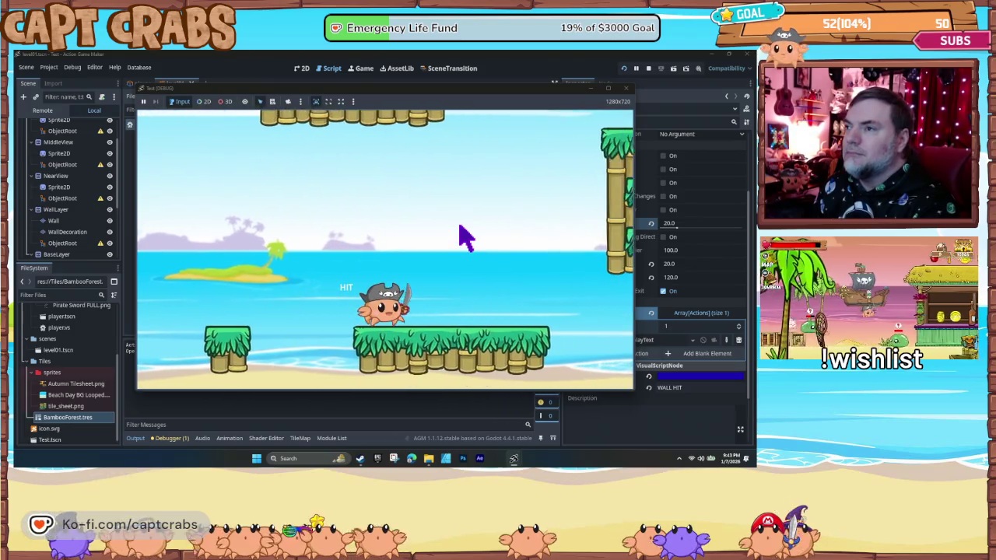
key(Right)
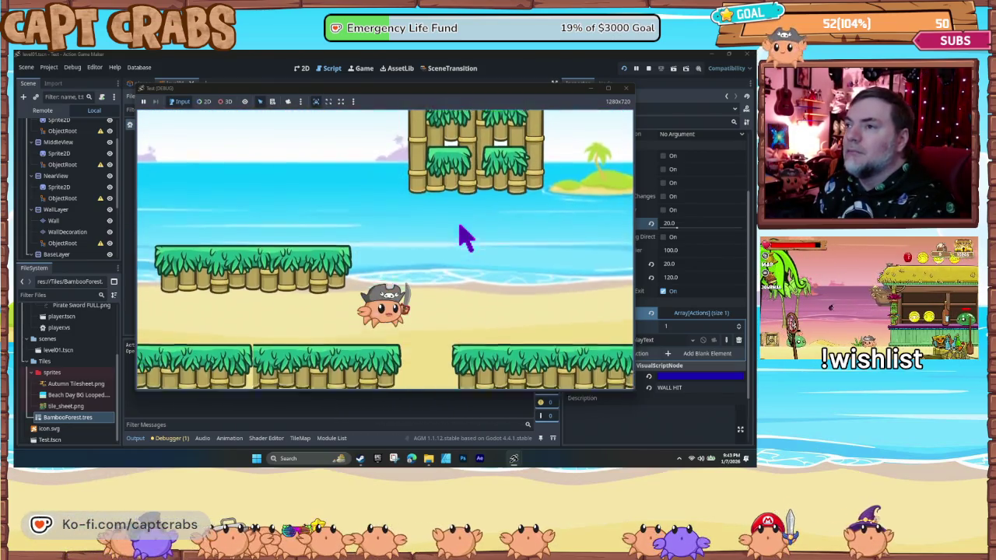
key(Left)
key(space)
key(Left)
key(space)
key(Right)
key(space)
key(Left)
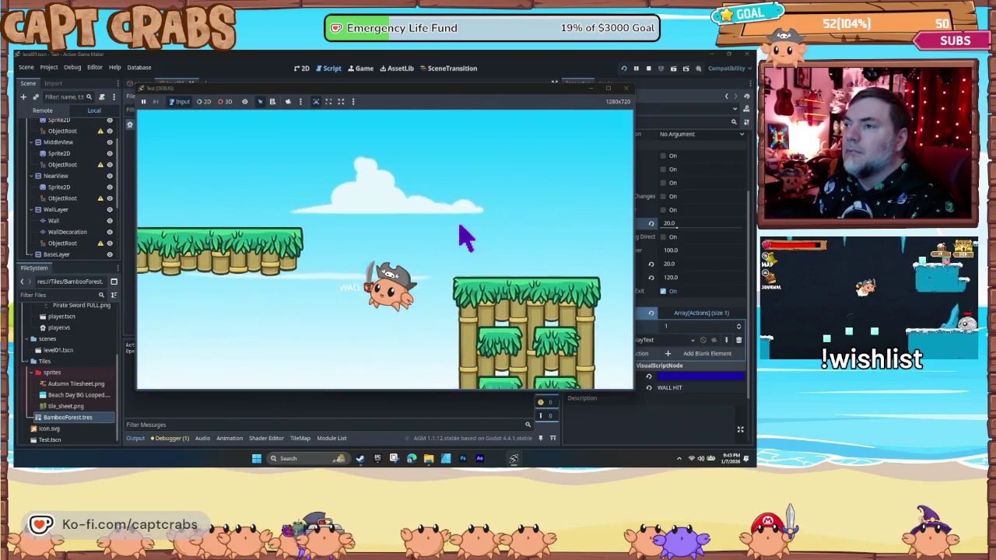
key(Right)
key(space)
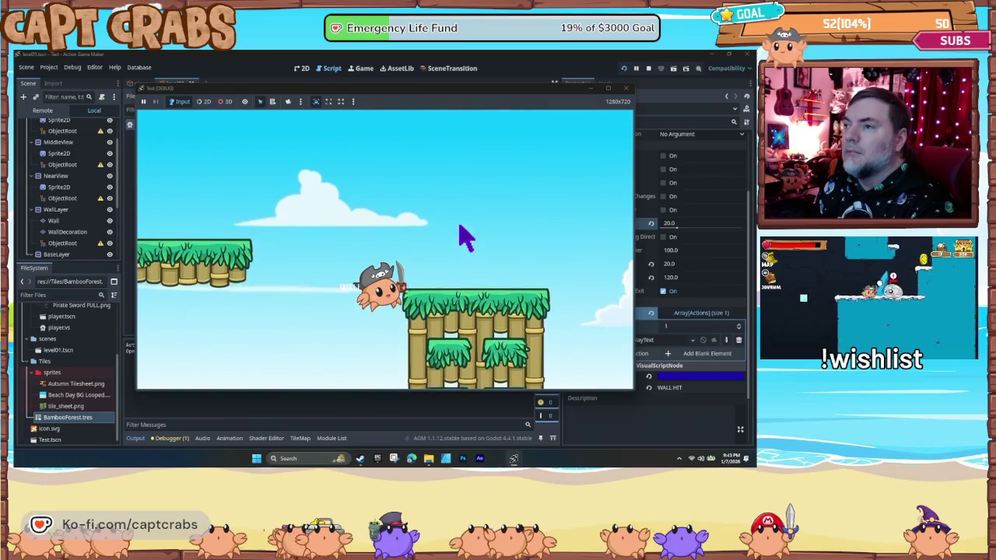
key(space)
key(Left)
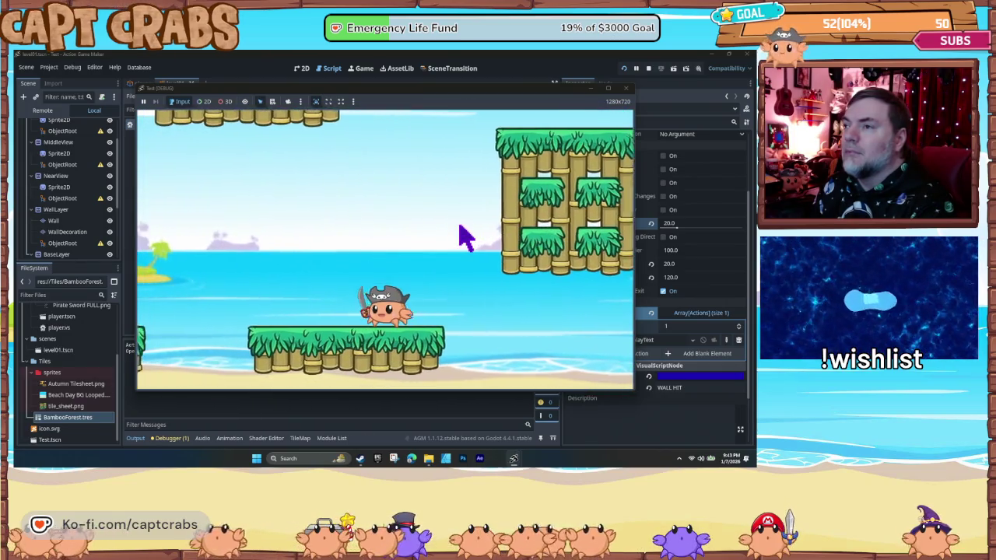
key(Right)
key(space)
key(Left)
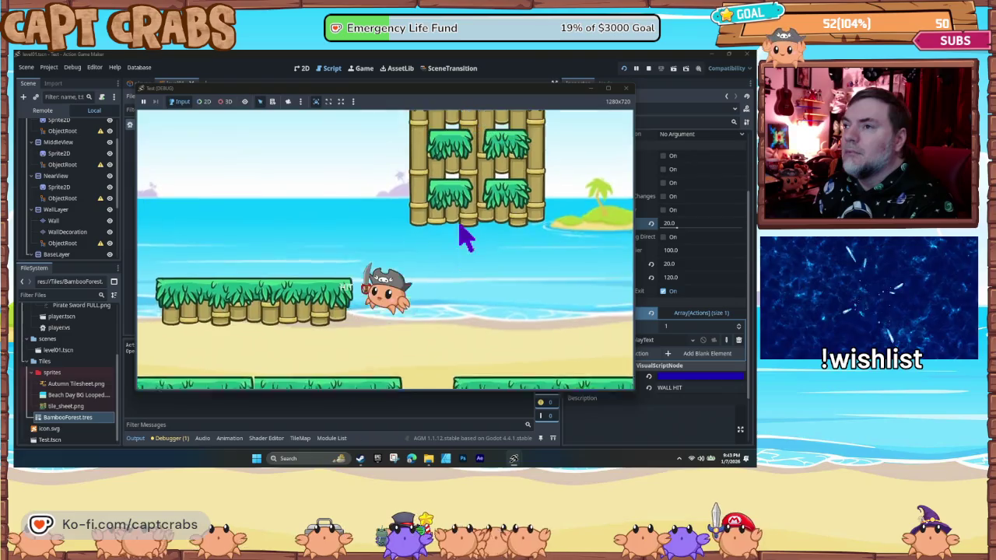
key(space)
key(Right)
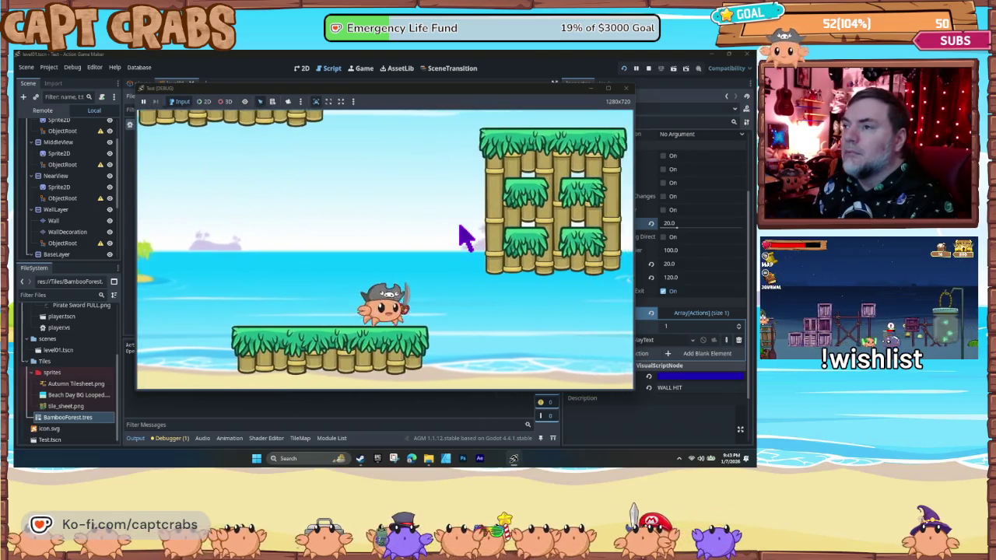
key(space)
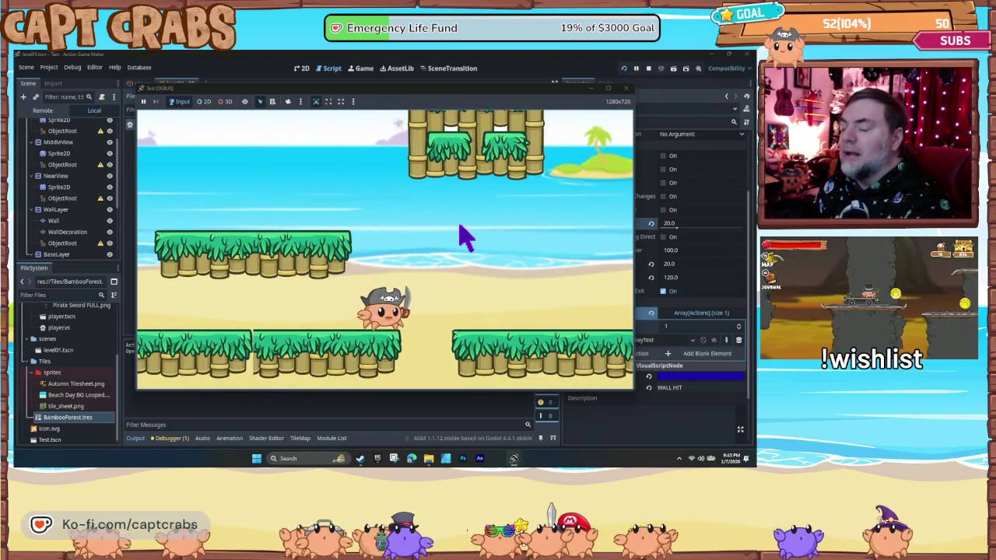
click(625, 88)
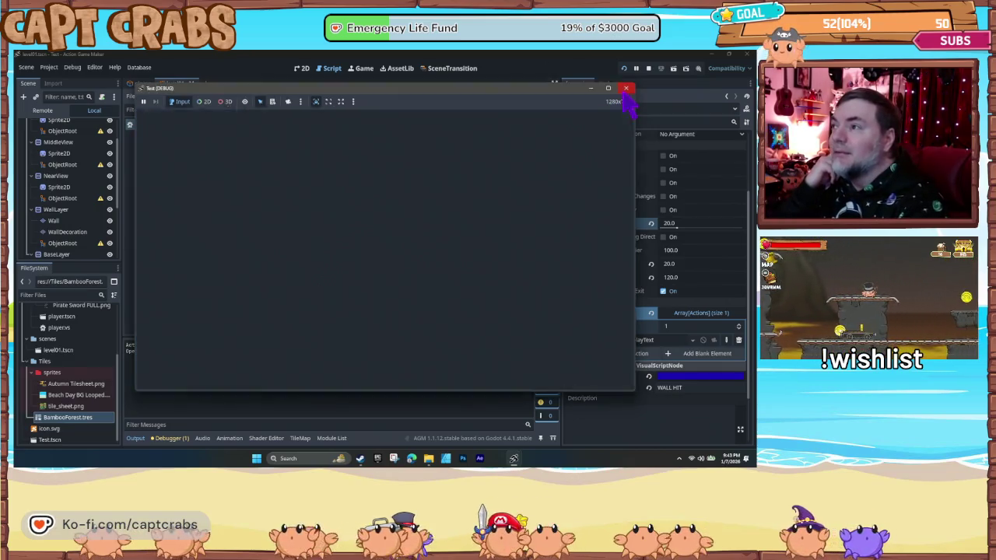
- Review the WALL HIT state and the Jump-to-Wall Jump, Jump-to-FALL and WALL HIT-to-FALL link conditions
click(440, 197)
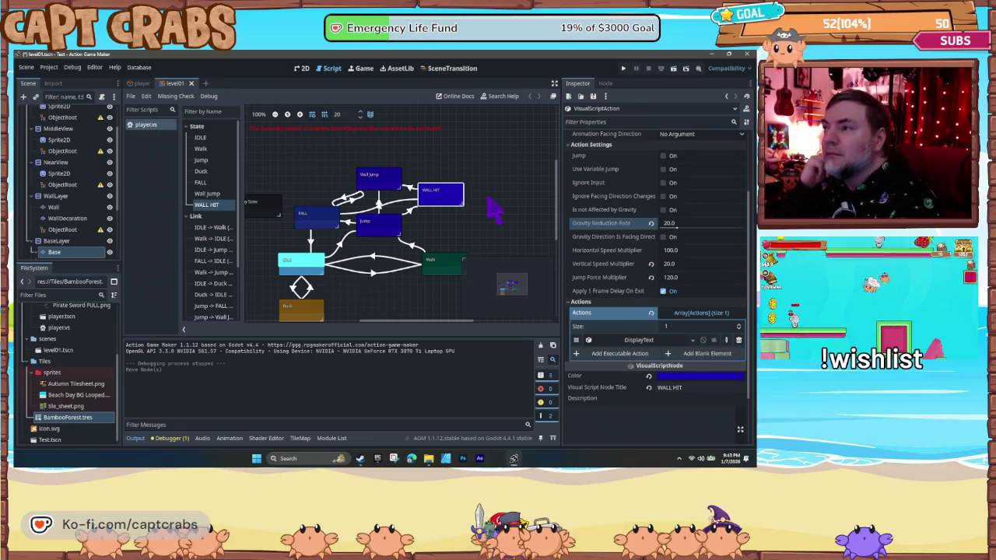
click(379, 205)
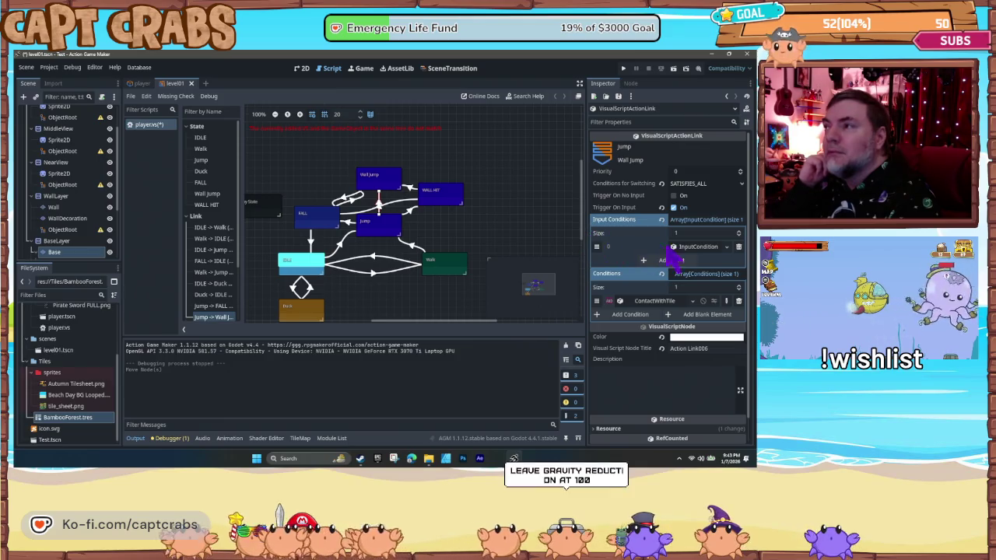
click(695, 248)
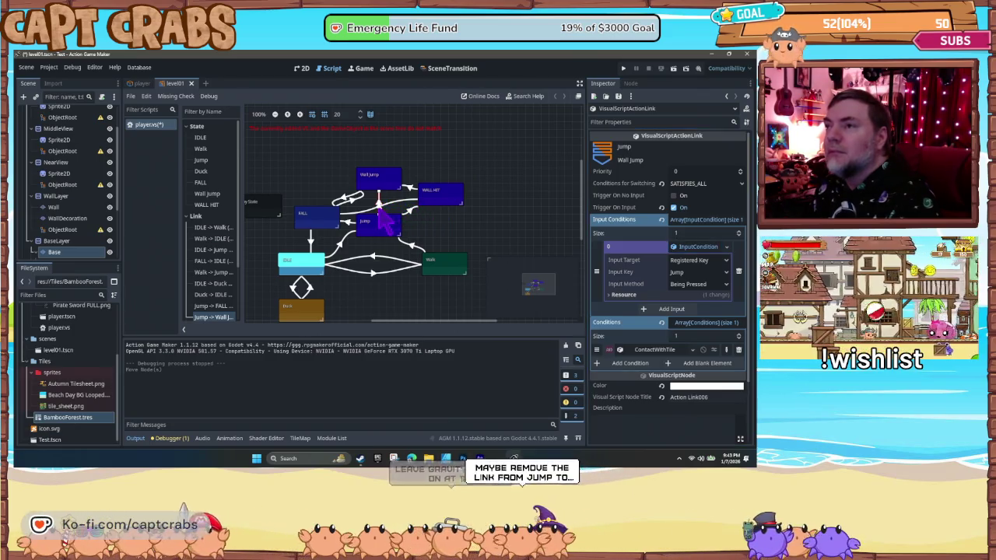
click(357, 225)
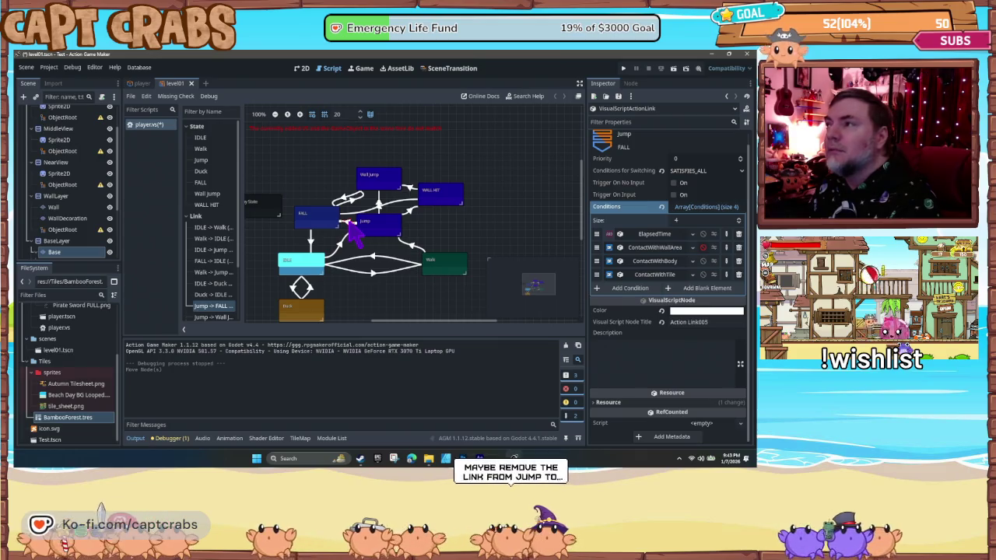
click(377, 214)
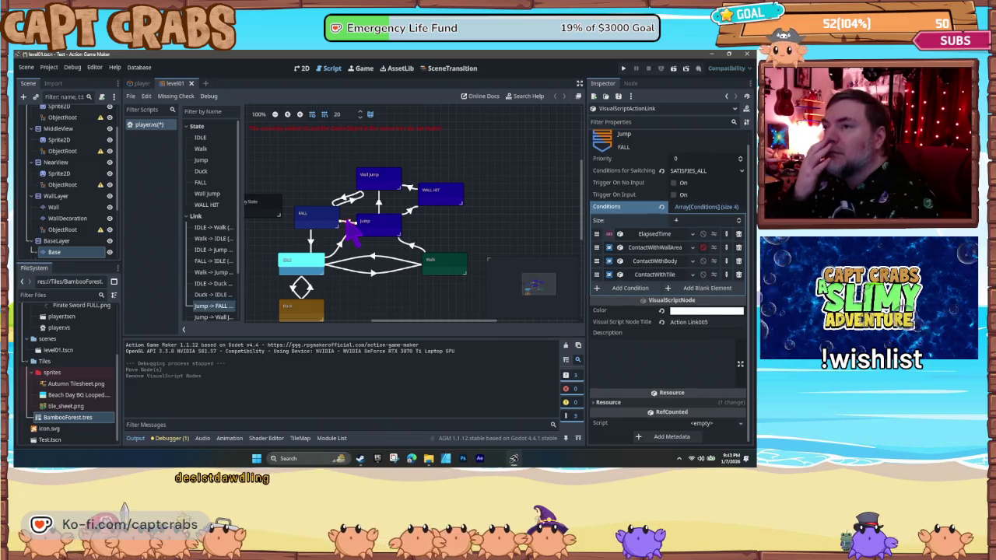
click(349, 224)
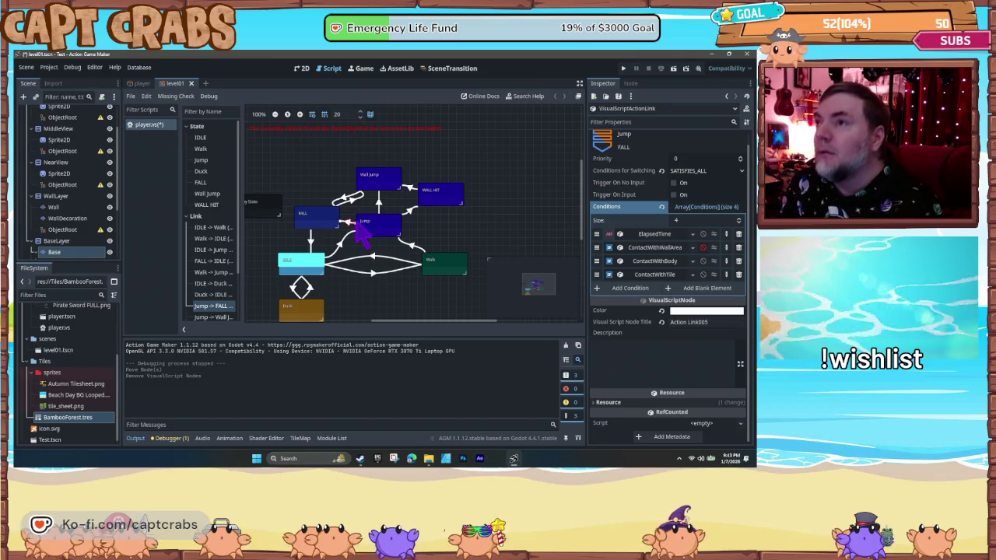
- Delete the direct Jump-to-Wall Jump link and check the Jump-to-WALL HIT link
click(381, 204)
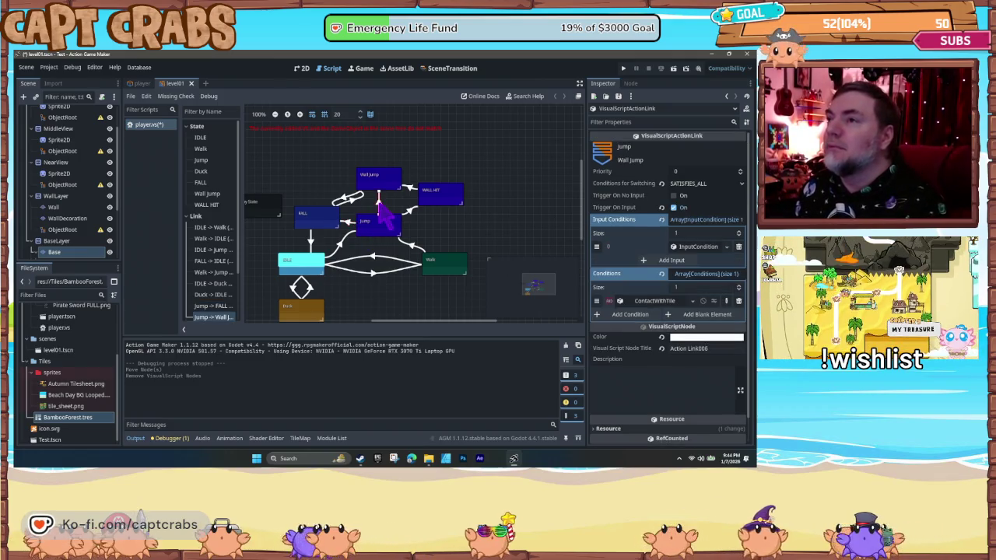
key(Delete)
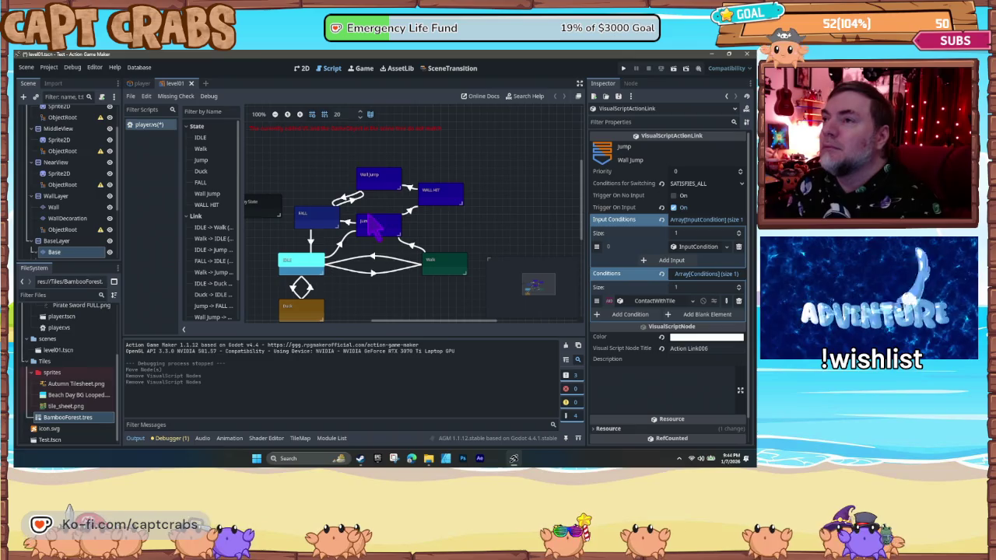
click(411, 210)
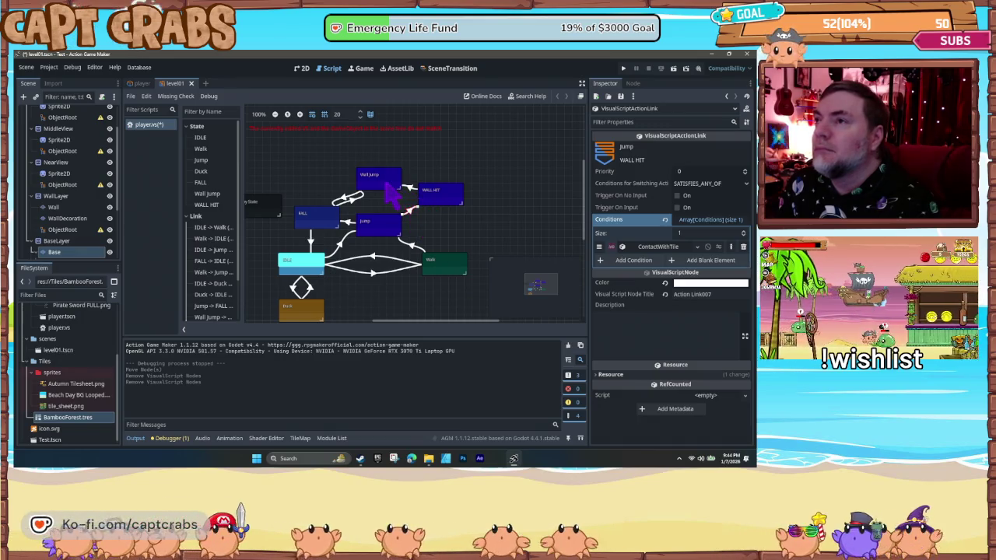
- Put Wall Jump at the top with WALL HIT directly beneath it, above Jump
click(381, 167)
drag(380, 163, 388, 157)
drag(435, 199, 373, 196)
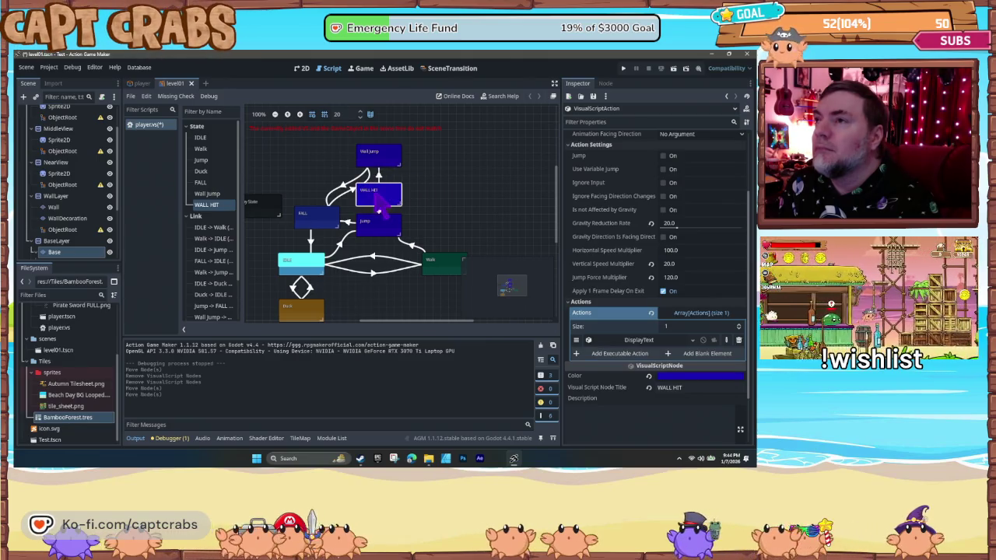
drag(377, 160, 371, 161)
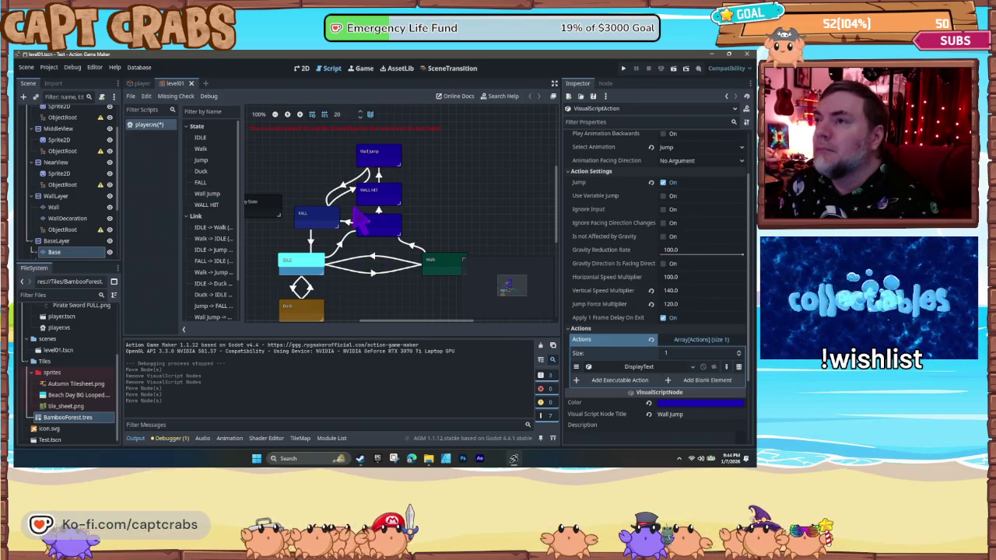
- Review WALL HIT's Inspector settings and launch another playtest with F5
click(385, 204)
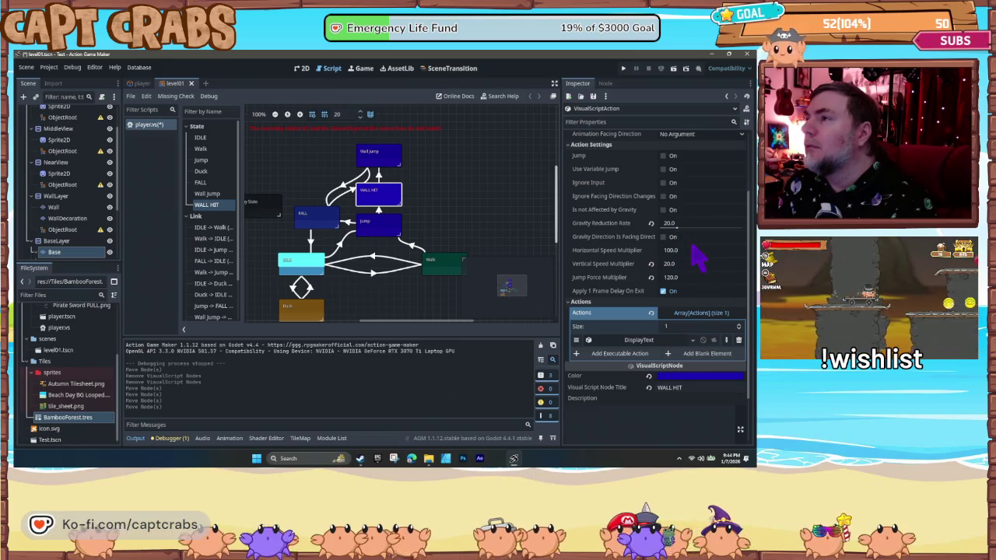
scroll(700, 263, up, 1)
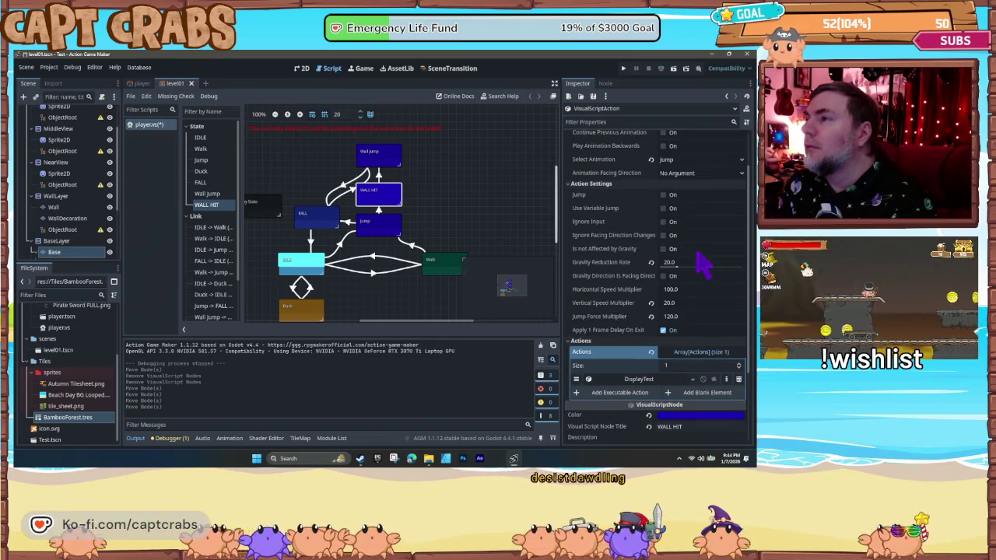
scroll(700, 265, up, 1)
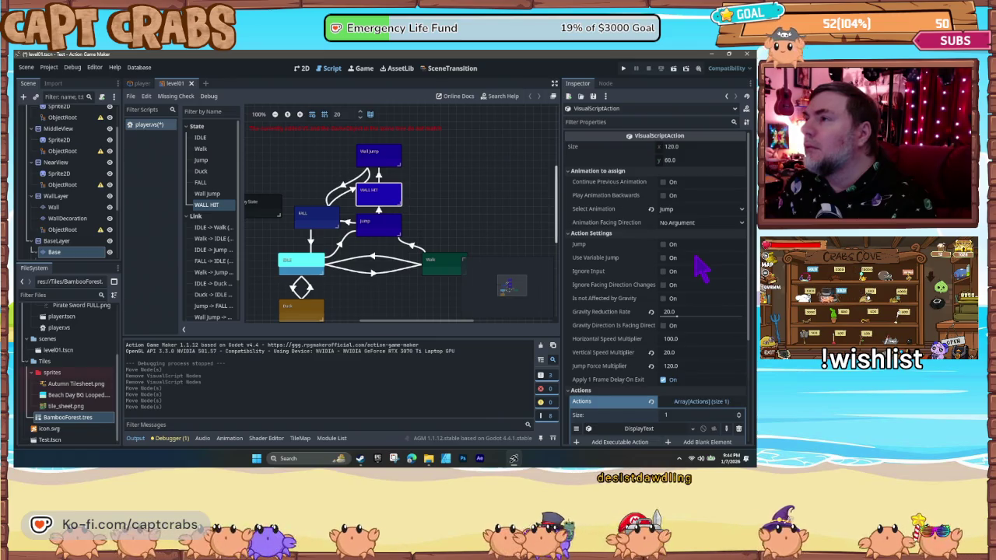
scroll(697, 259, down, 2)
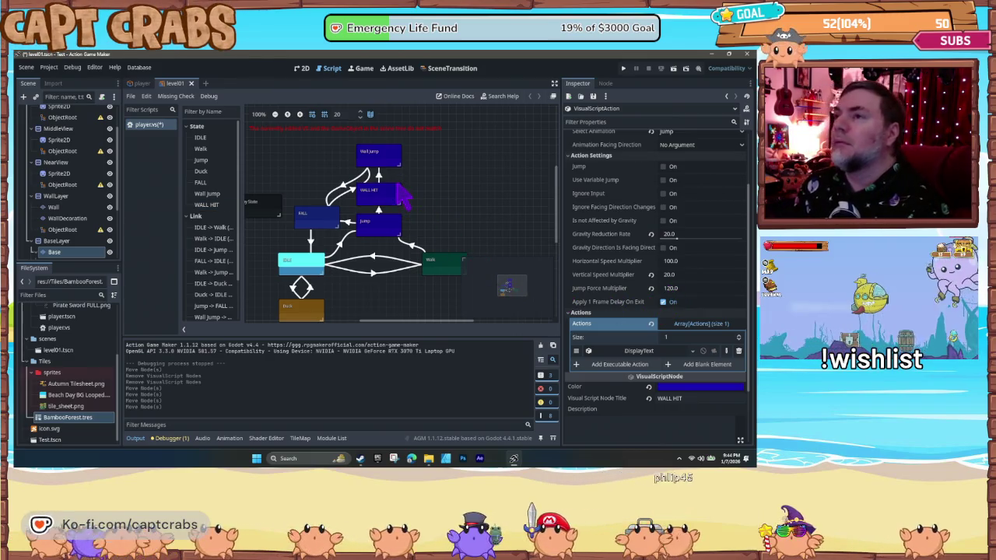
key(F5)
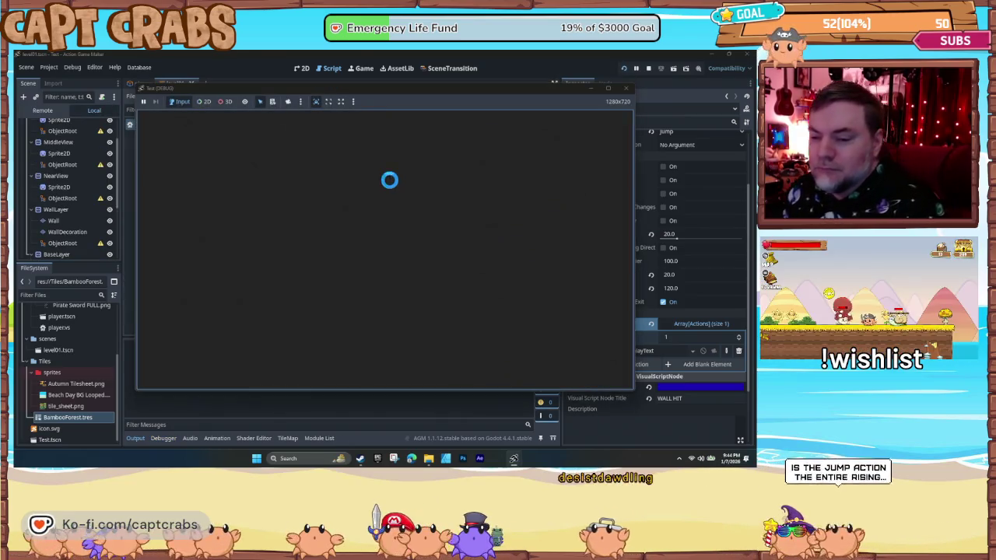
- Walk the crab right and jump repeatedly until it is beside the bamboo wall
key(Right)
key(space)
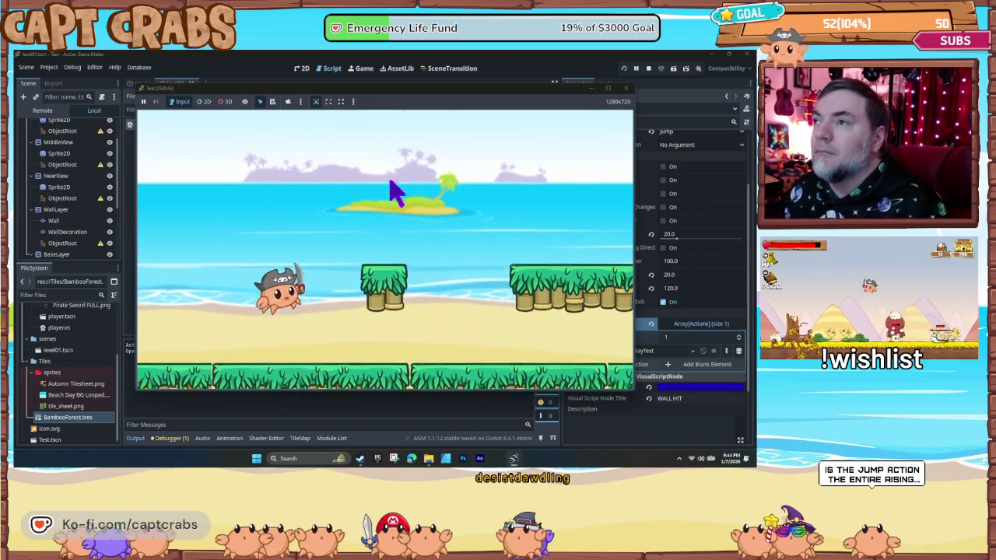
key(space)
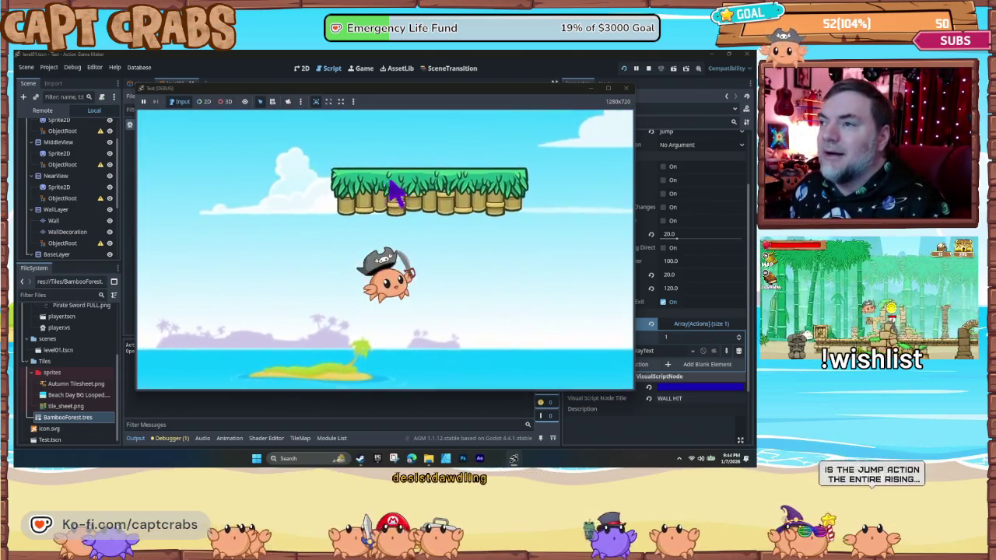
key(Left)
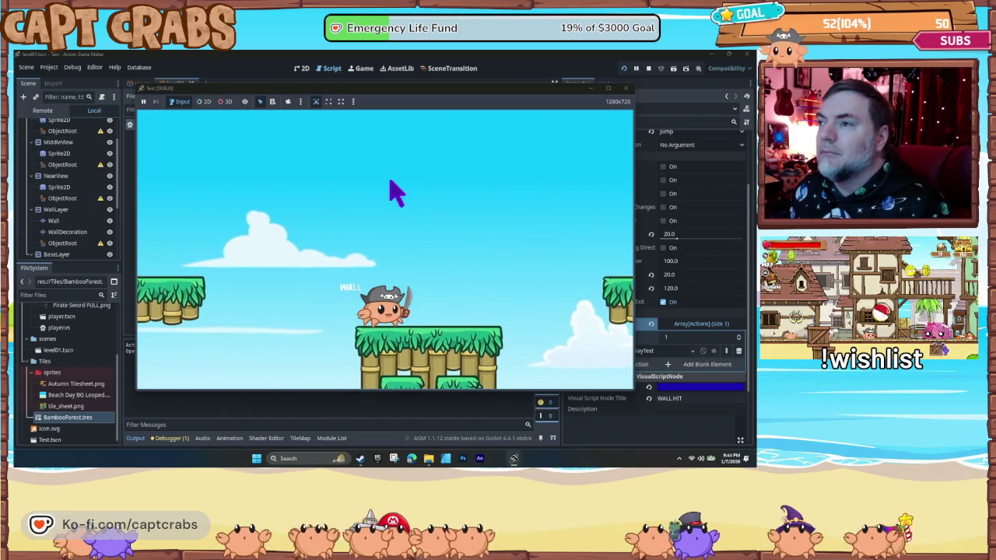
key(Right)
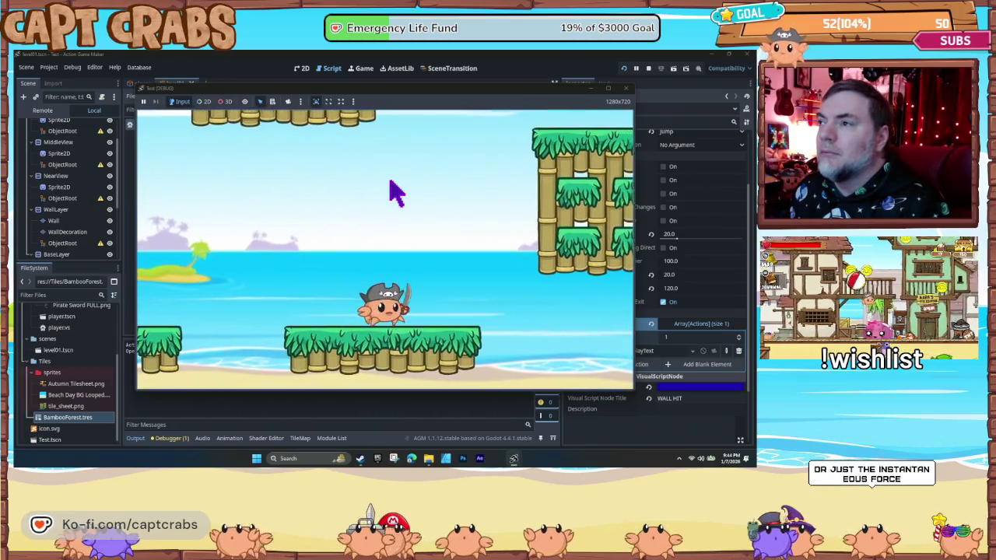
key(space)
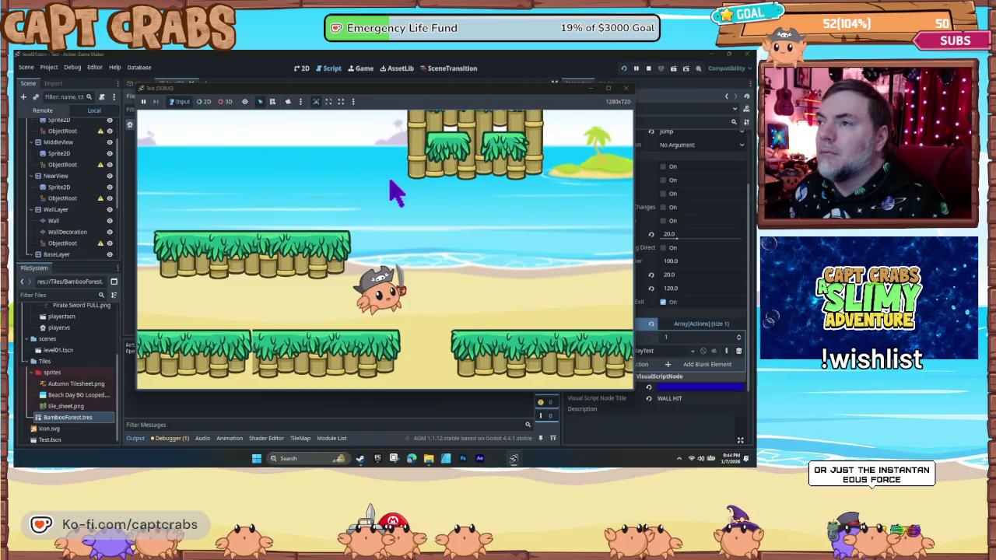
- Walk the crab left and right a few more times, then close the test game
key(Left)
key(Right)
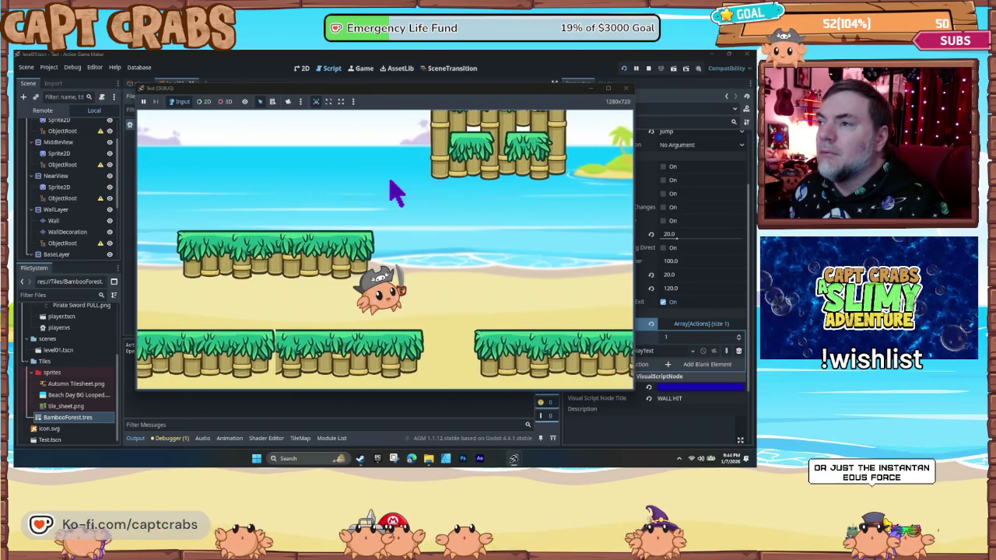
key(Right)
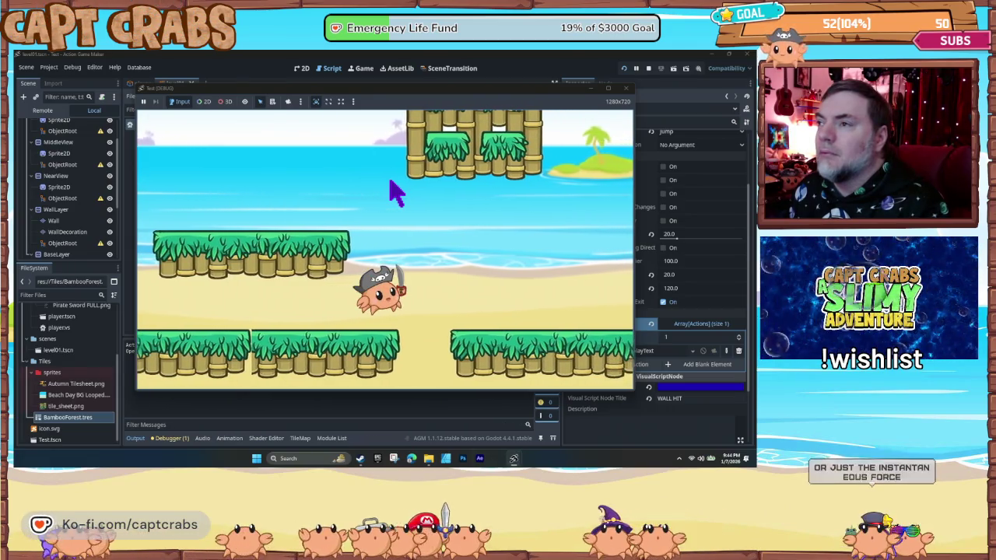
key(Left)
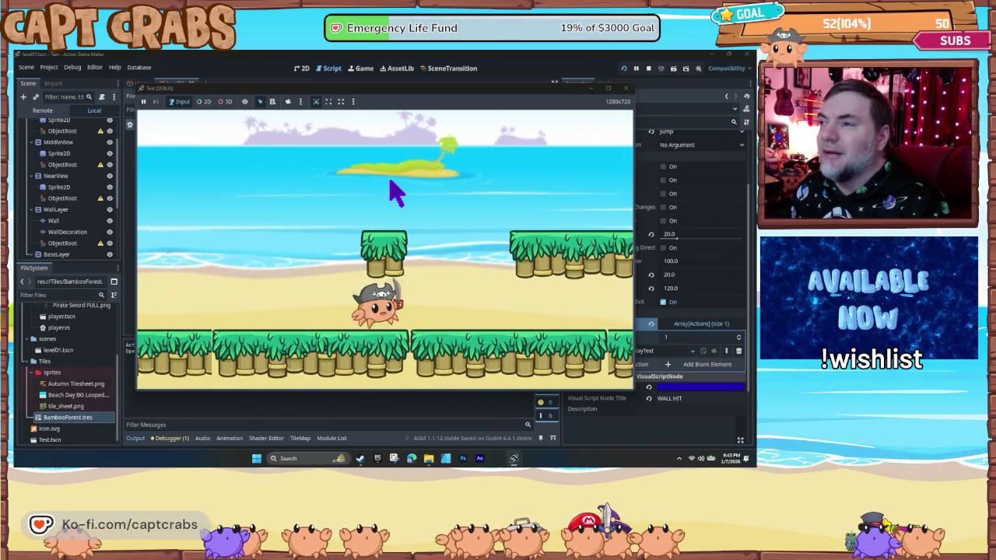
key(Right)
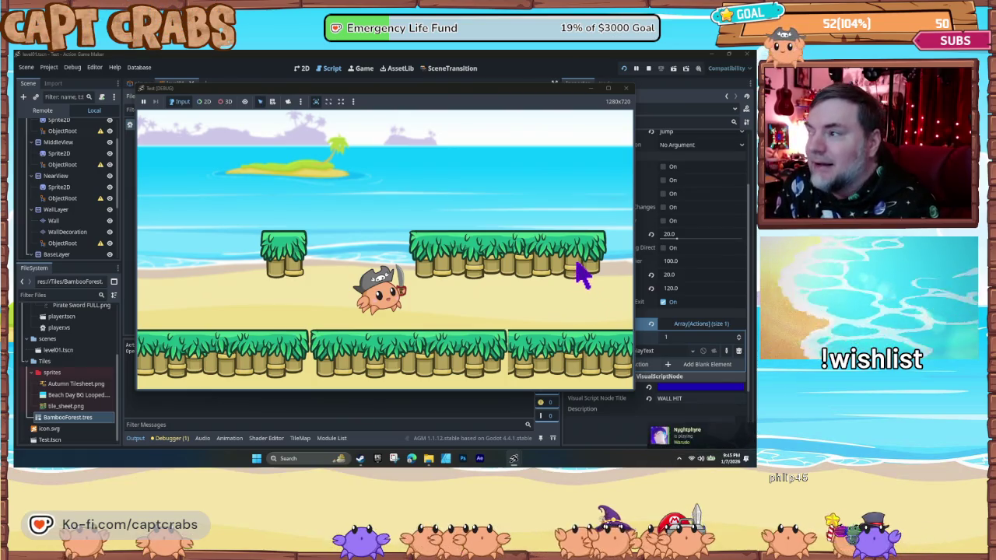
click(625, 90)
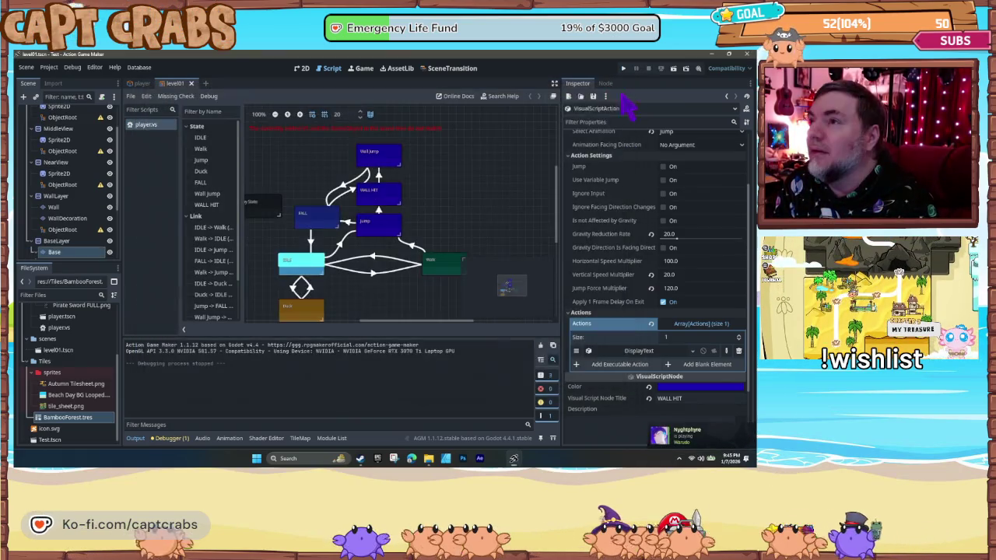
- Inspect Jump, FALL and the Jump→FALL and Jump→WALL HIT links, then nudge WALL HIT lower
click(395, 226)
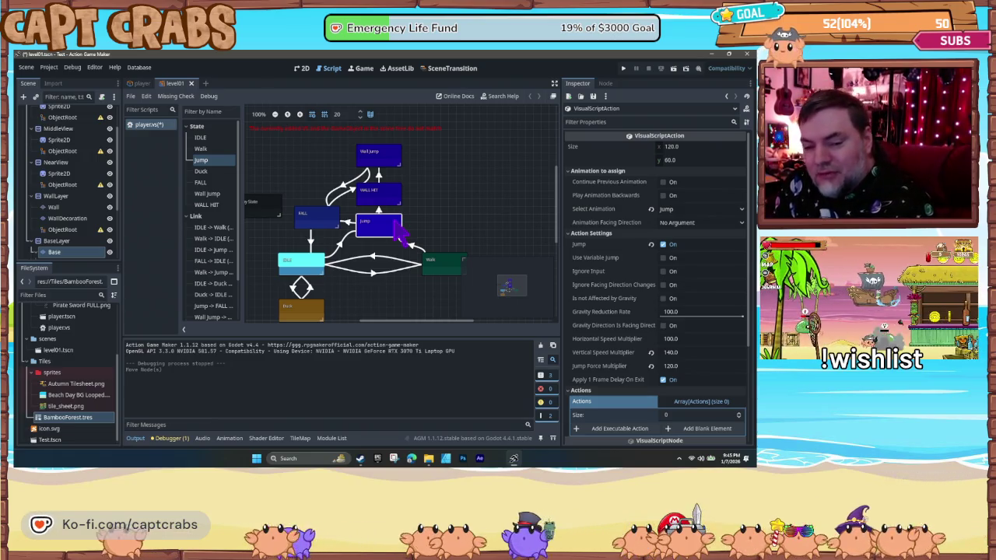
click(327, 222)
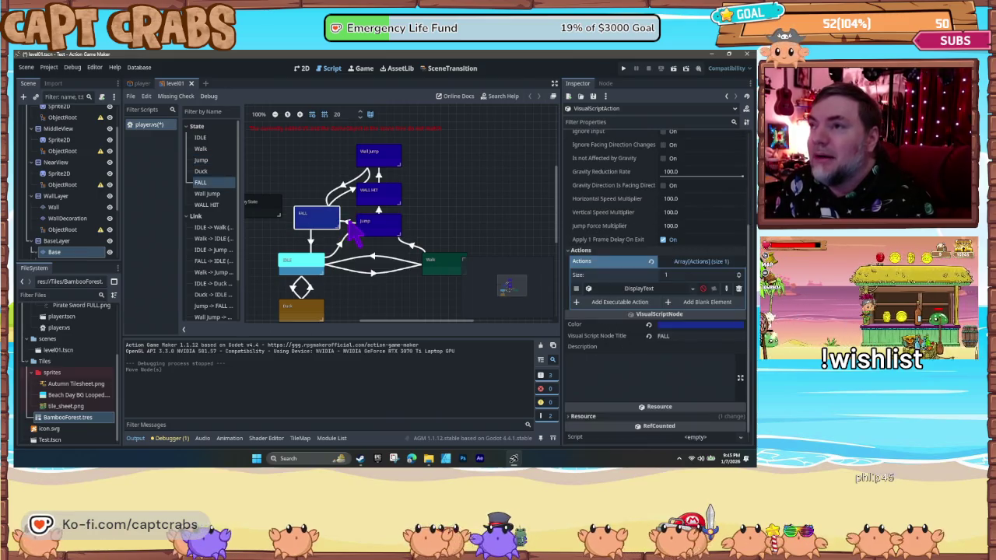
click(348, 222)
click(379, 213)
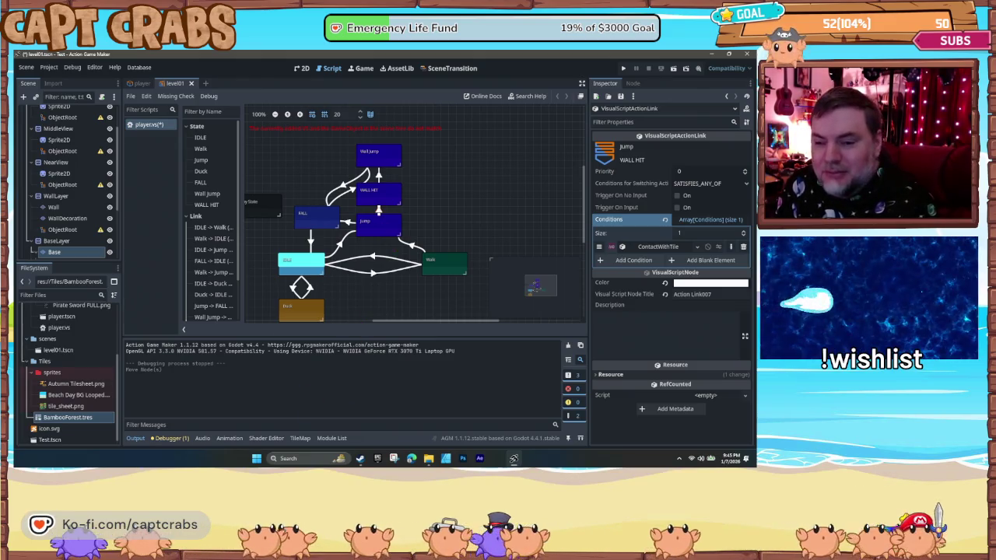
click(382, 204)
drag(375, 193, 377, 200)
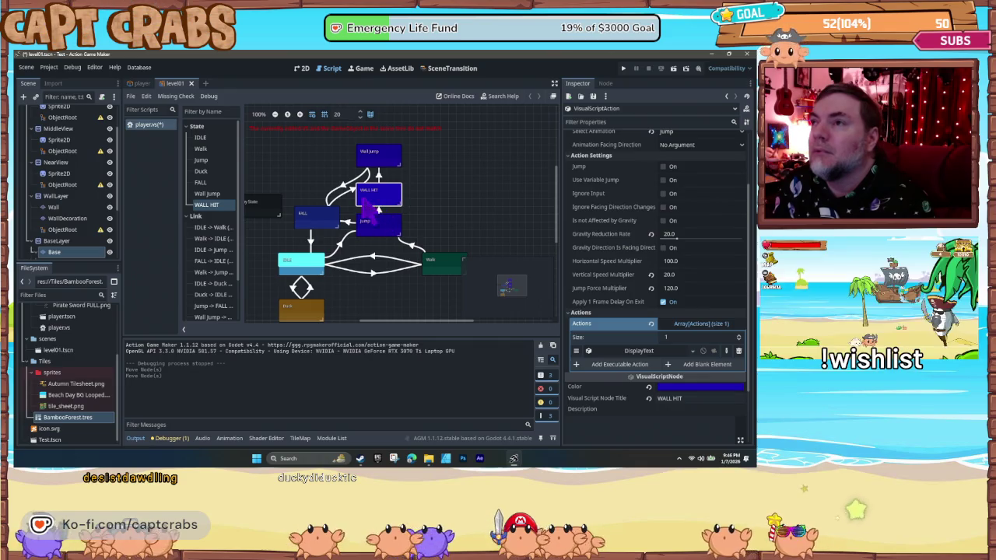
- Copy the Wall Jump→FALL link with Non Unique Copy and paste it as WALL HIT→FALL
click(347, 200)
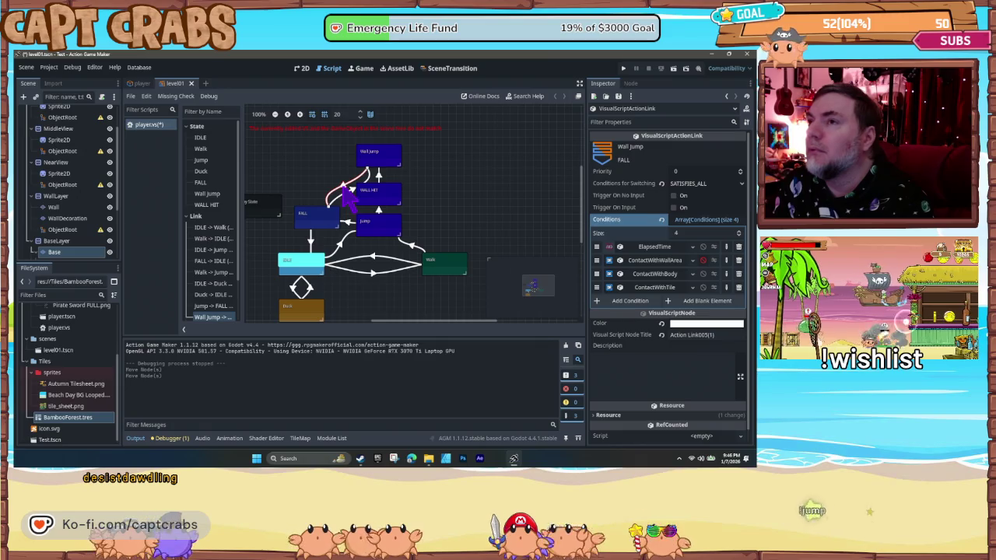
right_click(344, 189)
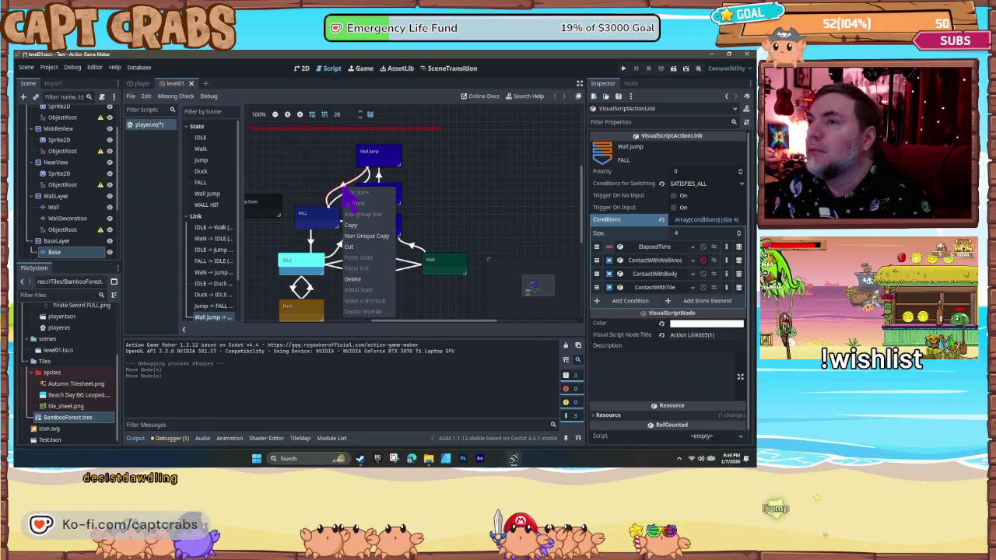
click(360, 236)
click(366, 207)
right_click(365, 207)
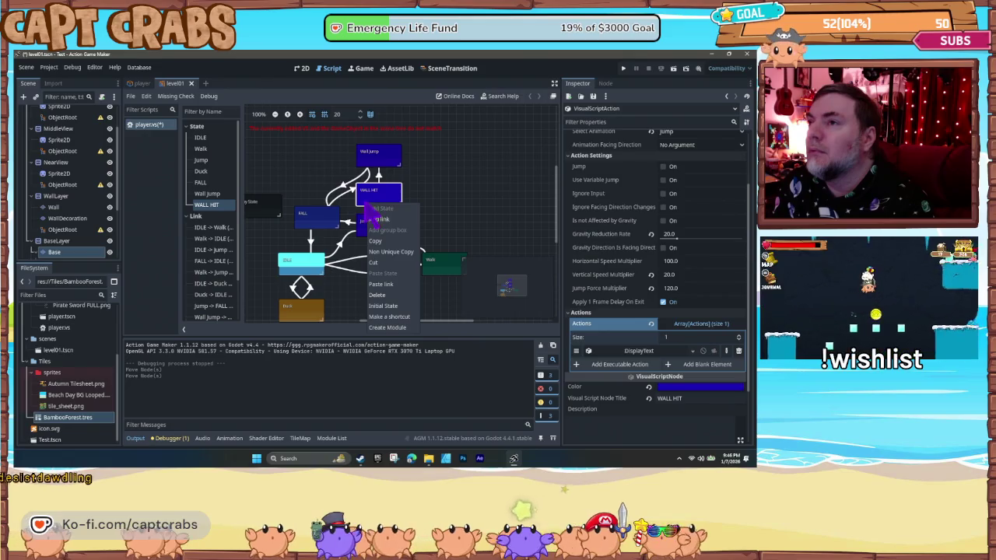
click(384, 284)
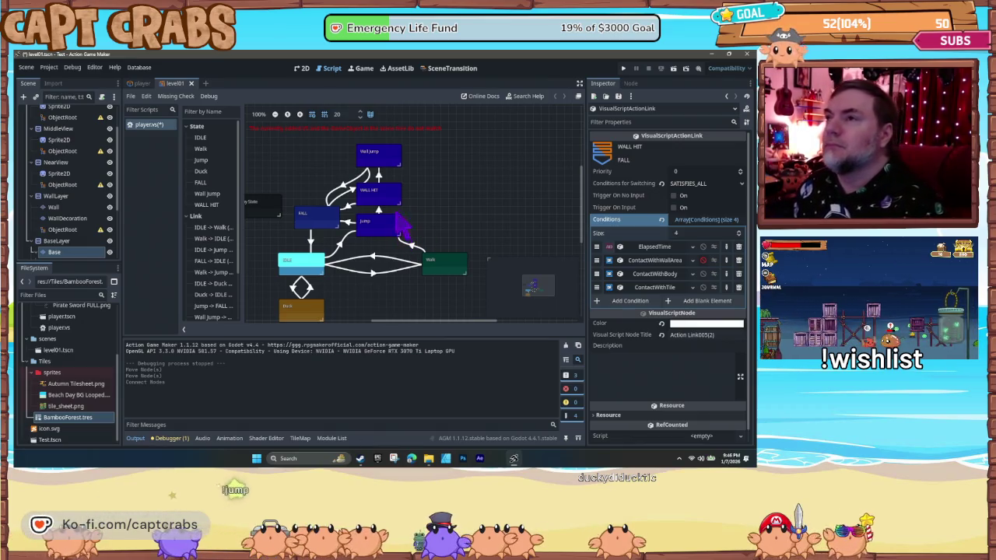
- Set WALL HIT's Jump Force Multiplier to 20 and start a playtest
click(393, 204)
drag(392, 194, 391, 192)
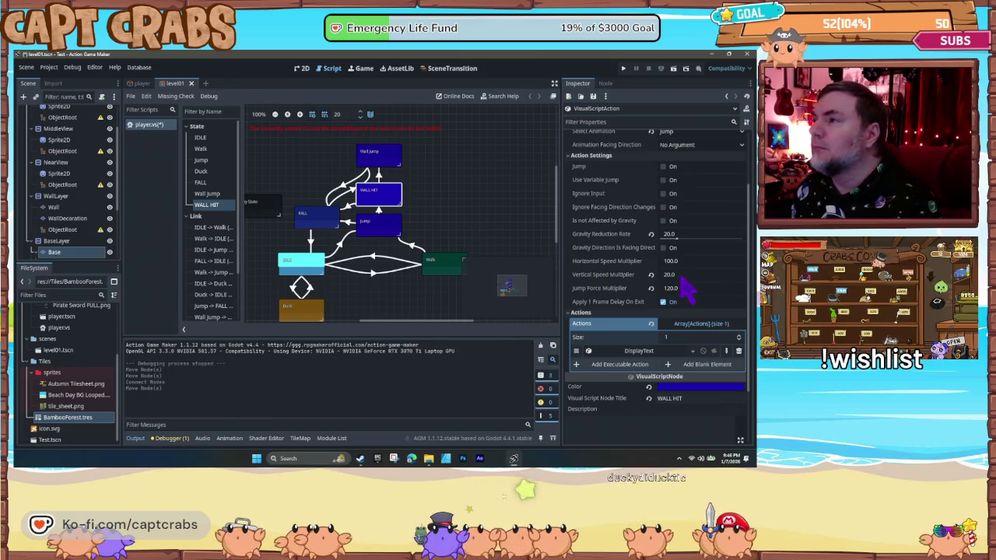
drag(673, 288, 668, 288)
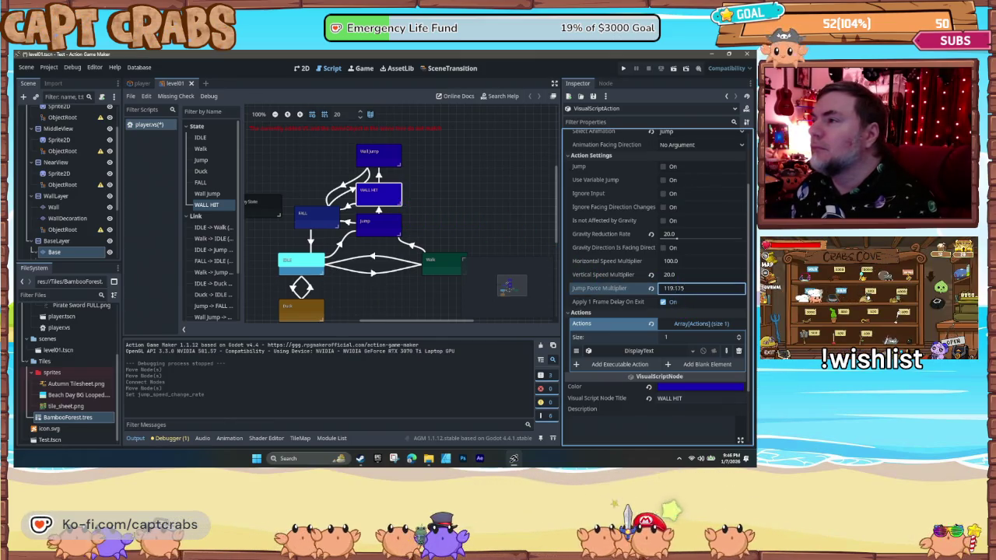
click(667, 288)
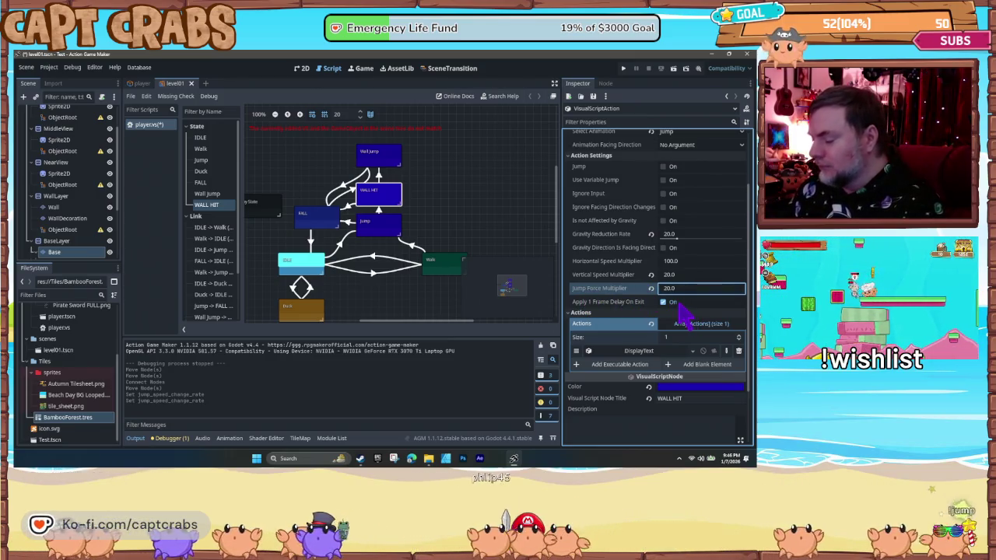
key(F5)
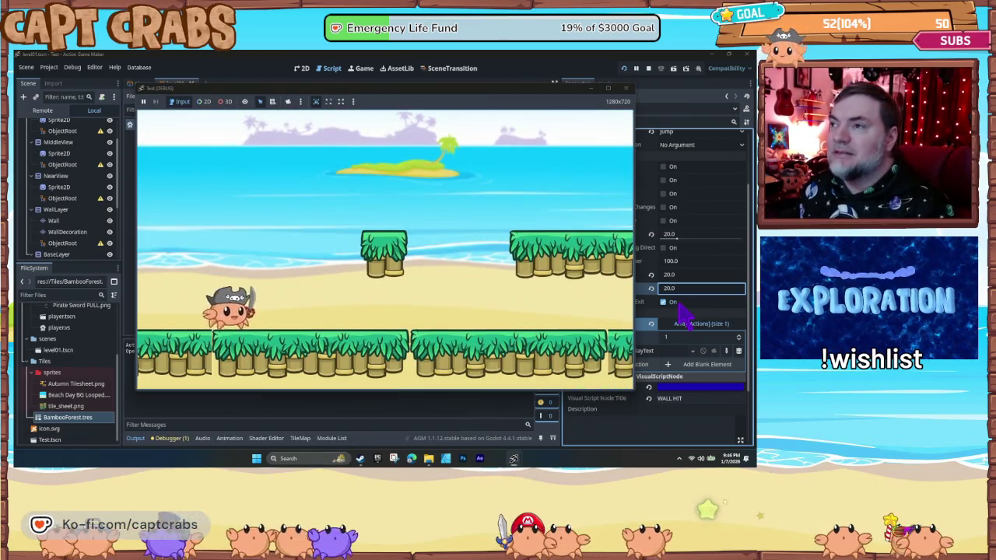
key(space)
key(Right)
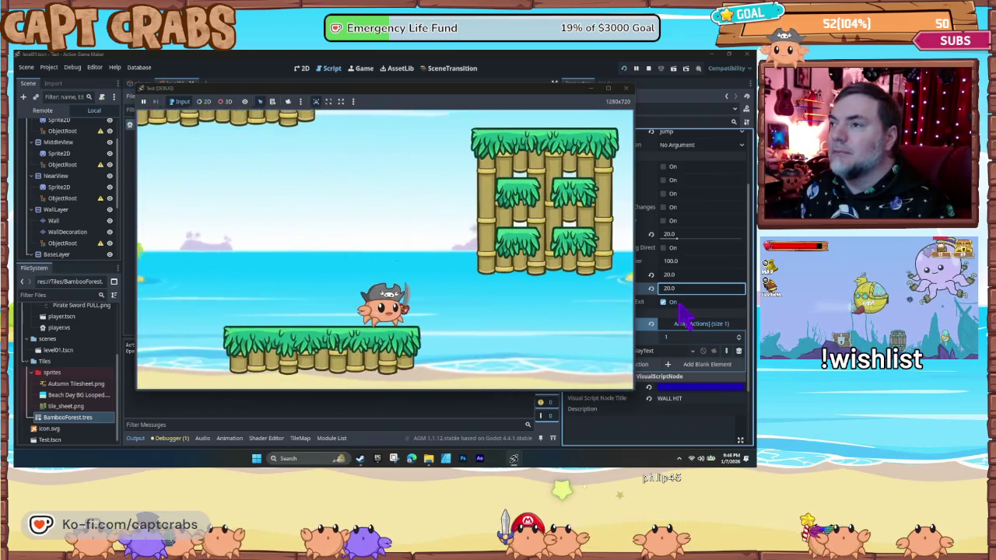
key(Left)
key(space)
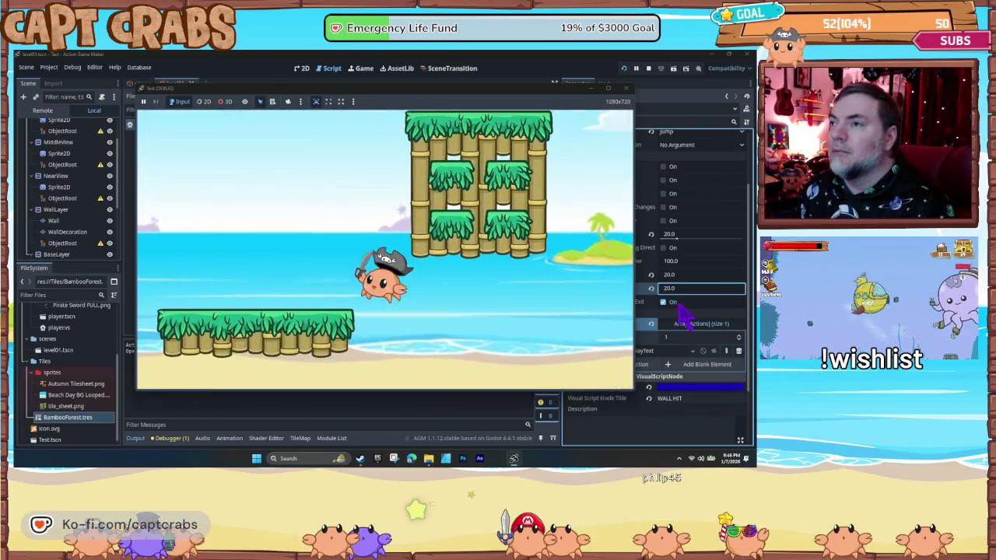
key(Right)
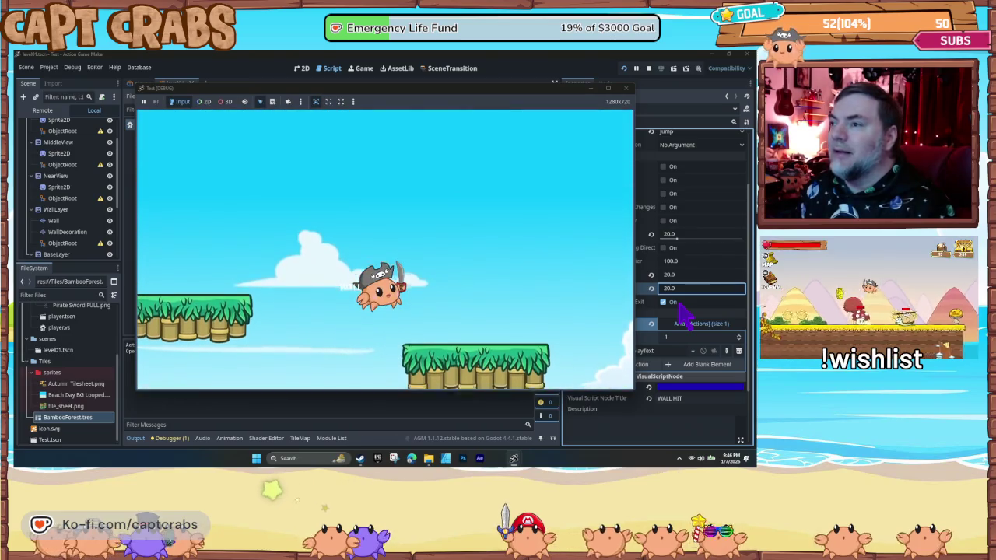
key(space)
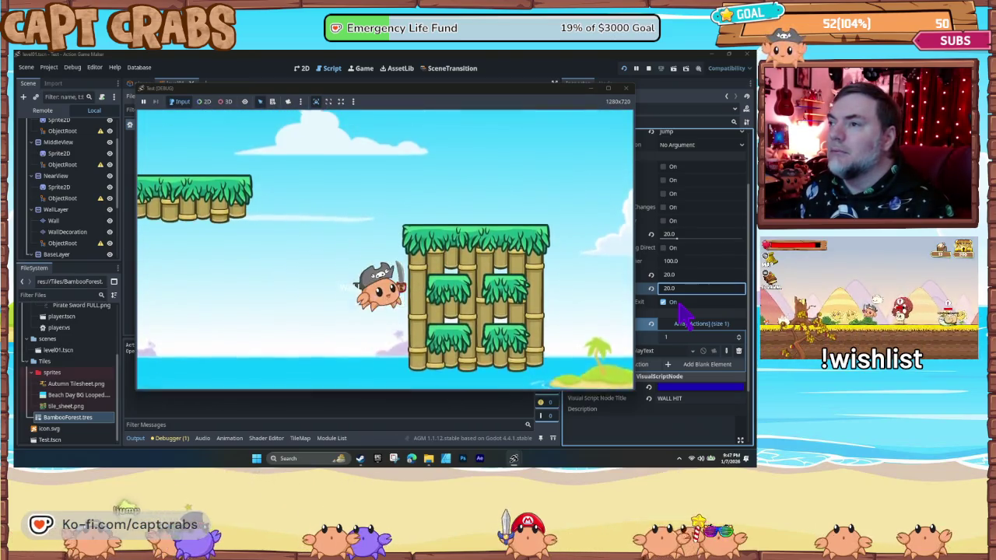
key(space)
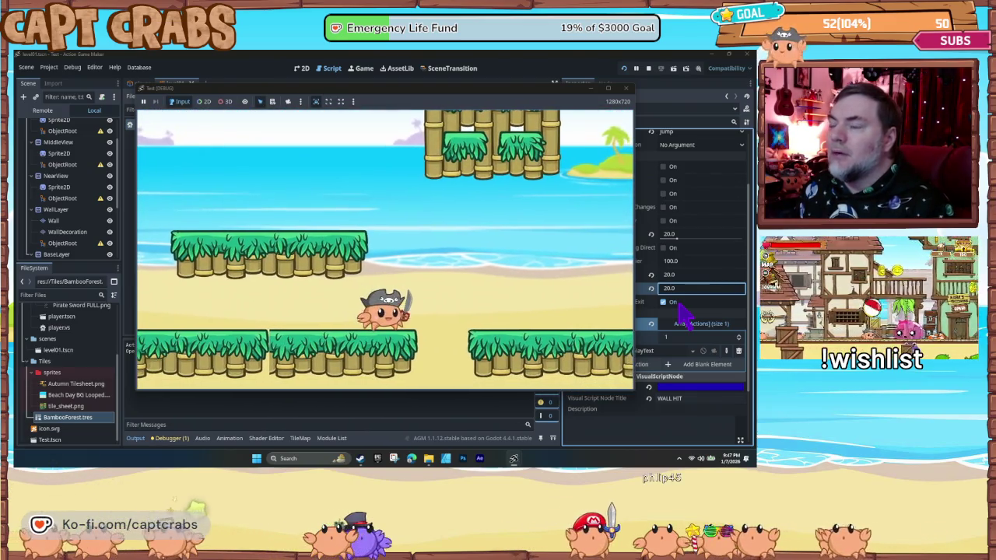
key(space)
key(Left)
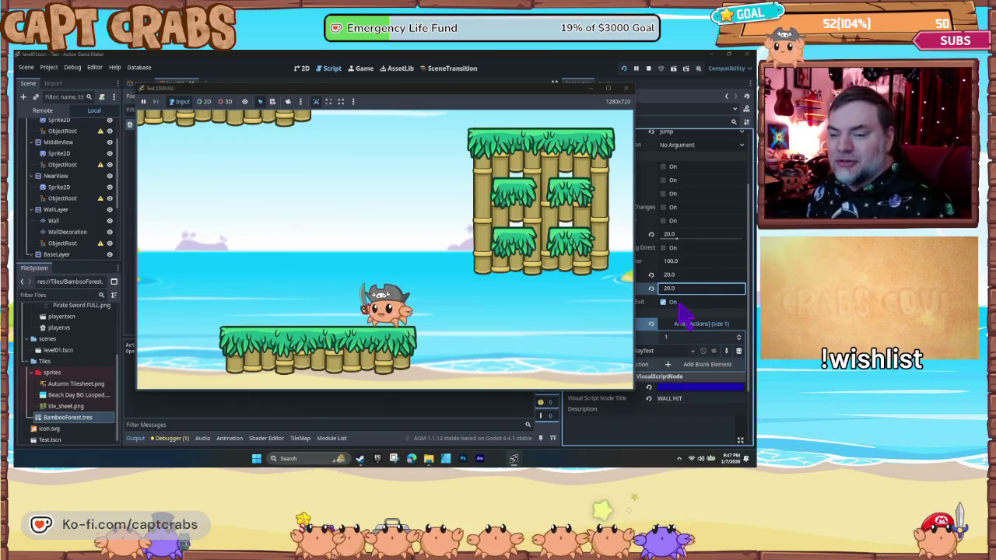
key(Right)
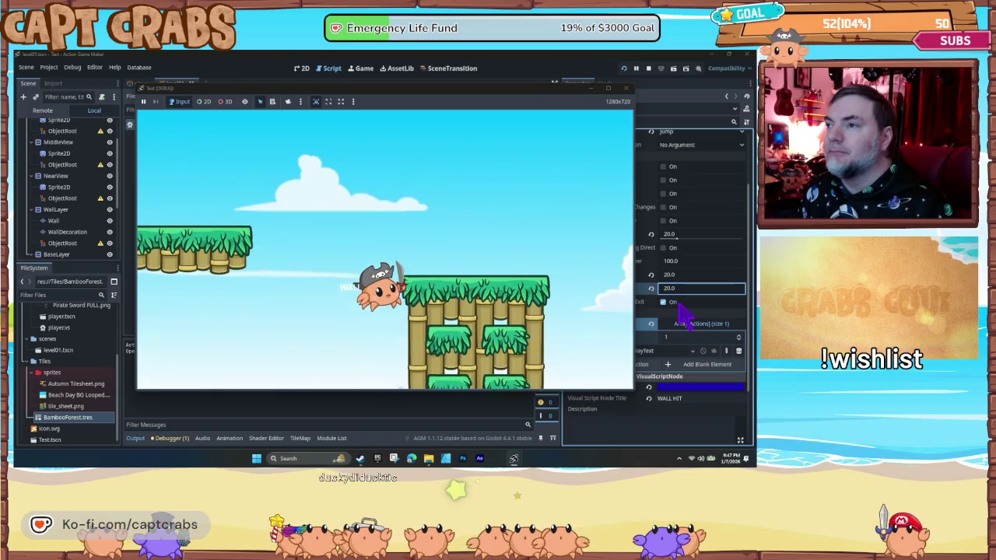
key(Right)
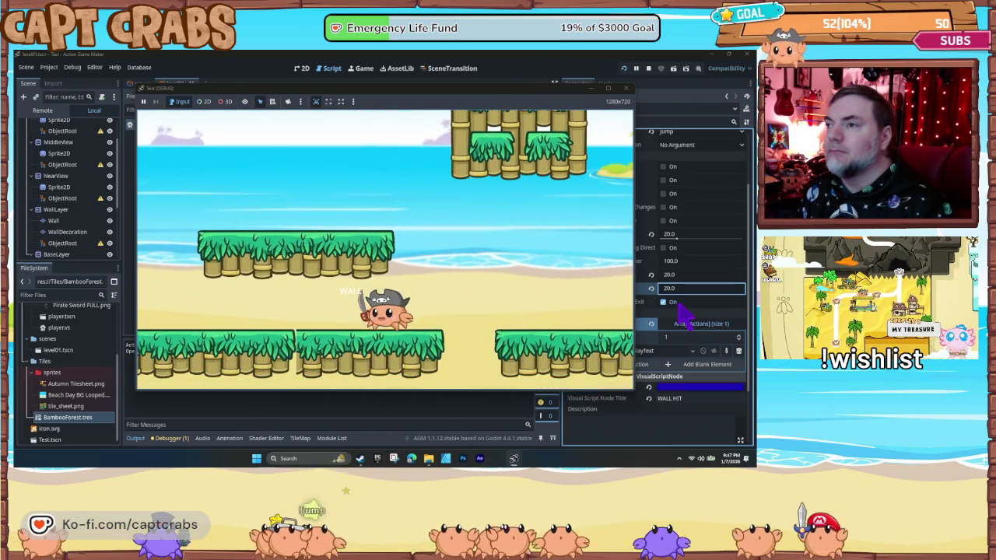
key(space)
key(Right)
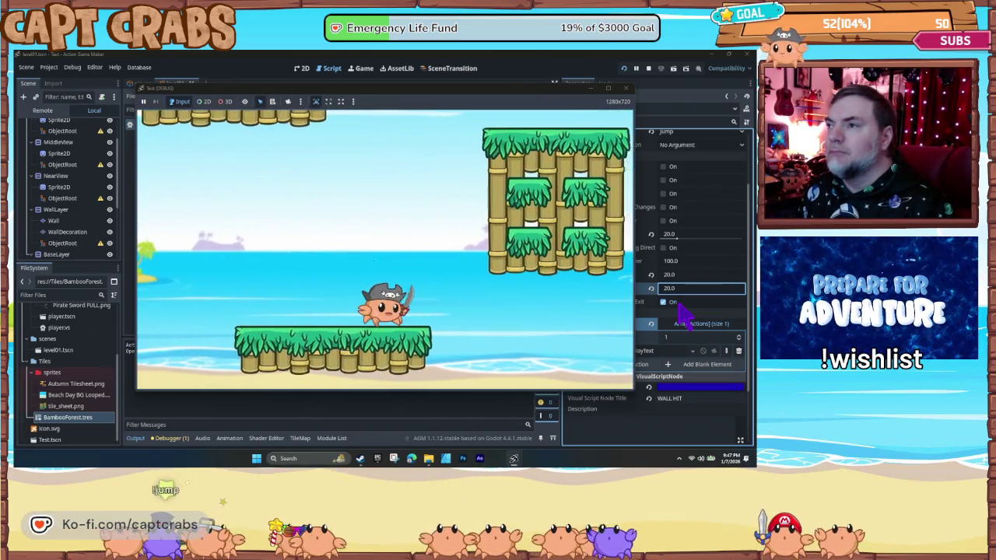
key(space)
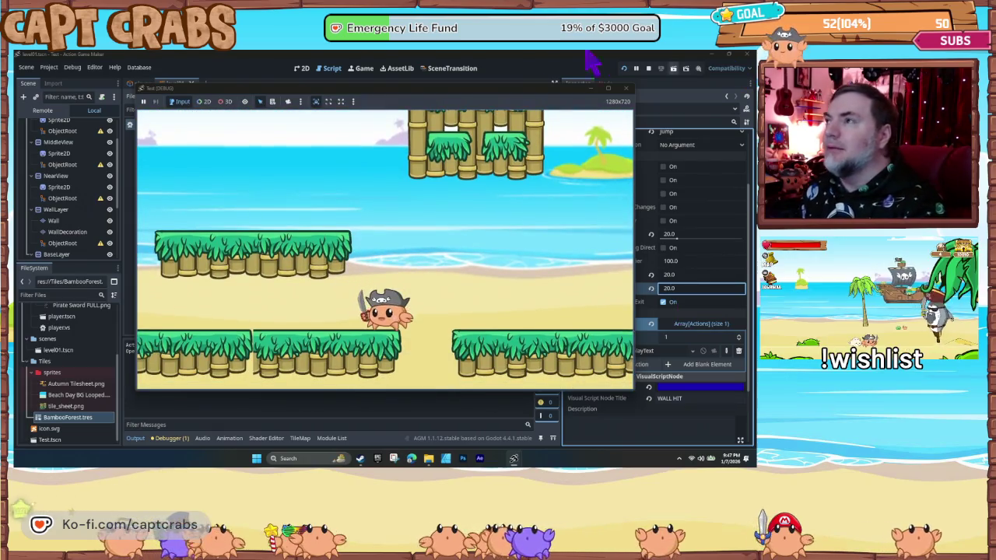
click(627, 89)
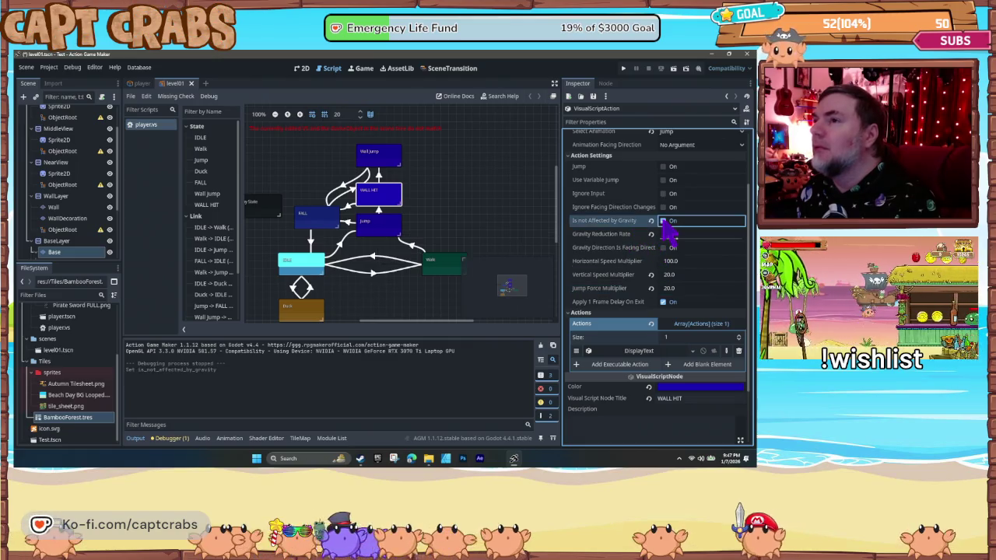
- Restart the playtest, run the crab right with repeated jumps at the bamboo wall, then close it
key(F5)
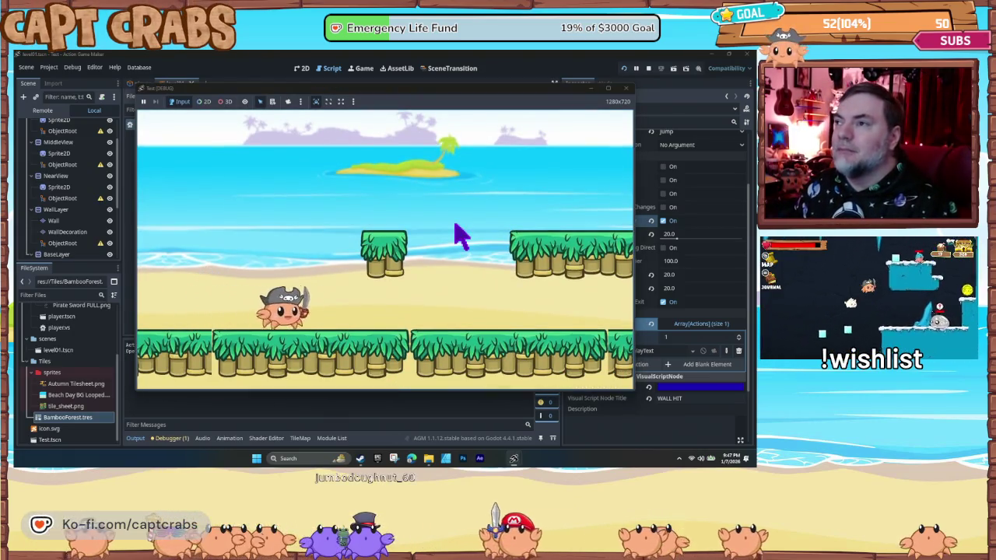
key(Right)
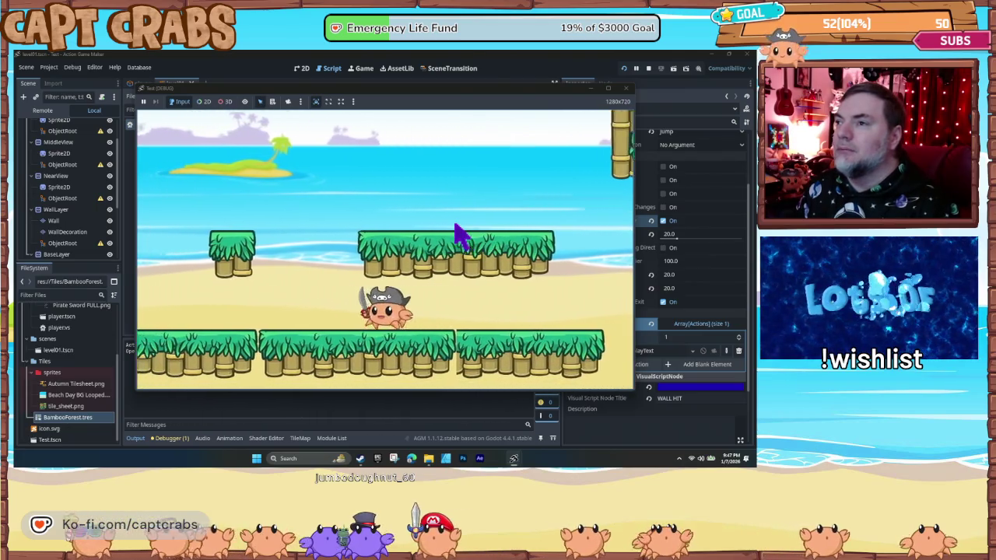
key(space)
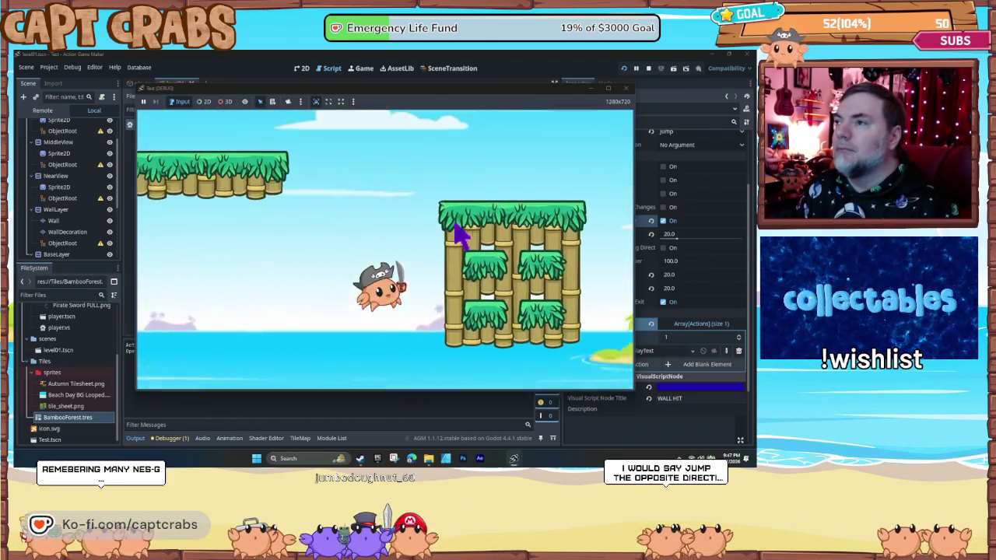
key(Left)
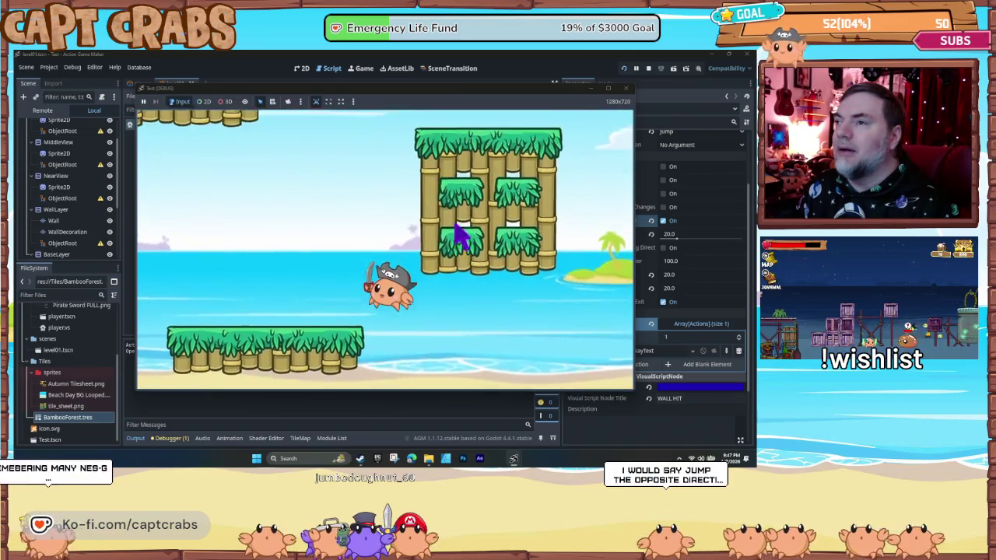
key(space)
key(Right)
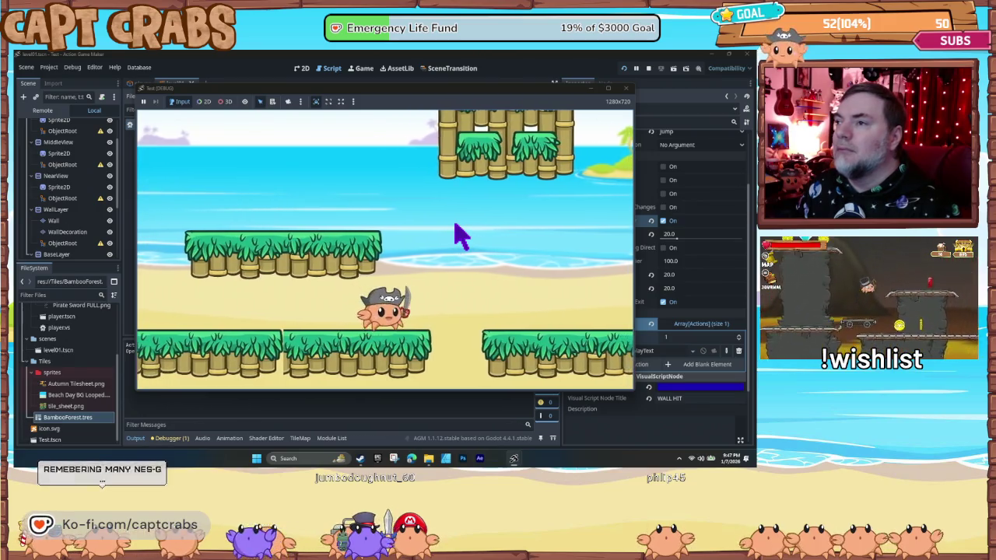
key(Right)
key(space)
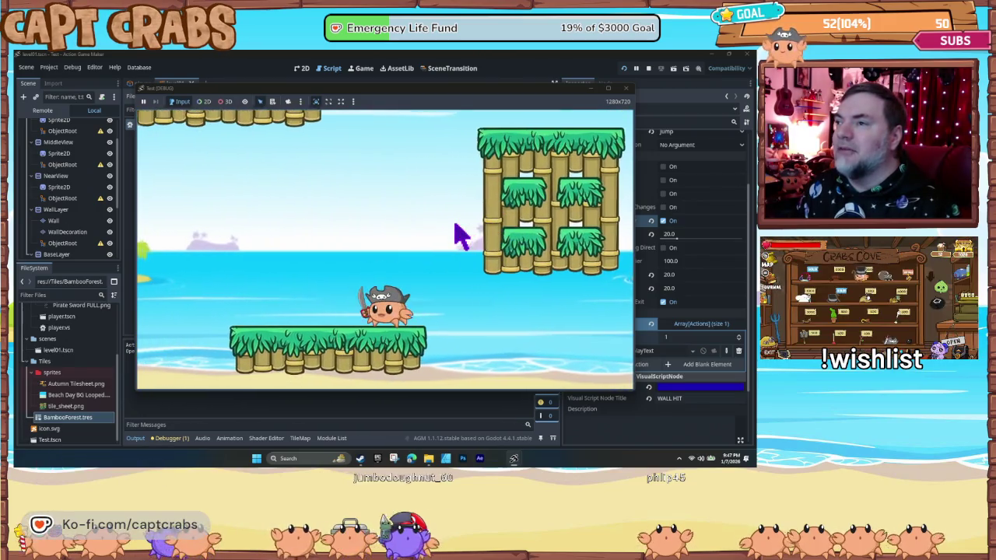
key(Right)
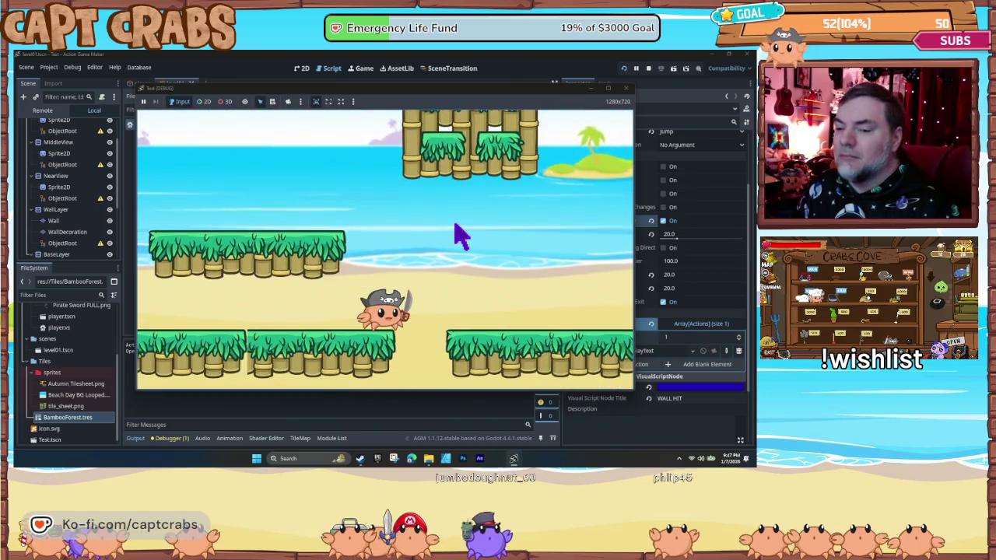
click(631, 89)
- Let gravity affect WALL HIT, then add MoveInDisplayDirection with Opposite Direction to Wall Jump
click(663, 221)
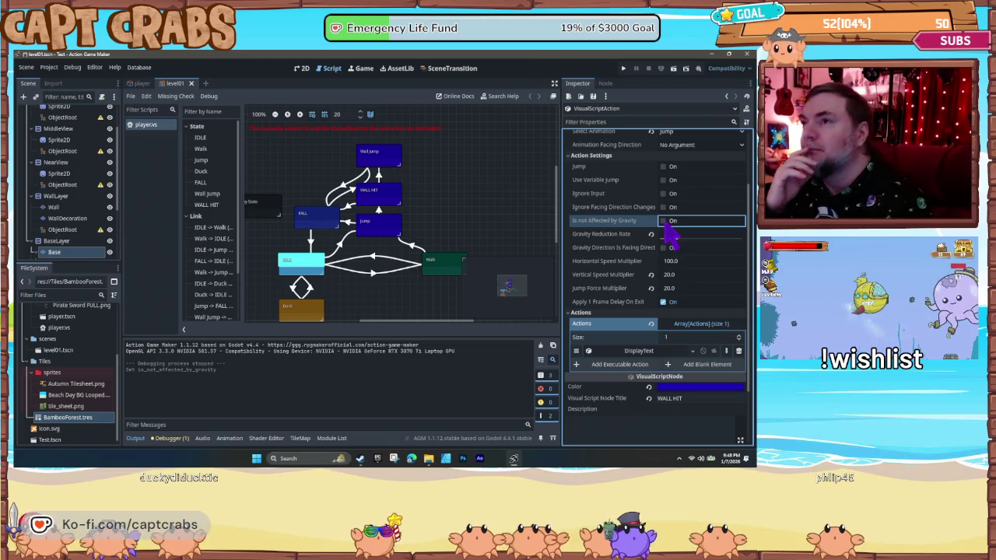
click(393, 160)
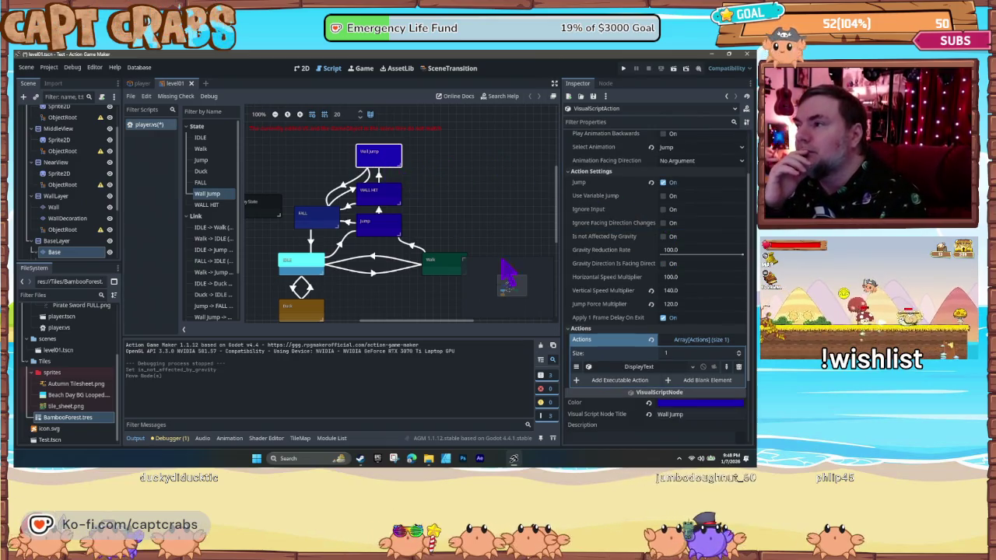
click(627, 382)
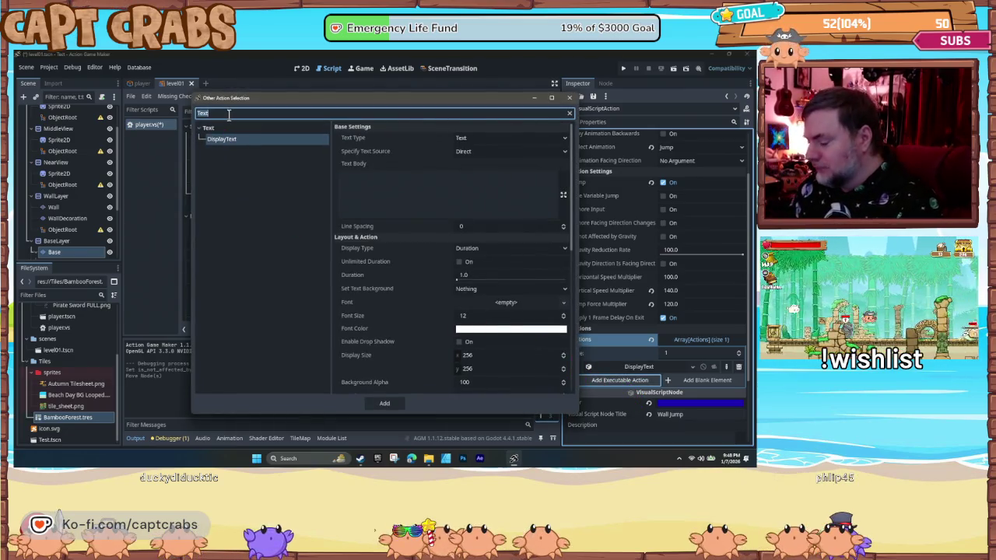
key(BackSpace)
click(231, 163)
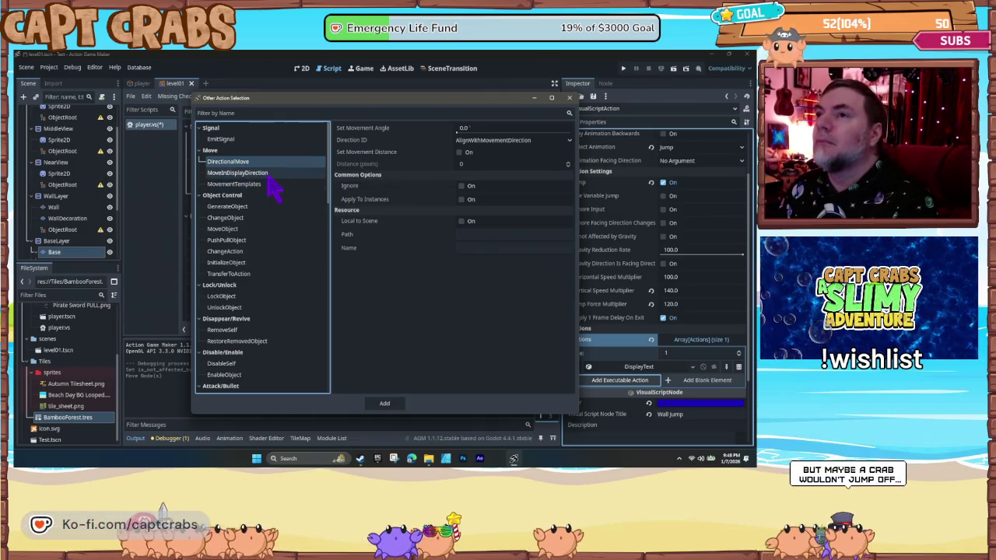
click(271, 174)
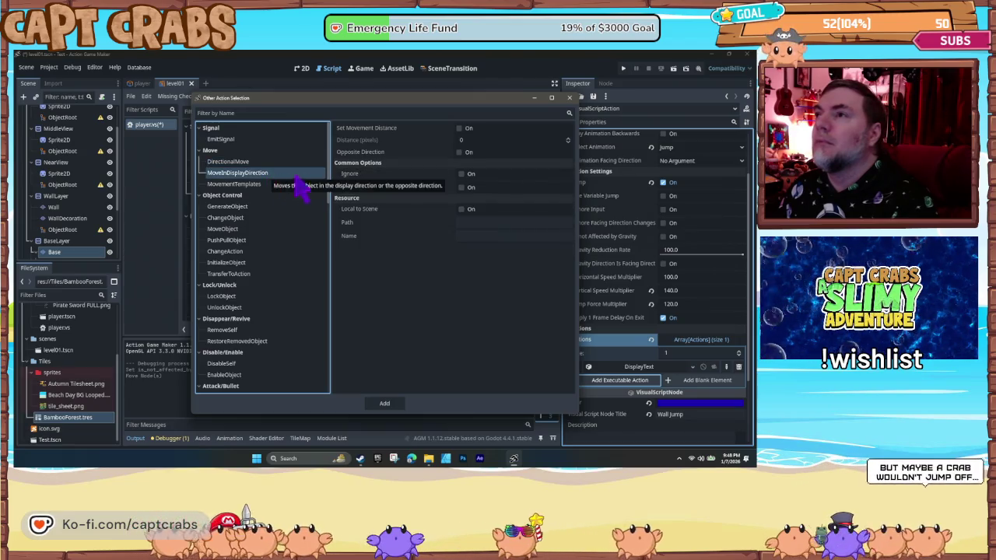
click(459, 153)
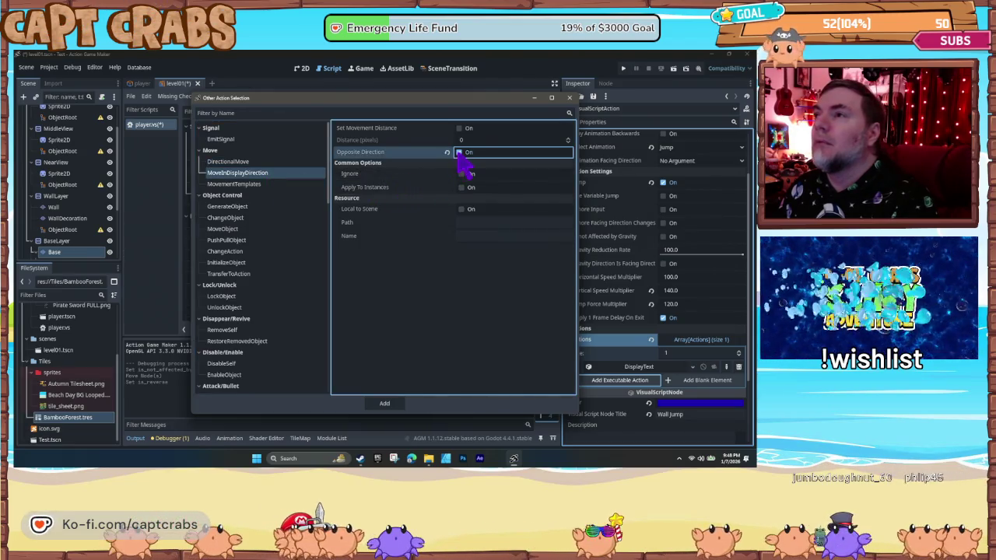
click(389, 405)
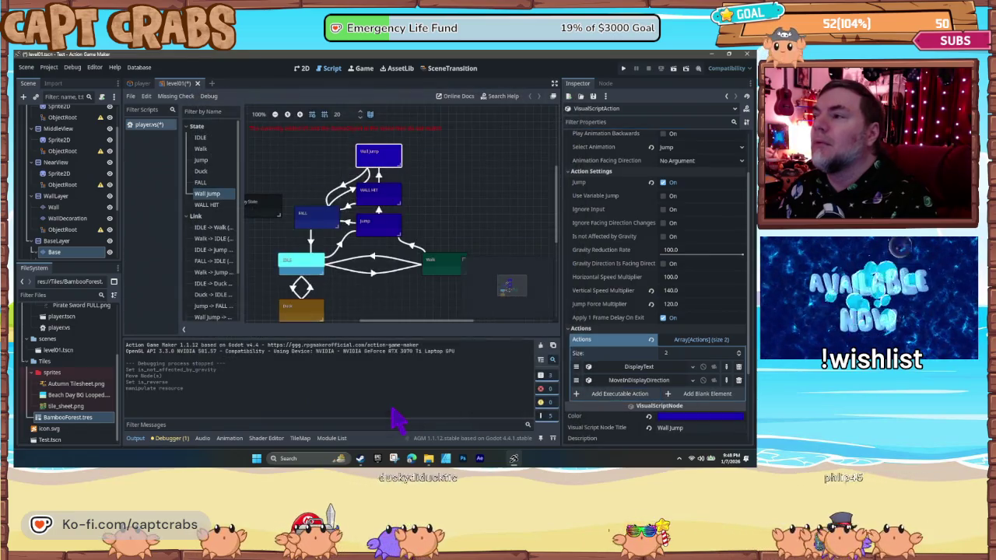
- Expand the new action's common and resource settings, then start a playtest
scroll(621, 403, down, 3)
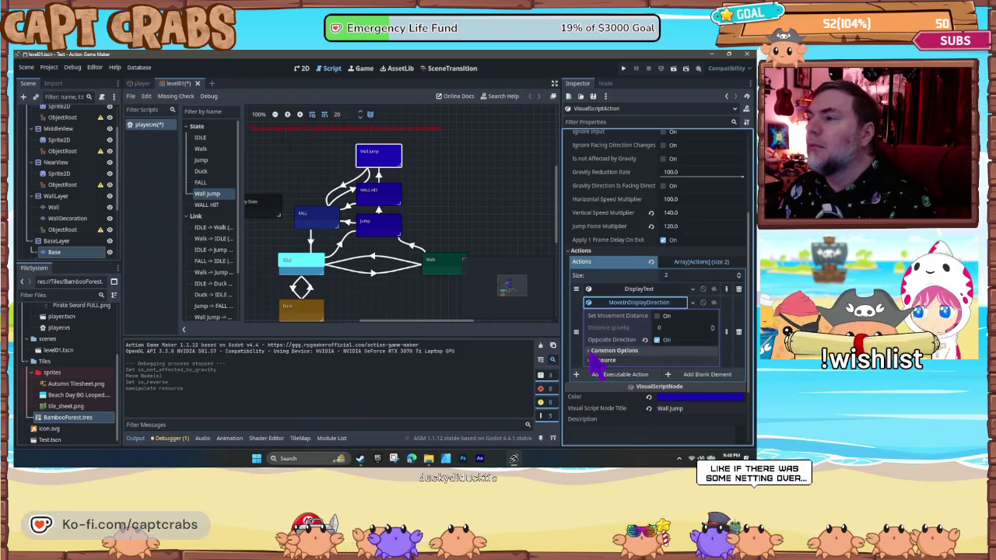
click(596, 351)
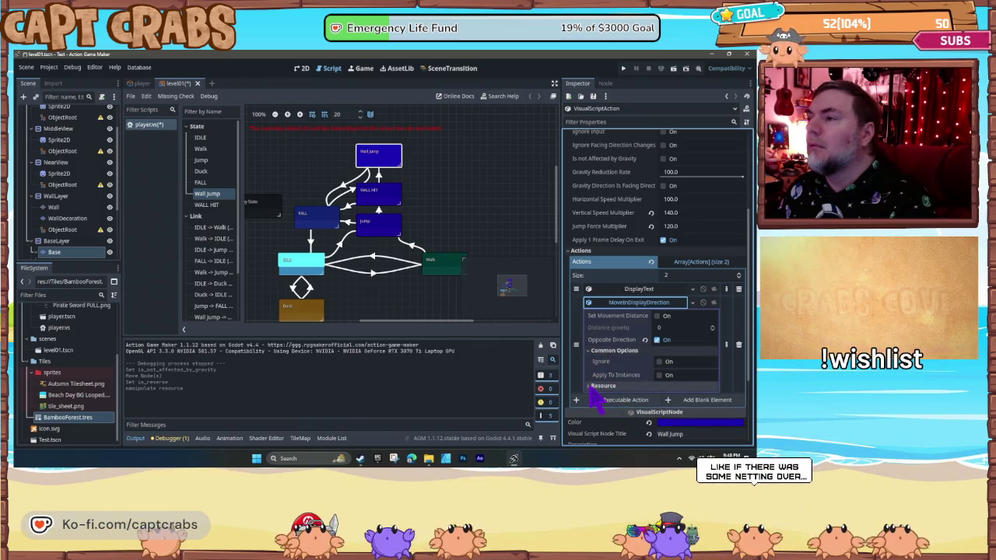
click(591, 387)
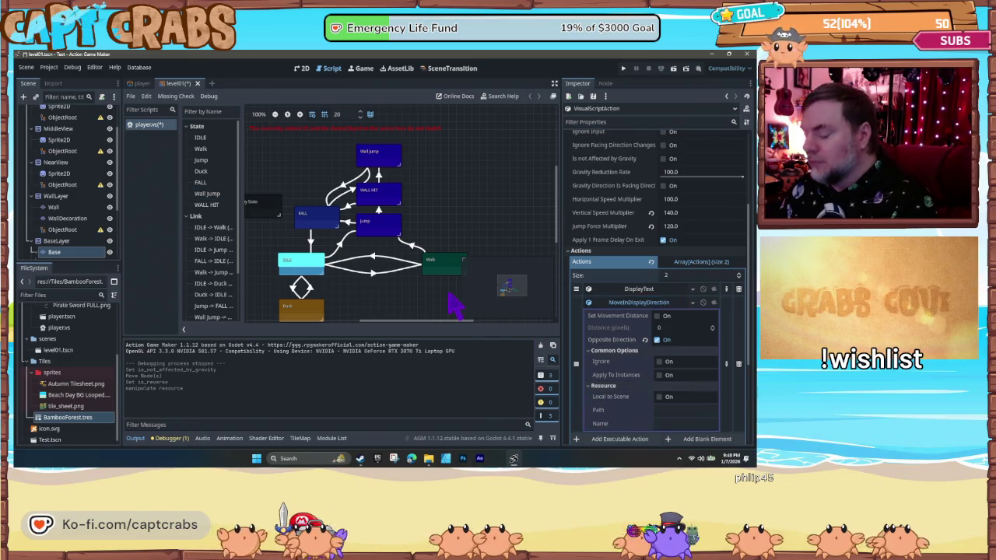
key(F5)
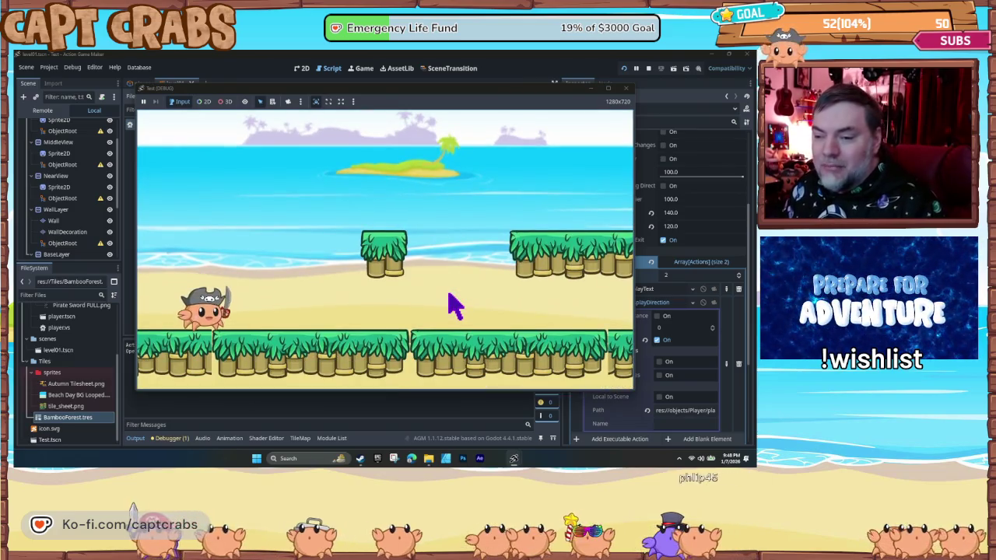
- Run the crab right, jump up against the wall, and hop back toward the bamboo pillar
key(Right)
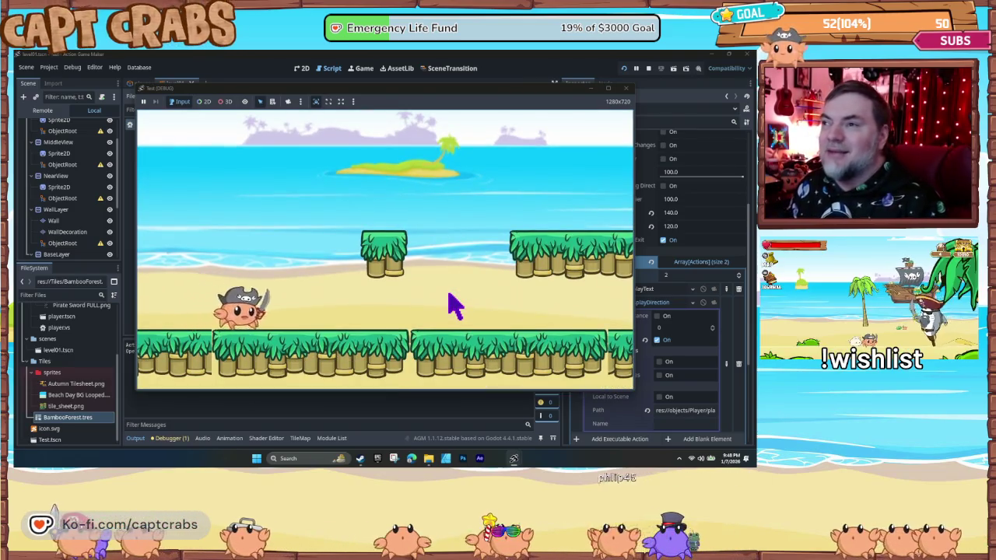
key(space)
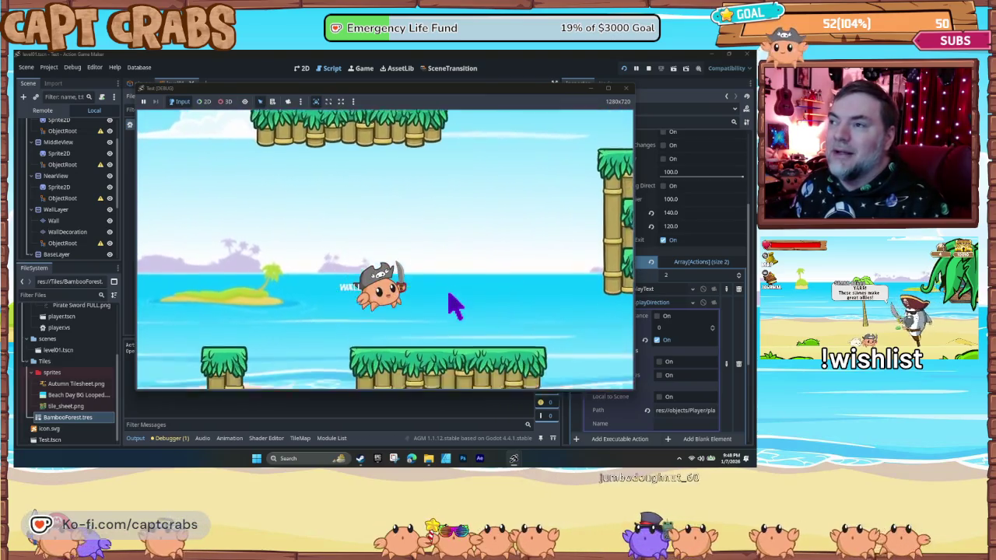
key(space)
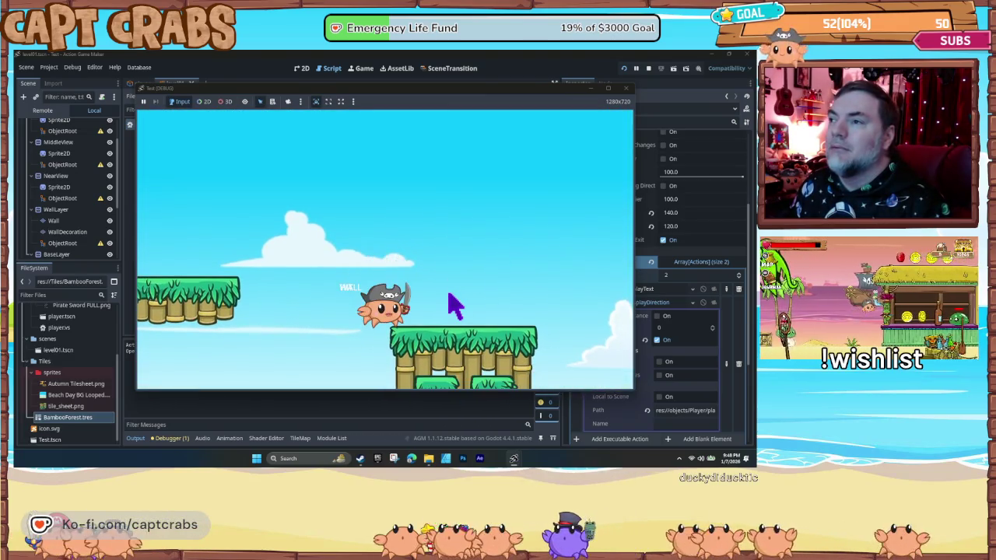
key(Left)
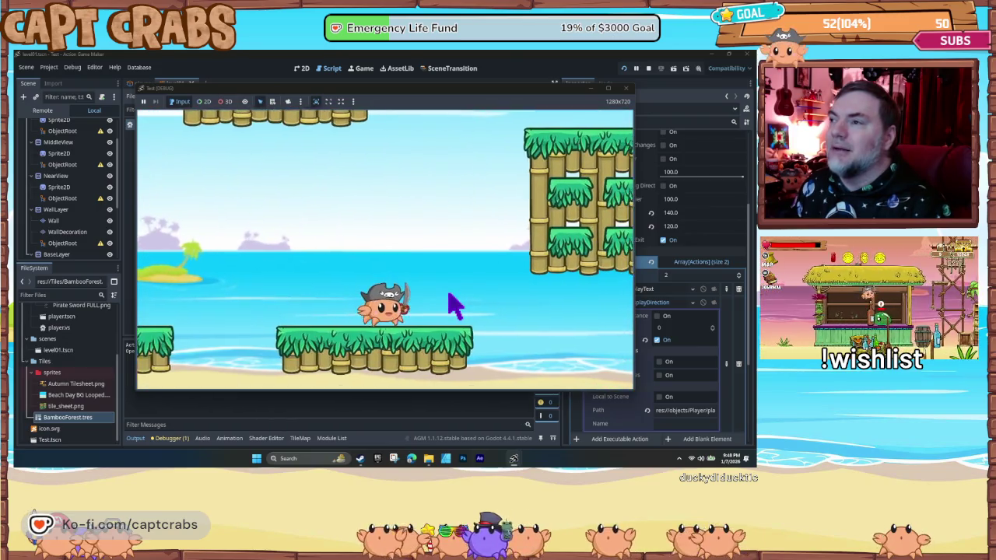
key(space)
key(Left)
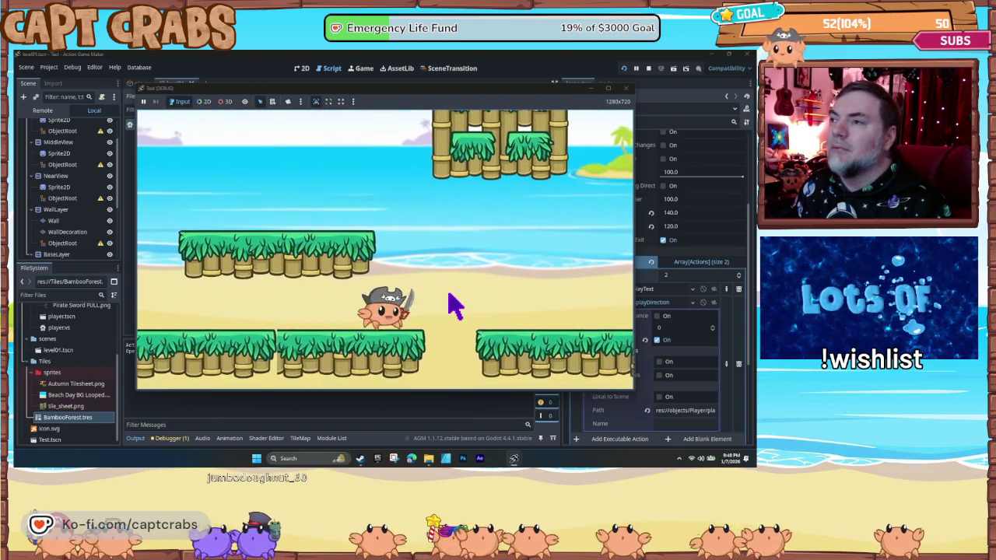
- Climb the crab up and down the bamboo wall, then close the game
key(Right)
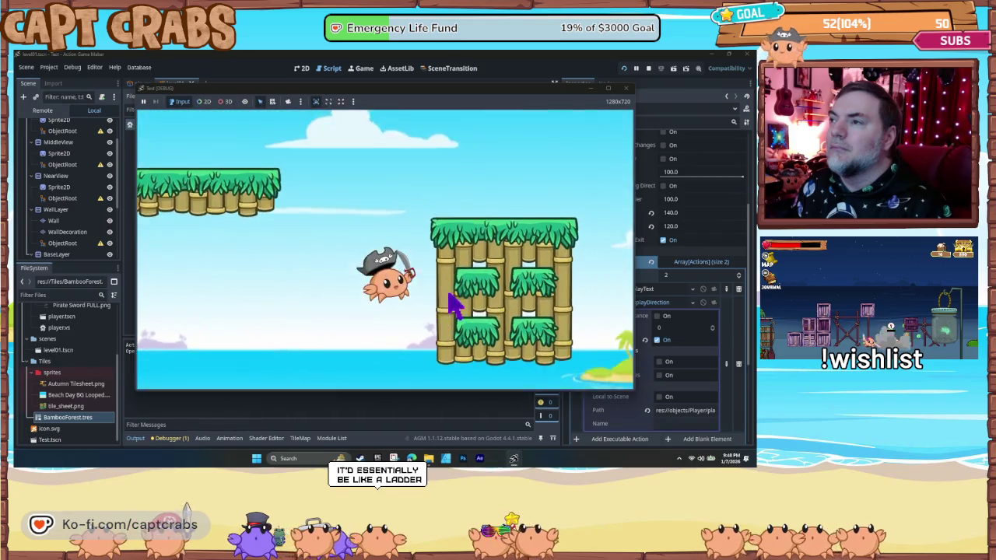
key(Up)
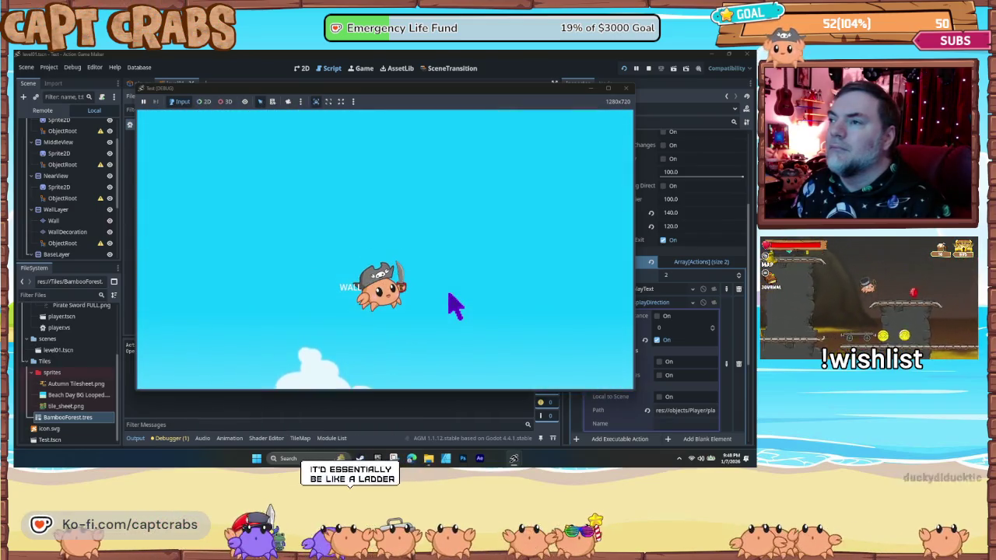
key(Down)
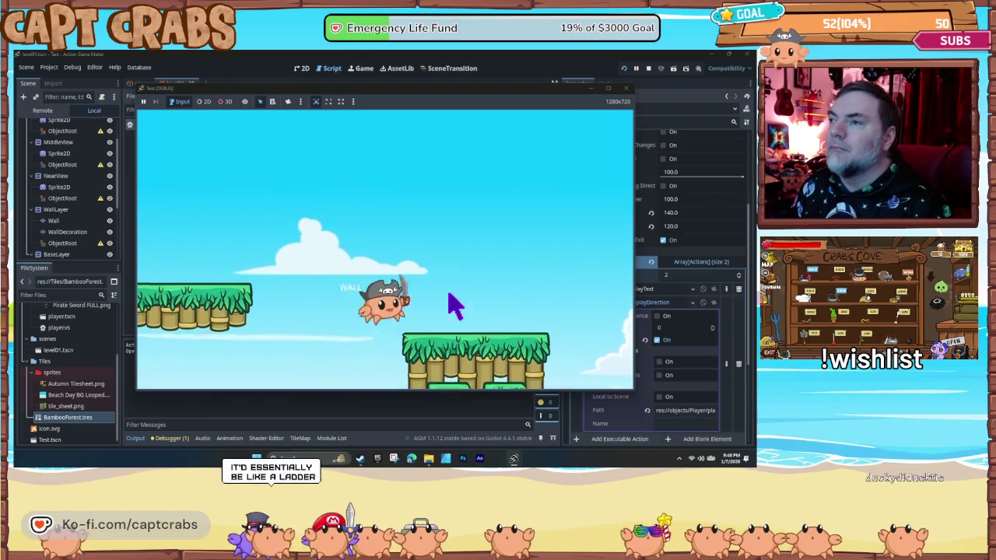
key(Up)
key(Down)
key(Right)
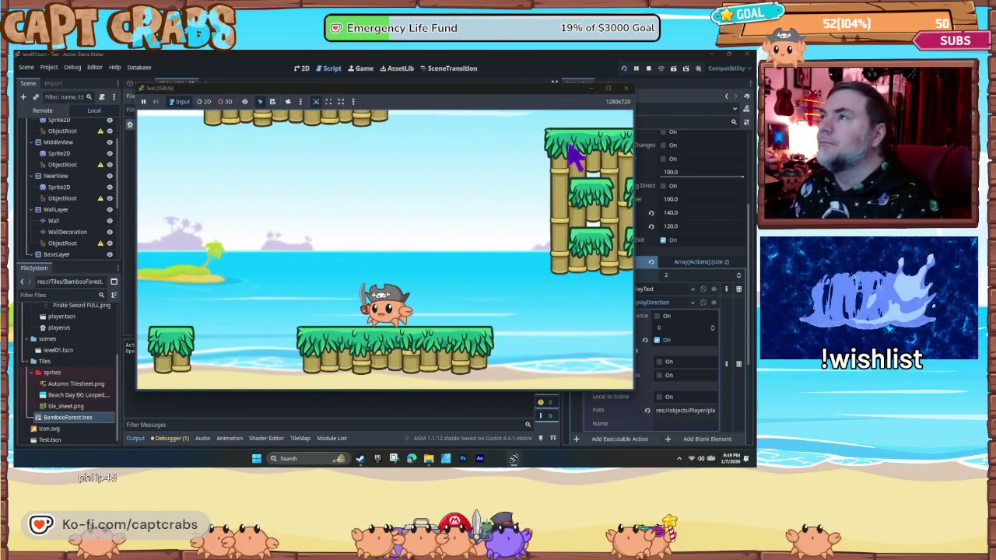
click(625, 89)
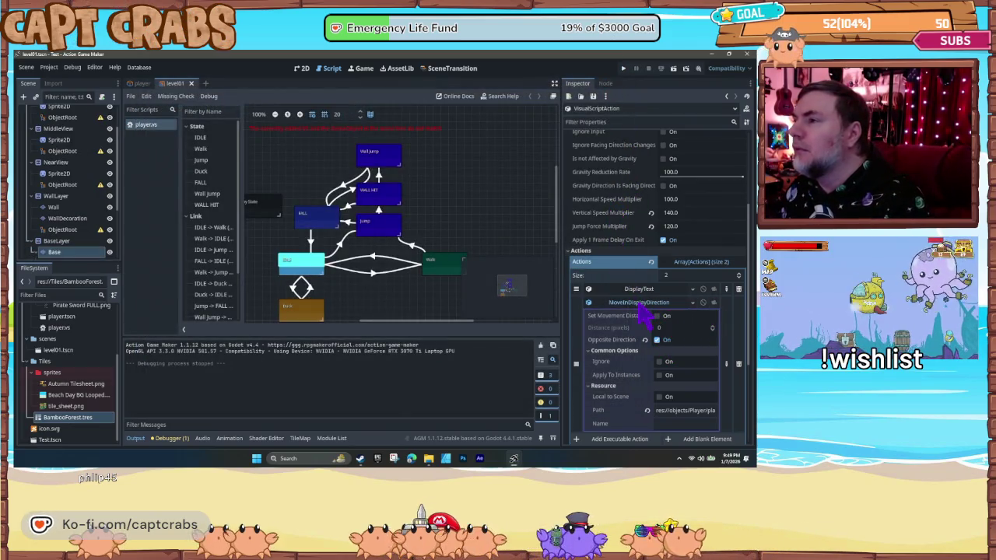
- Delete MoveInDisplayDirection from Wall Jump and append ' JUMP' to its DisplayText so it reads WALL JUMP
click(714, 303)
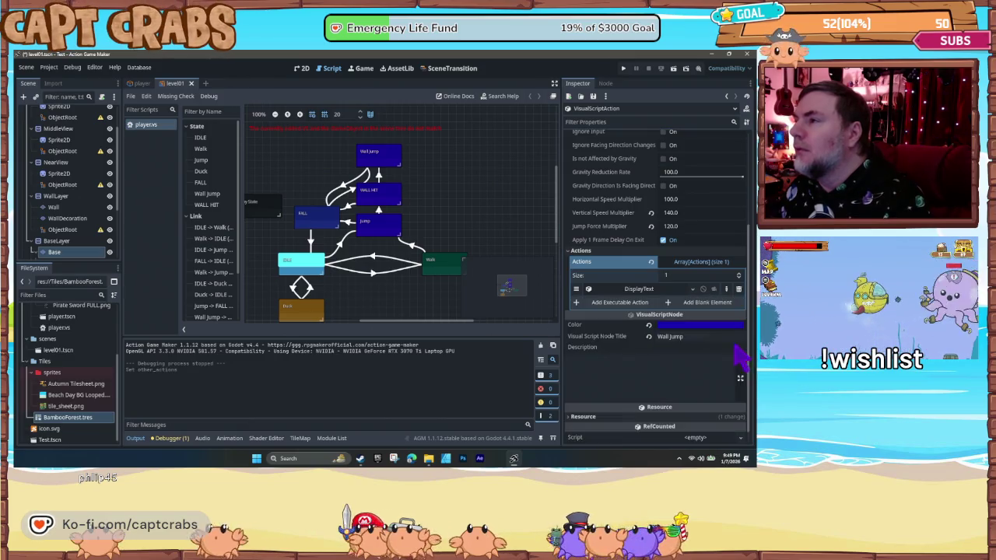
click(633, 289)
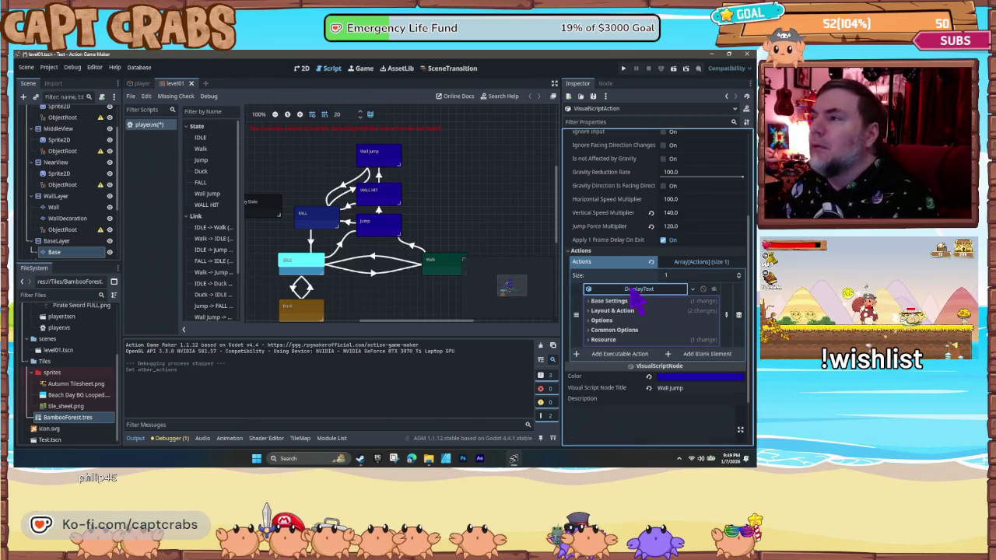
click(607, 301)
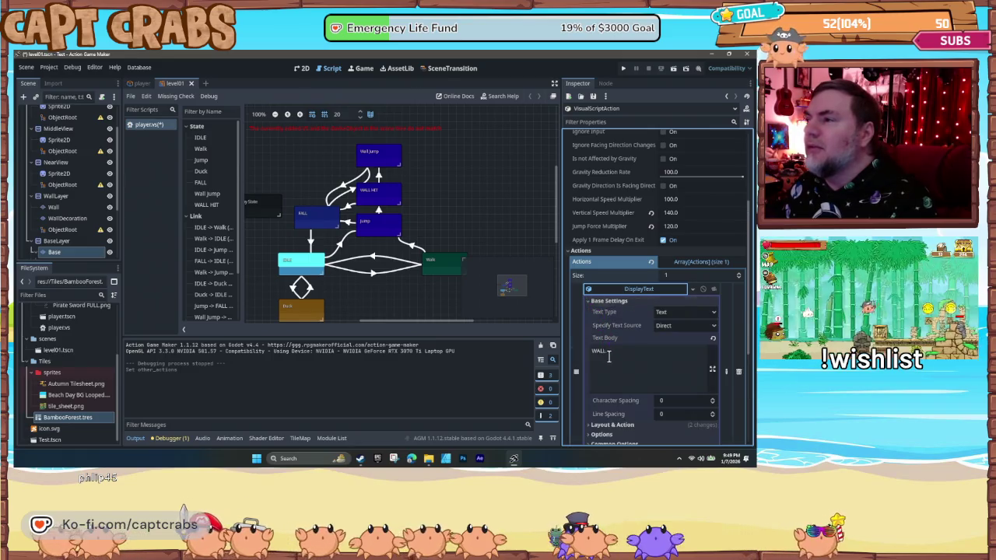
text( JUMP)
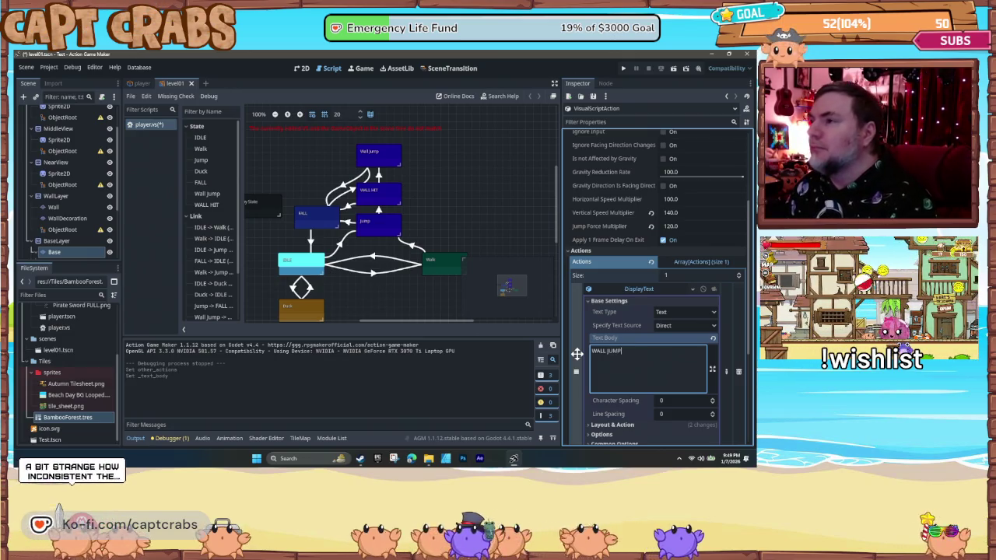
click(633, 289)
click(619, 302)
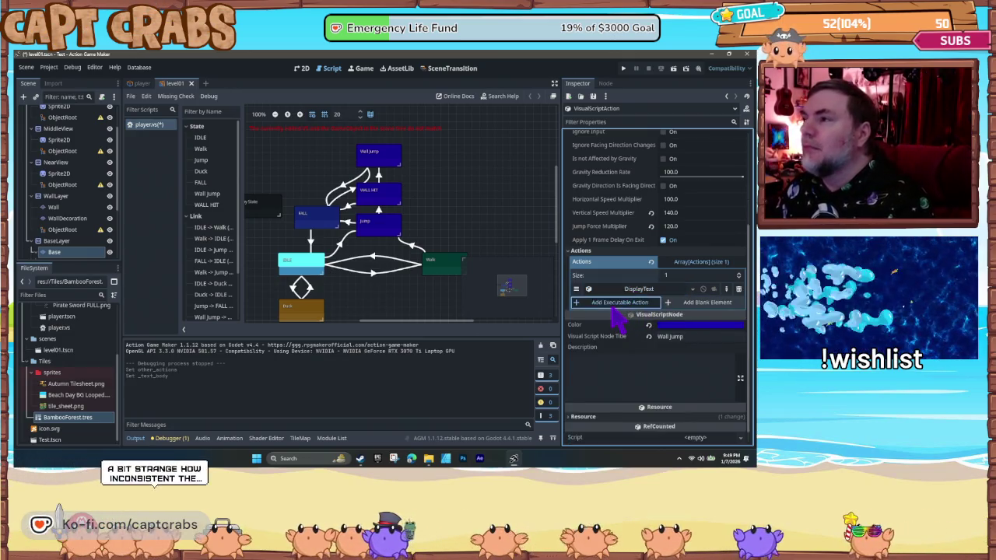
- Compare the MovementTemplates and MoveObject actions, keeping Set Direction, before returning to MoveInDisplayDirection
click(243, 185)
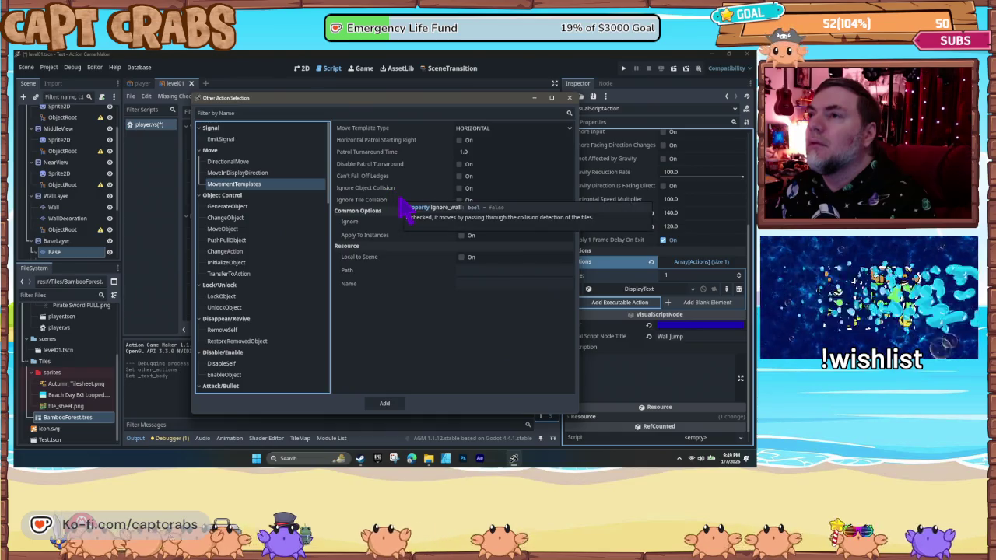
click(262, 175)
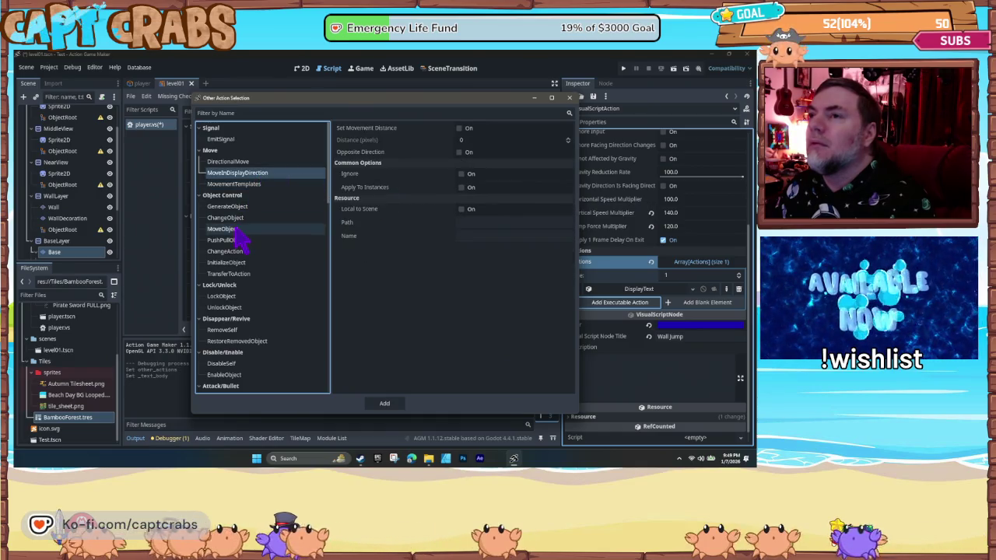
click(237, 229)
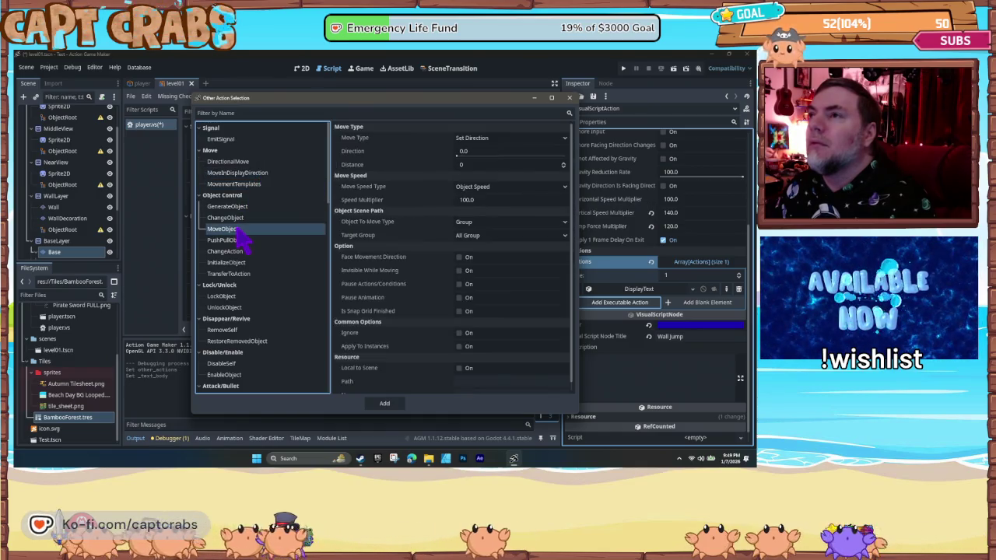
click(478, 144)
click(516, 146)
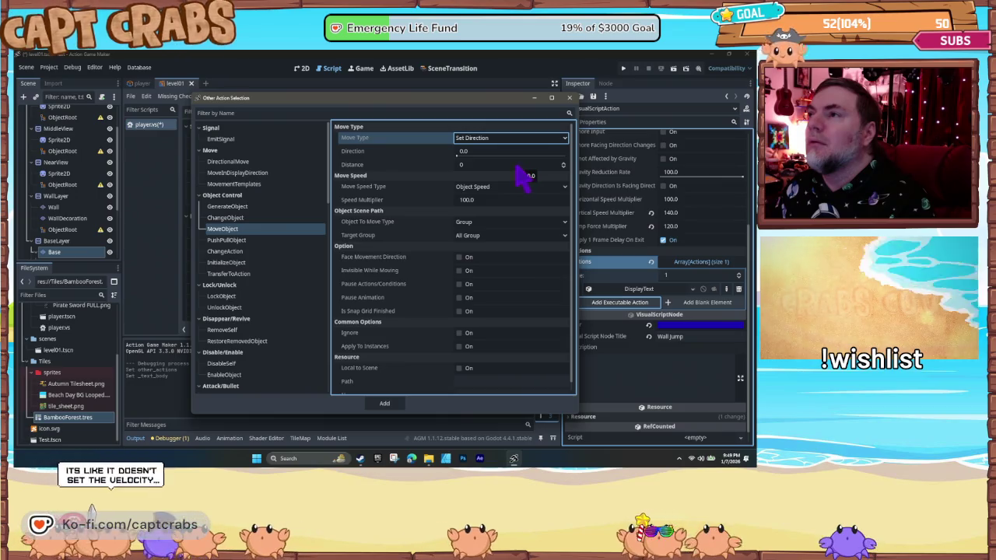
click(250, 173)
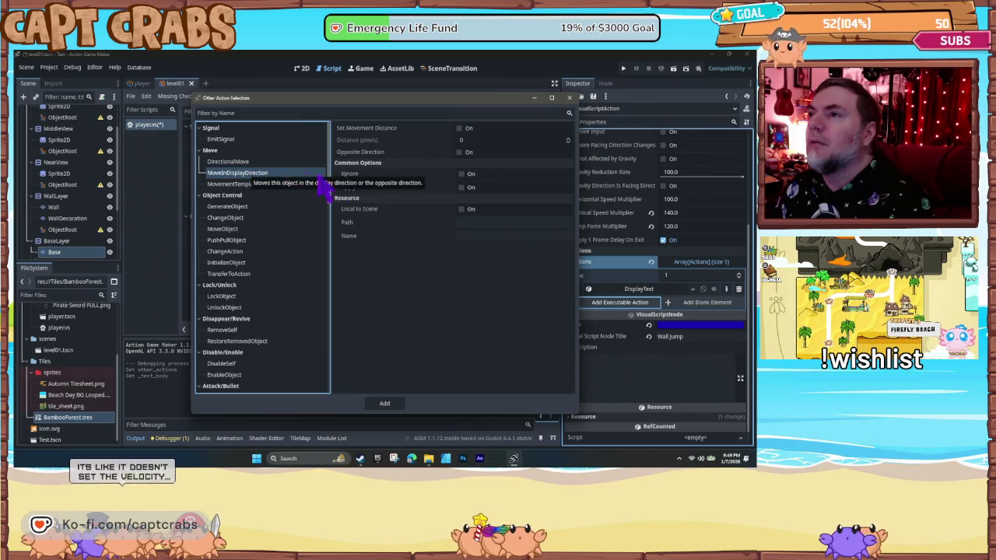
- Add MoveInDisplayDirection to Wall Jump with a 100-pixel movement distance in the opposite direction
click(459, 130)
click(460, 129)
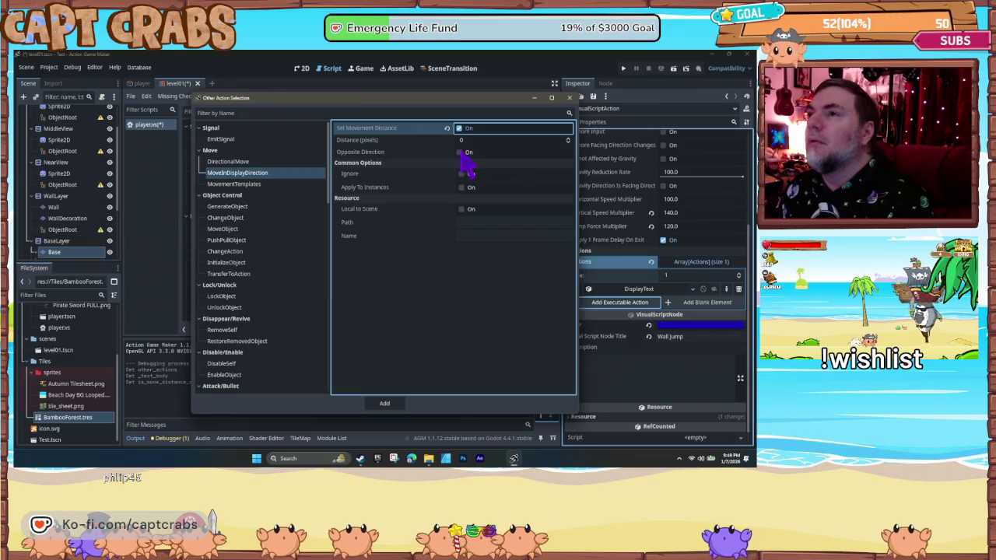
click(460, 152)
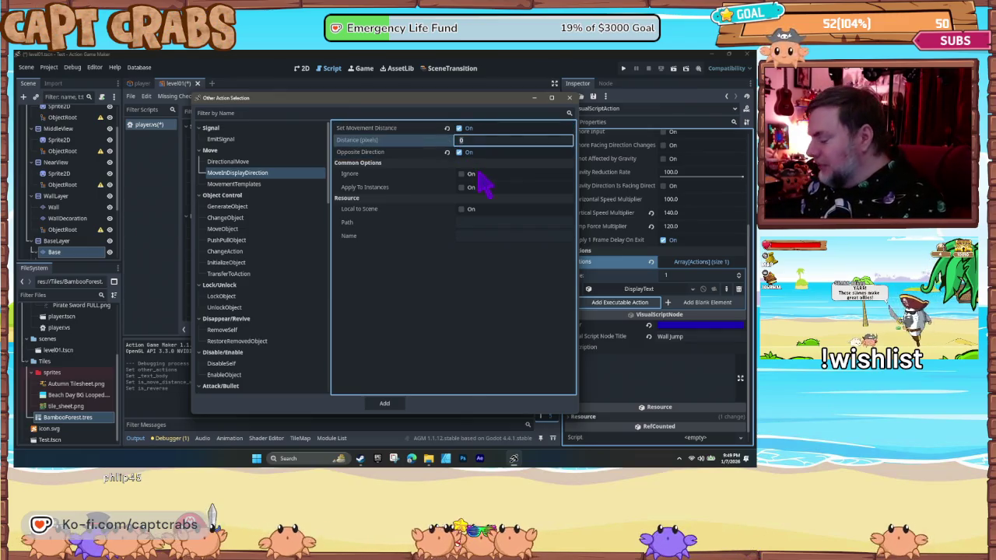
text(100)
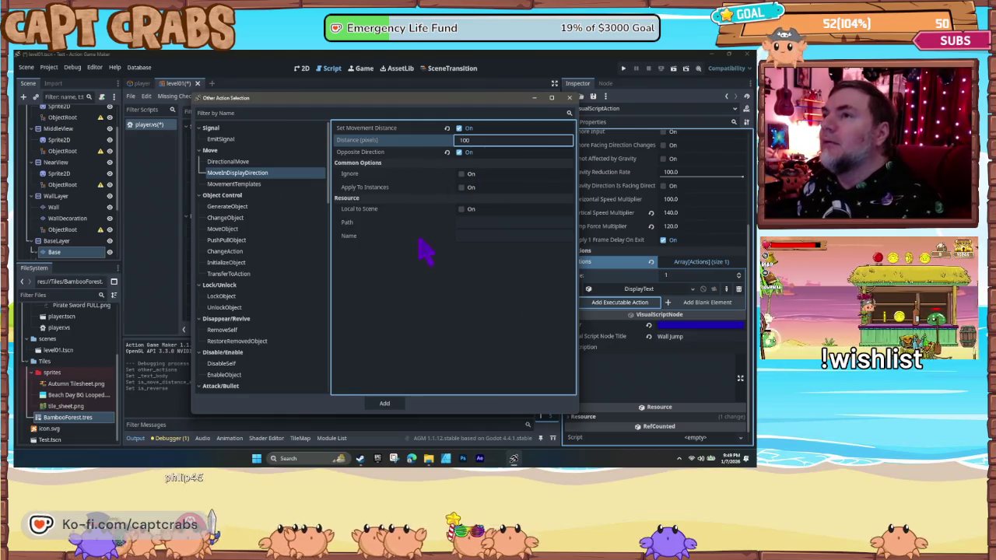
click(422, 239)
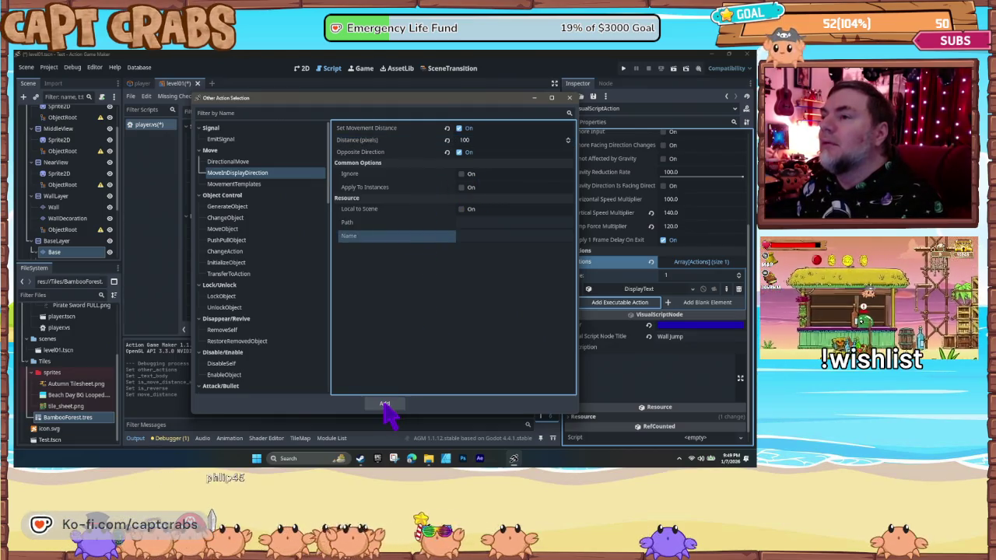
click(384, 407)
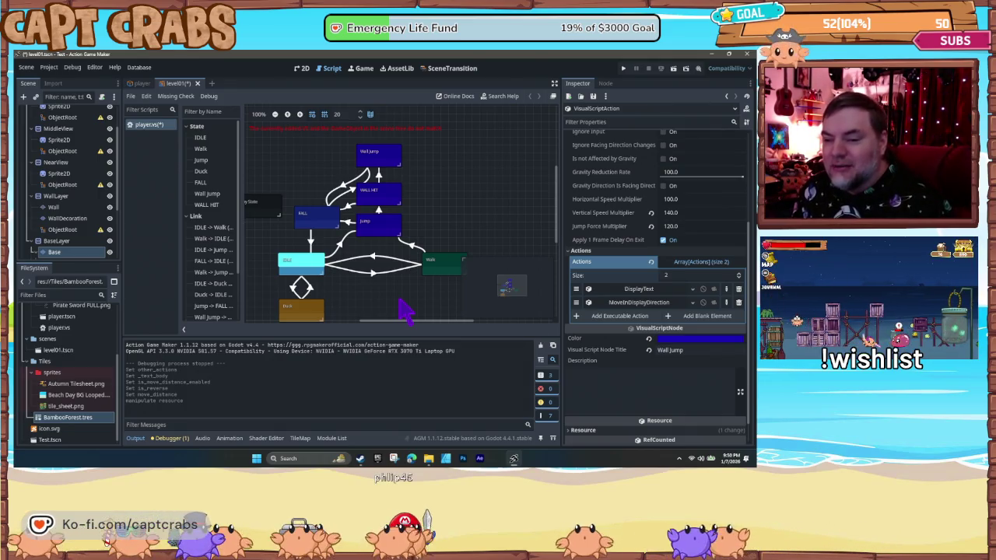
- Start a playtest and run the crab right, jumping and wall-jumping off the bamboo tower
key(F5)
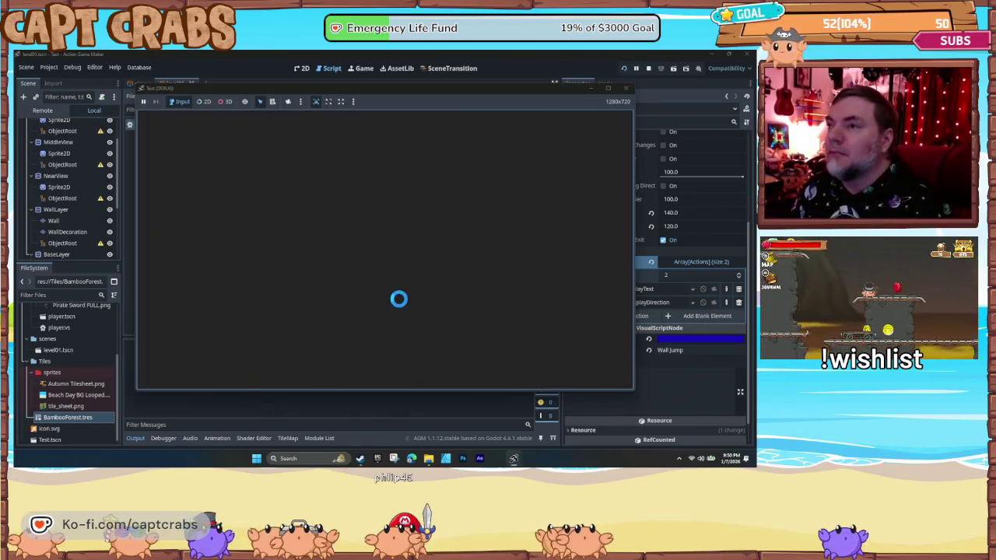
key(Right)
key(space)
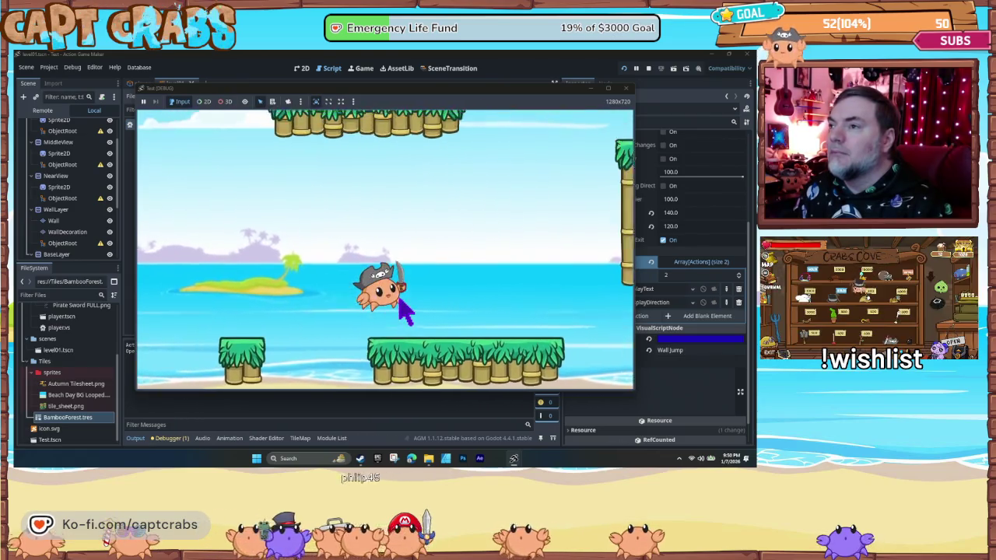
key(Right)
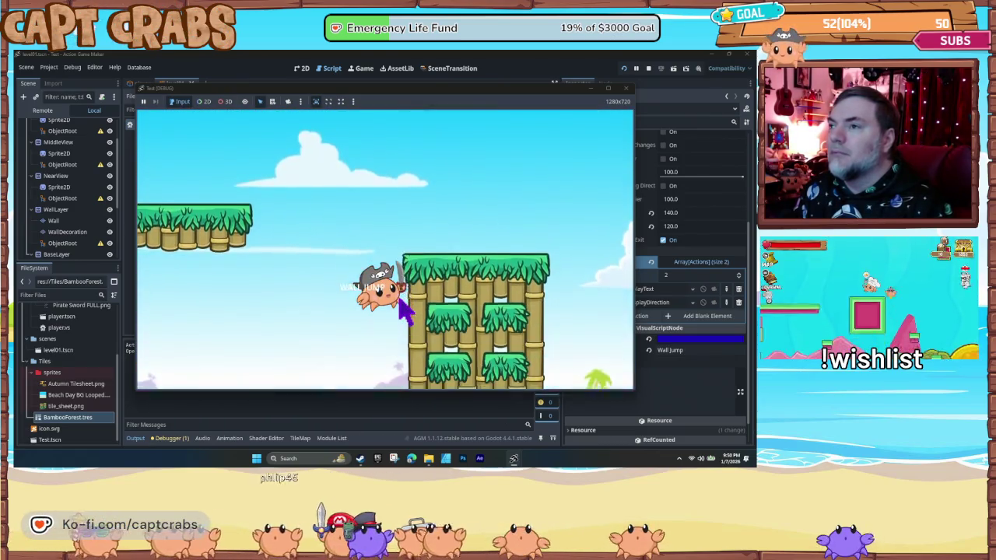
key(space)
key(Right)
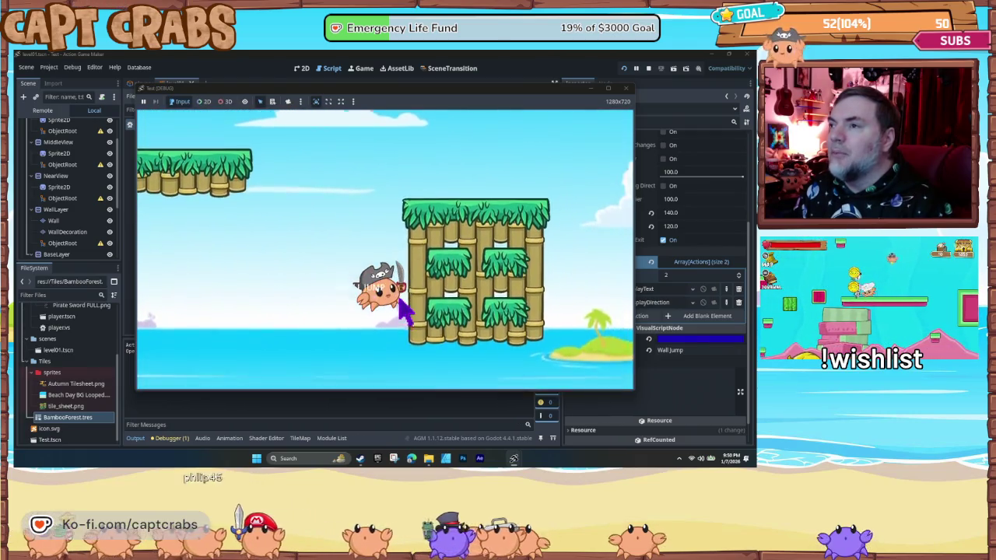
key(space)
key(space)
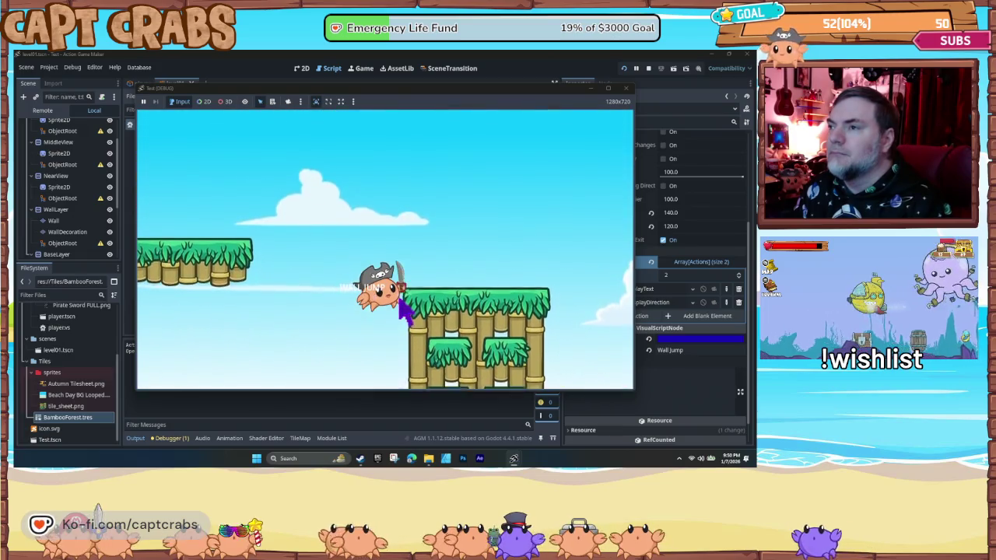
- Repeat jumps and wall-jumps against the bamboo tower, then stop the game
key(Right)
key(space)
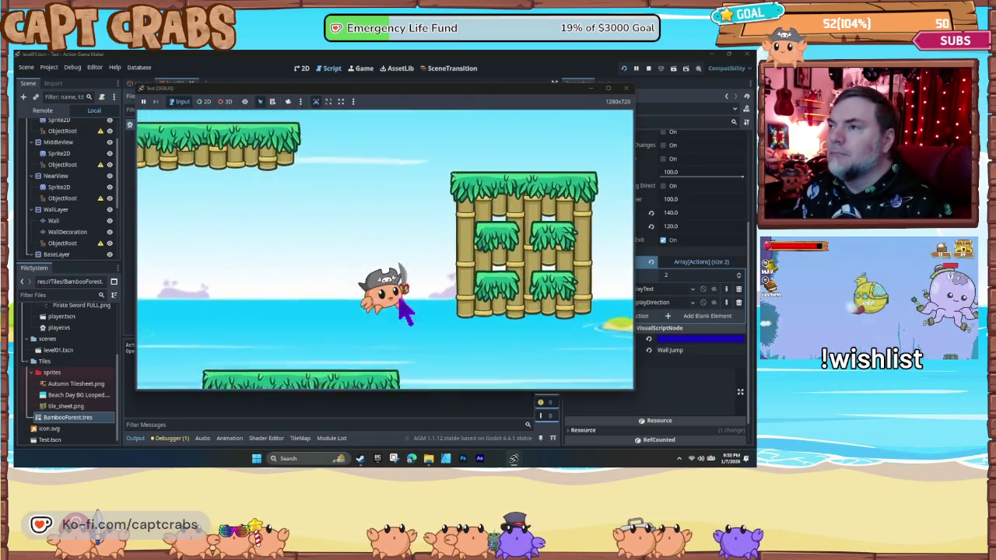
key(space)
key(space)
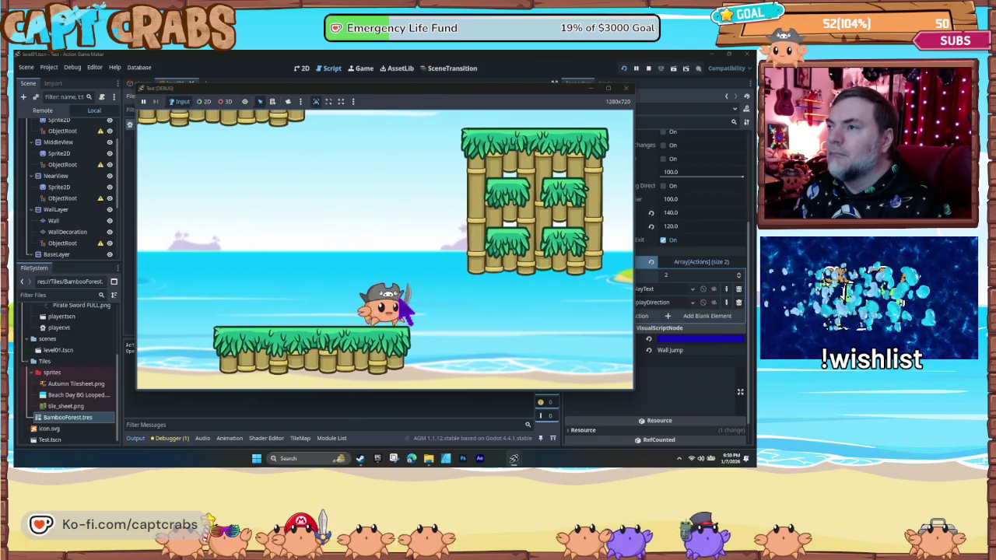
key(space)
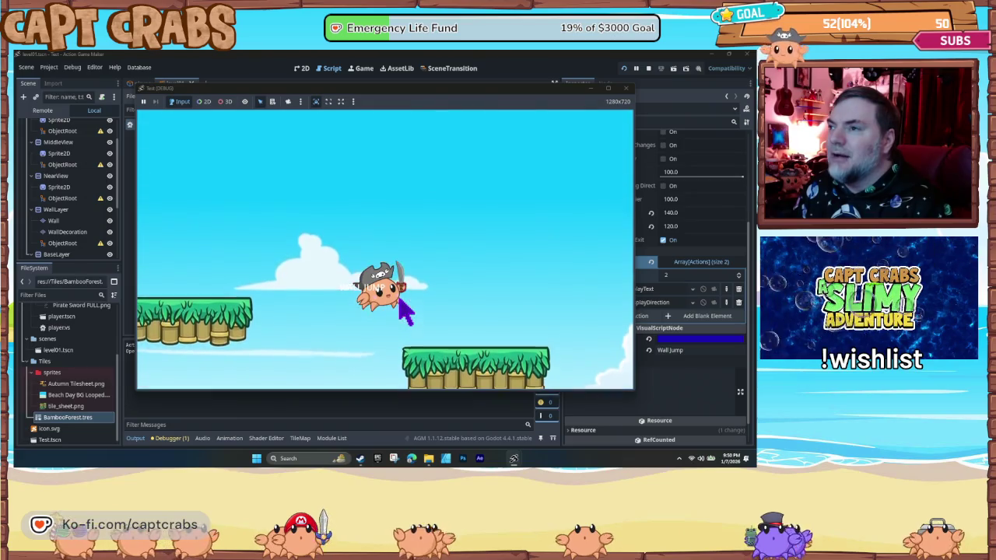
key(space)
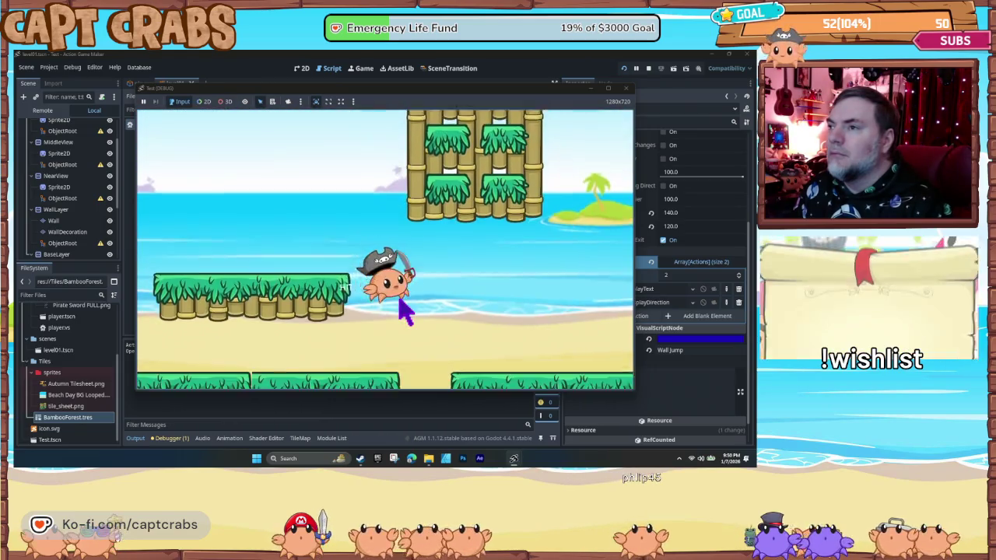
key(space)
key(space)
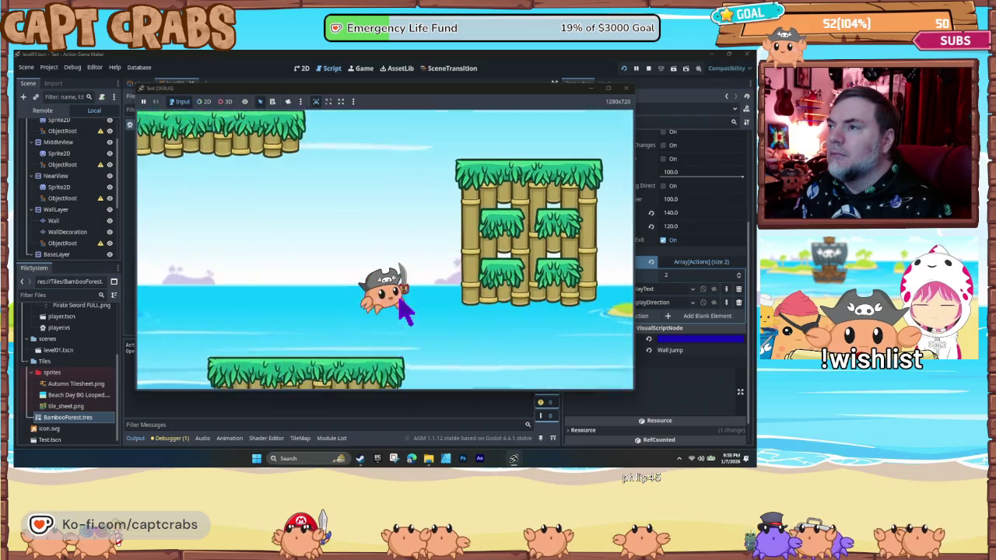
key(space)
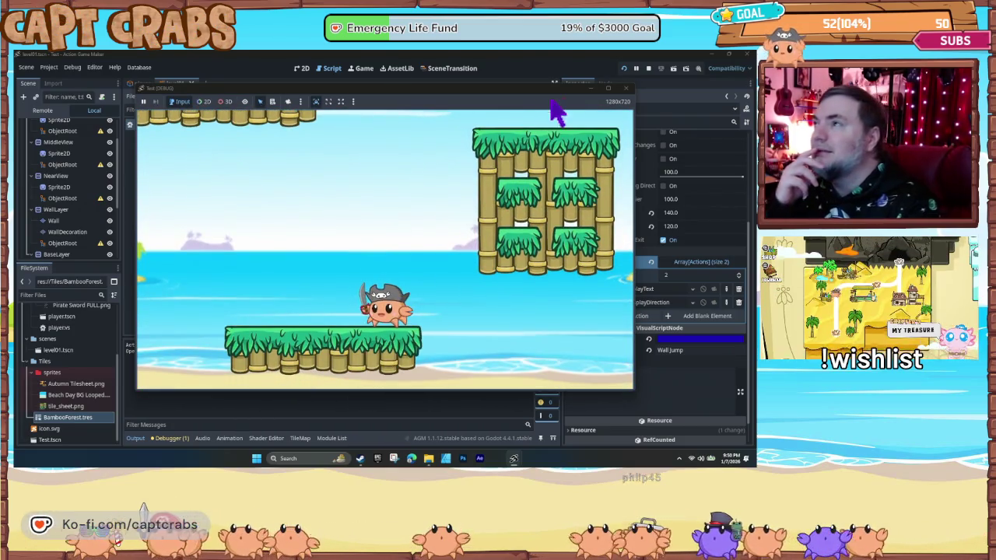
click(626, 92)
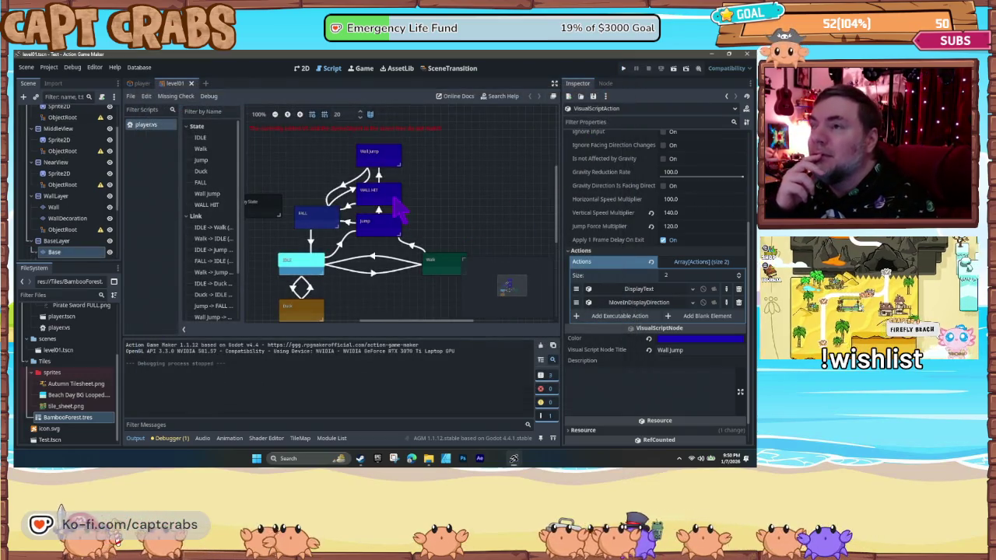
- Toggle WALL HIT's gravity setting and set its Gravity Reduction Rate to 100
click(394, 200)
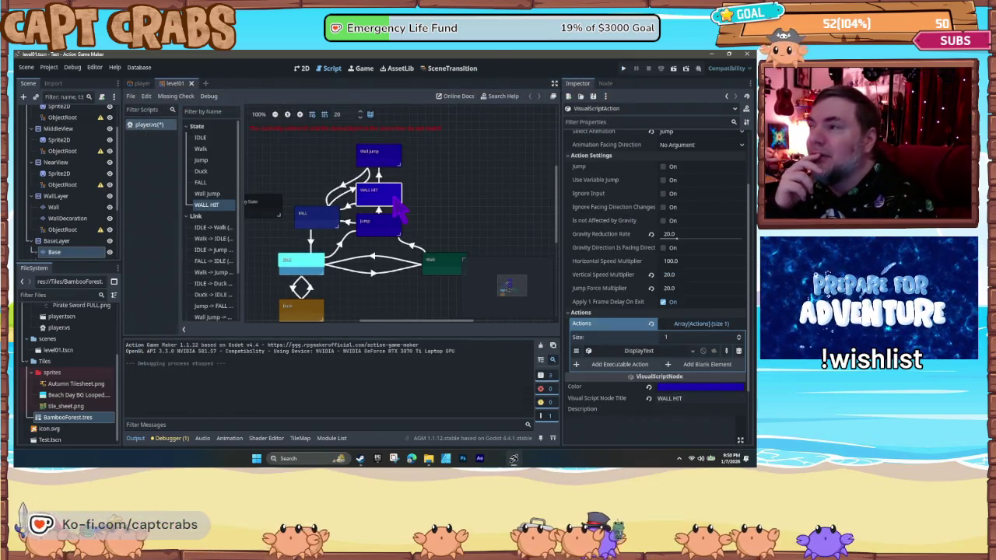
click(666, 221)
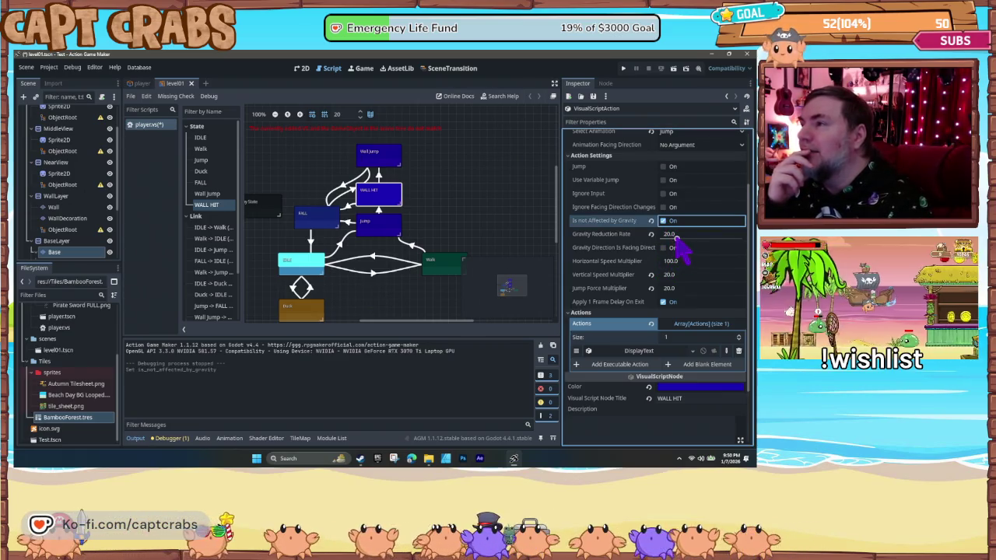
click(676, 236)
text(10)
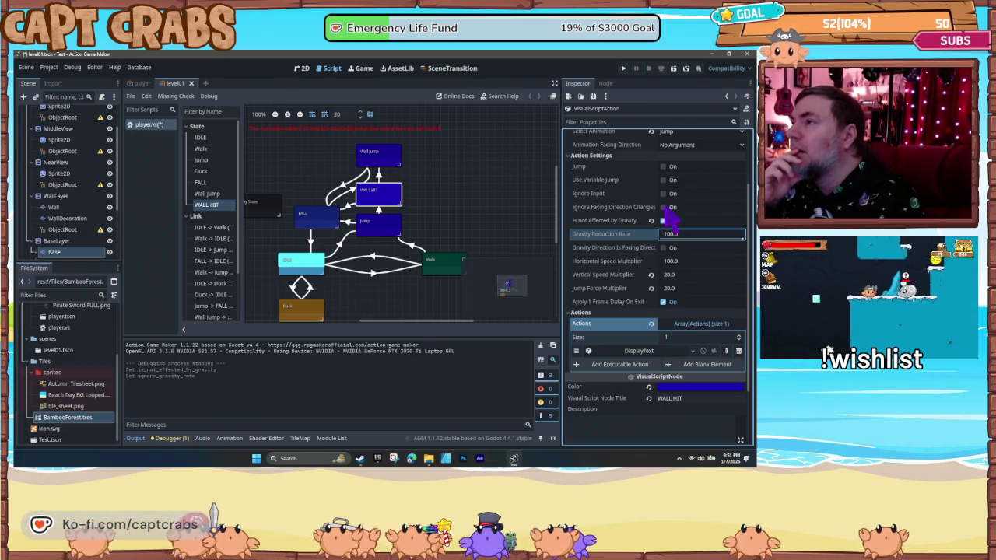
- Turn on Ignore Input for the Duck state, then start a new playtest with F5
click(308, 314)
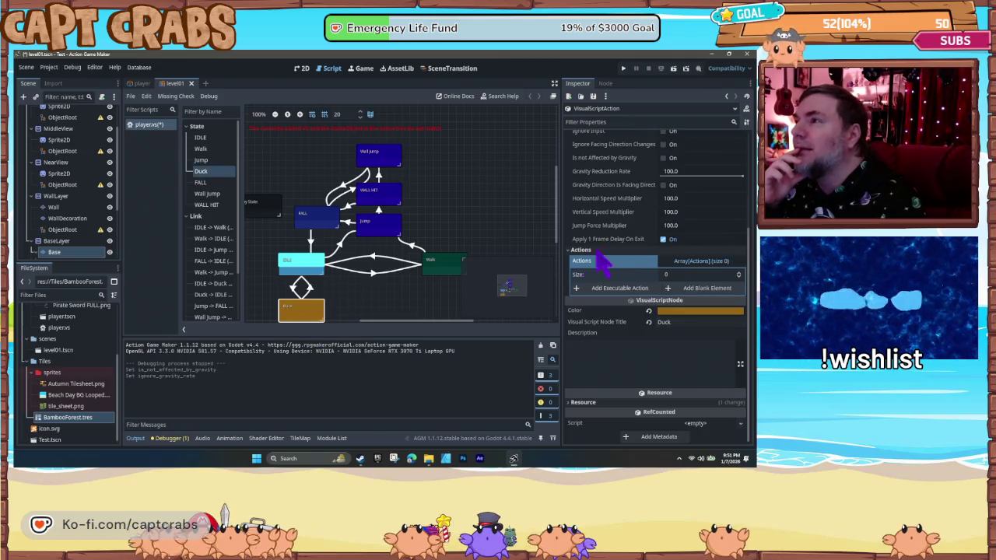
scroll(634, 226, up, 5)
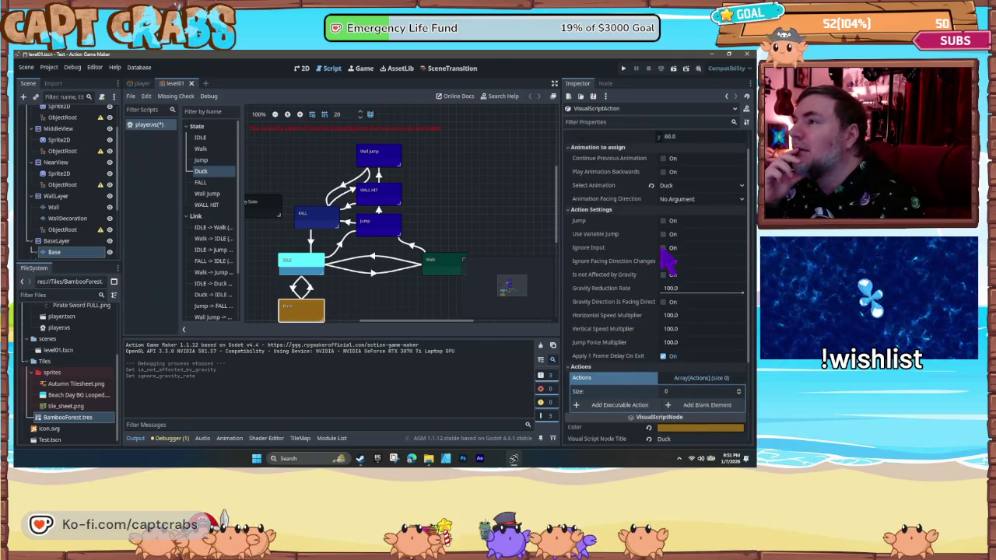
click(663, 248)
click(385, 313)
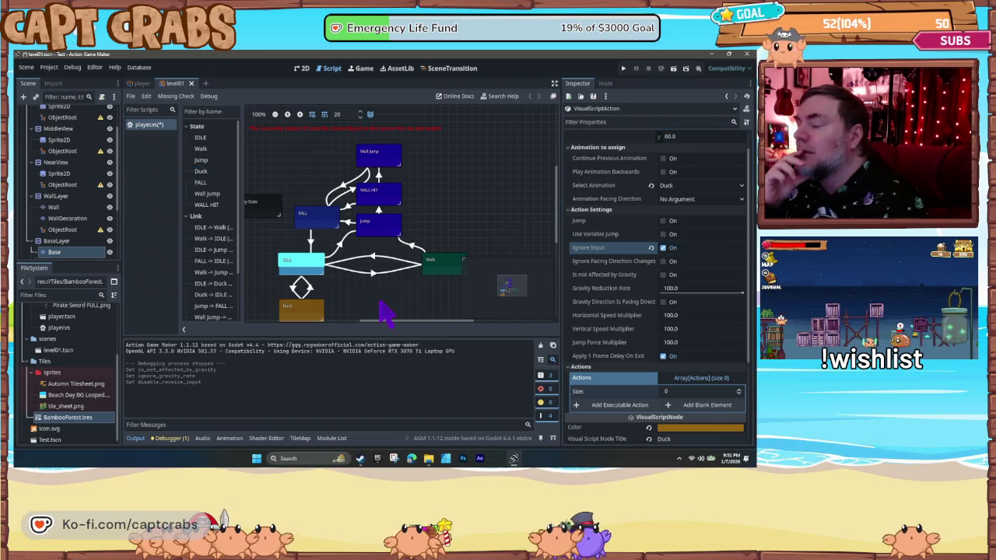
key(F5)
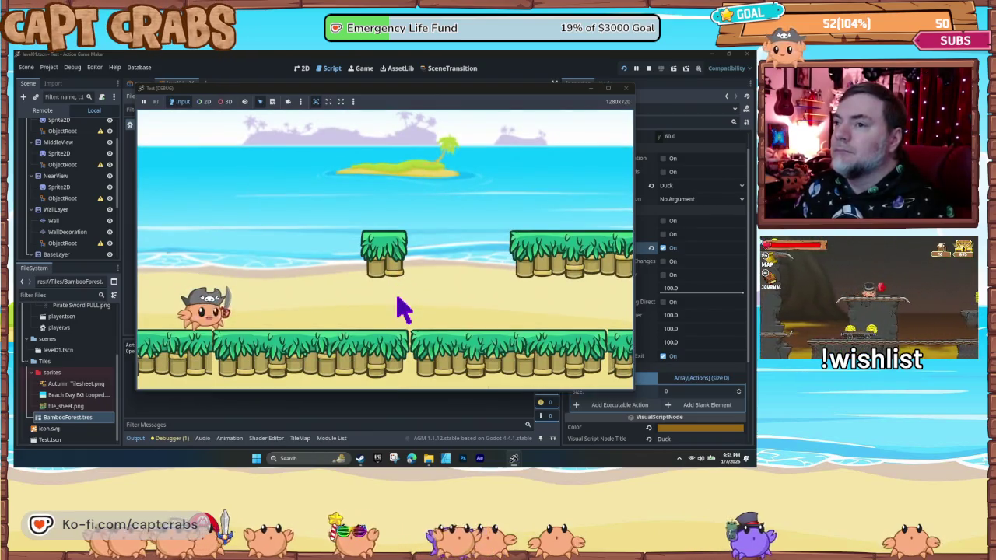
- Walk the crab right, wall jump beside the first bamboo walls, and duck on the next platform
key(Right)
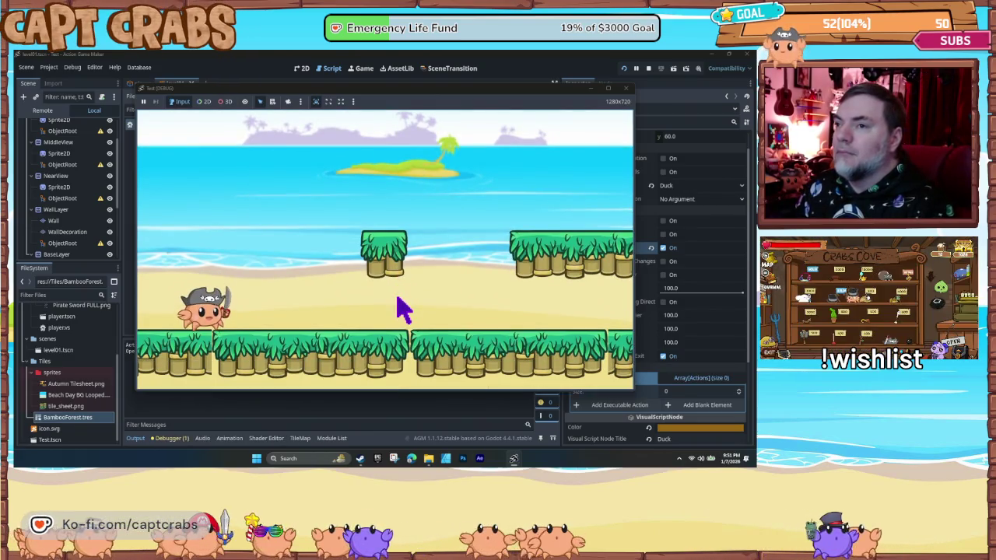
key(Right)
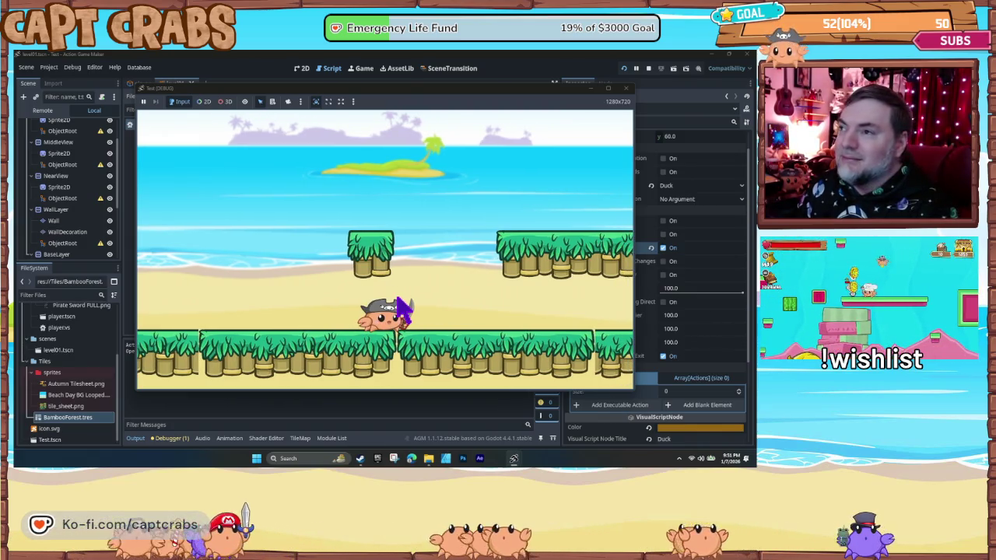
key(space)
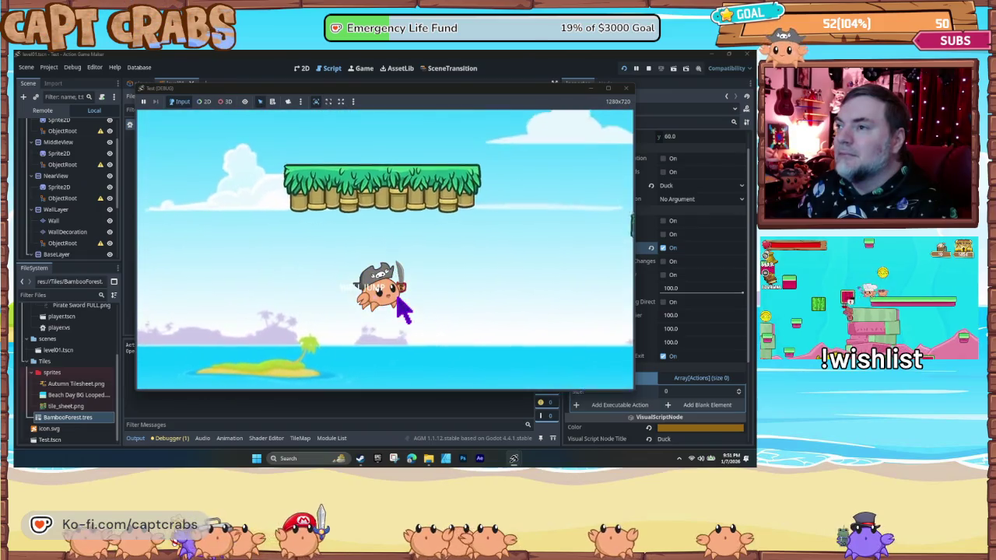
key(space)
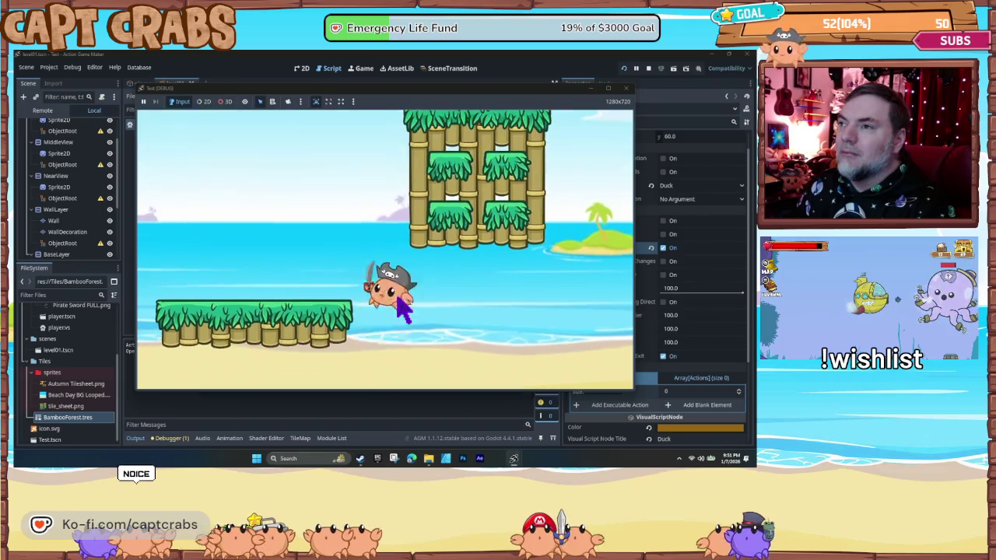
key(Right)
key(space)
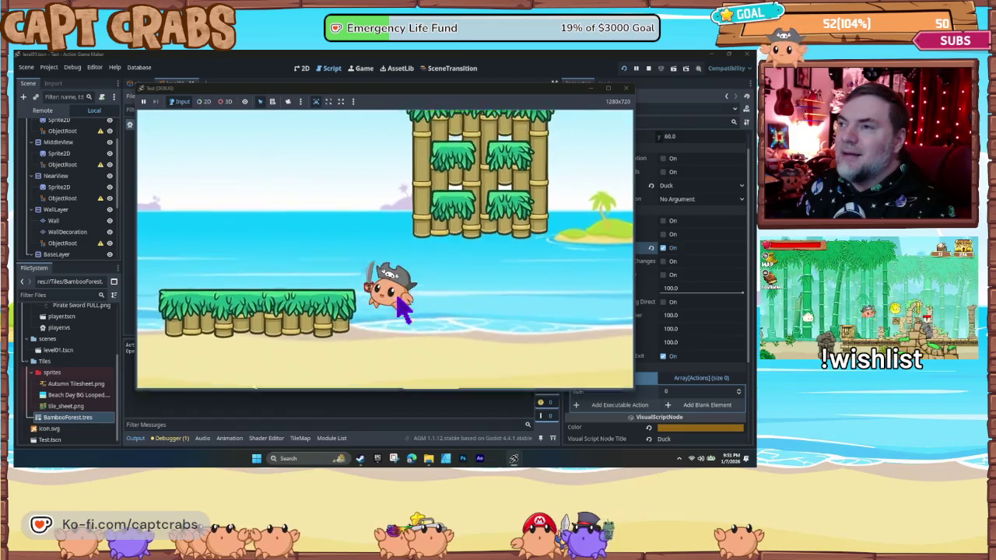
key(space)
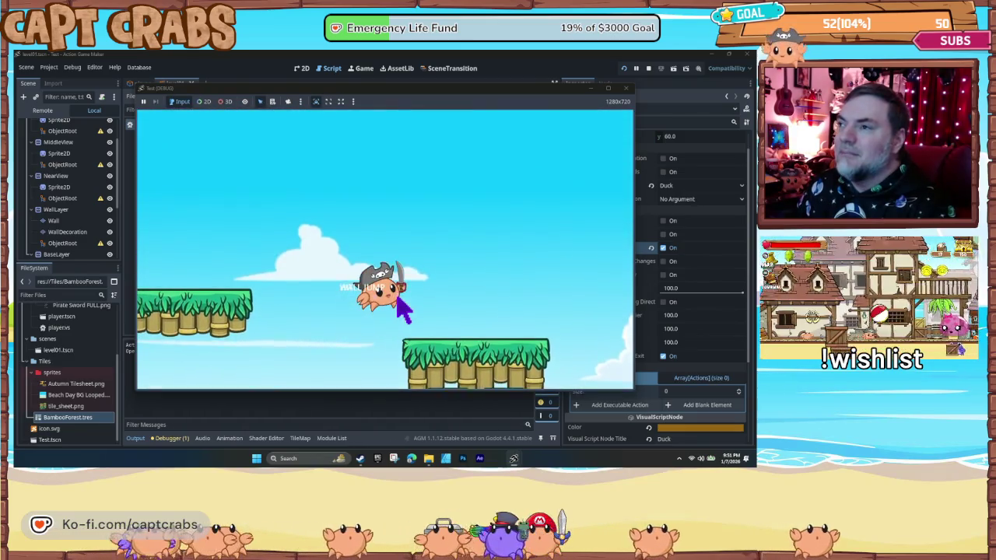
key(space)
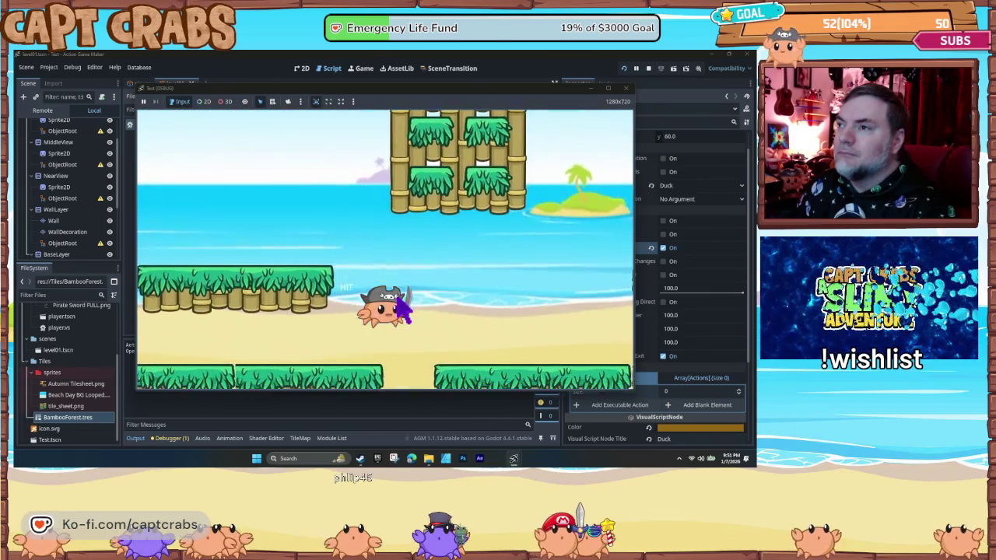
key(space)
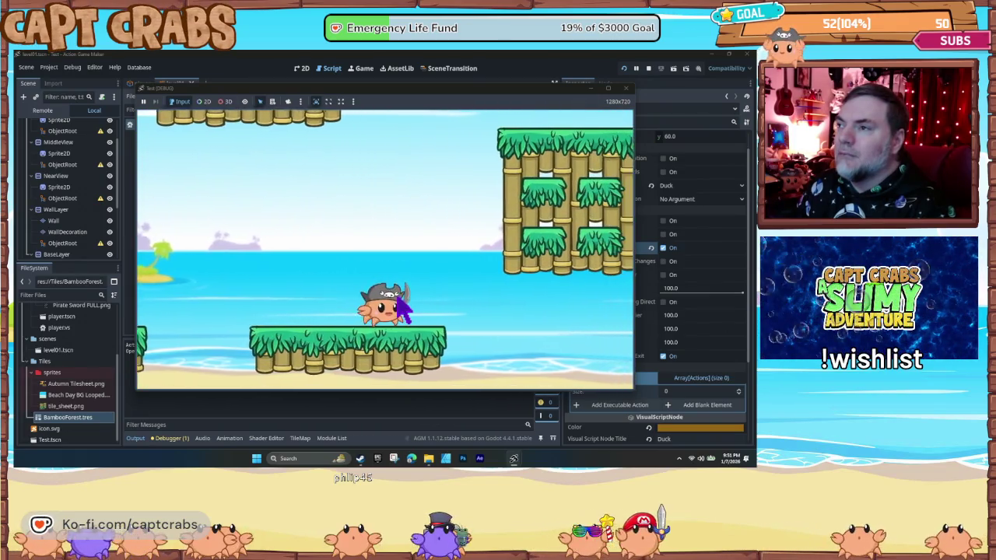
key(Right)
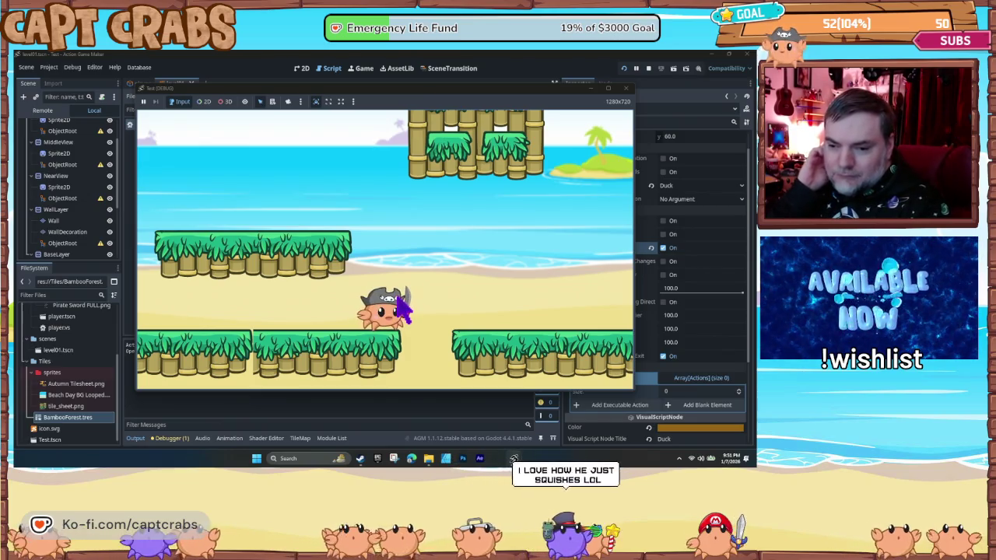
key(Down)
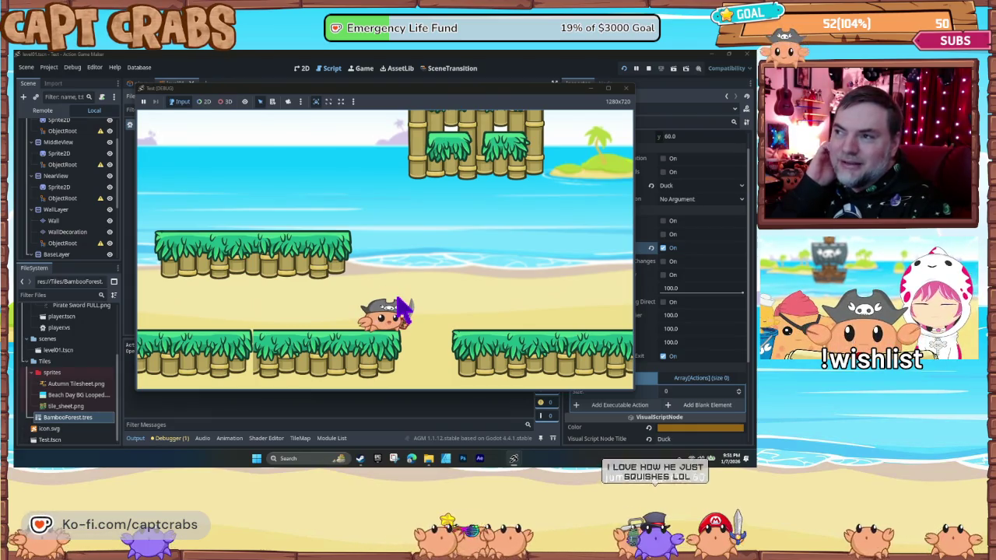
key(Right)
key(Right)
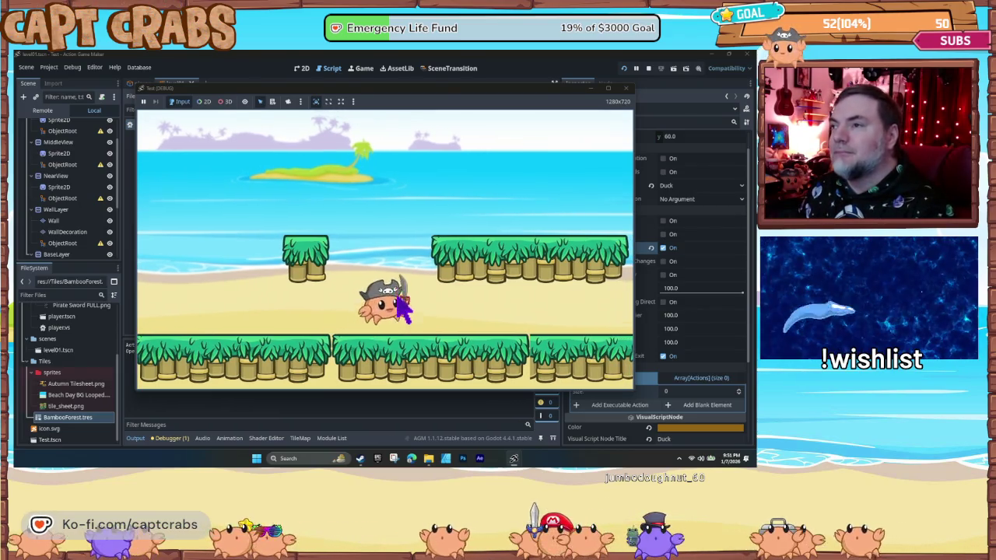
key(space)
key(Right)
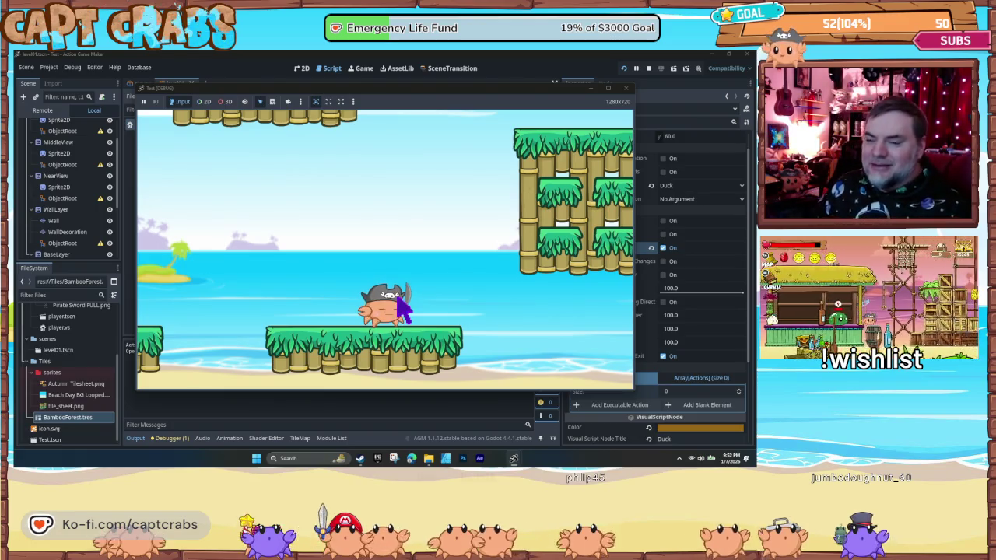
- Wall jump repeatedly up the bamboo tower's side across the platforms, then close the test game
key(Right)
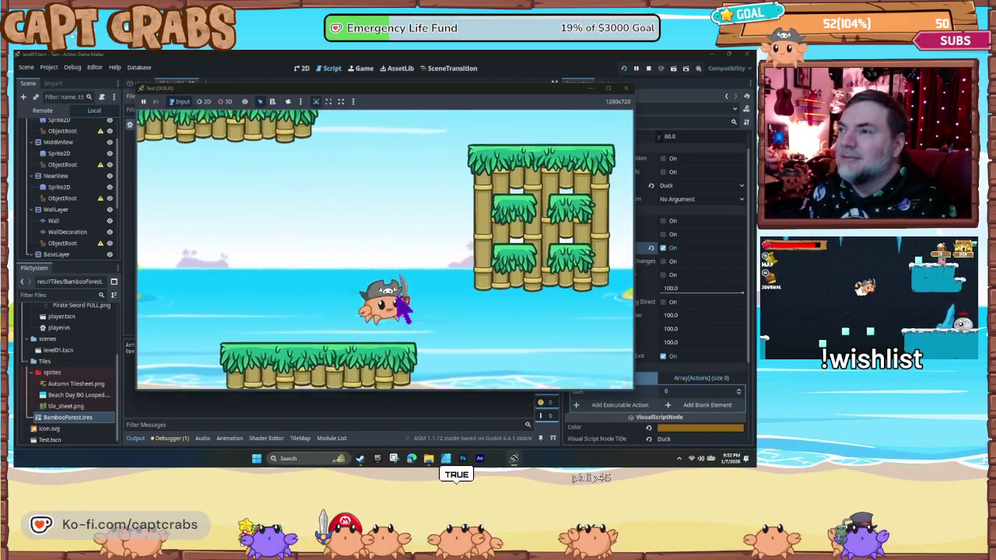
key(space)
key(Left)
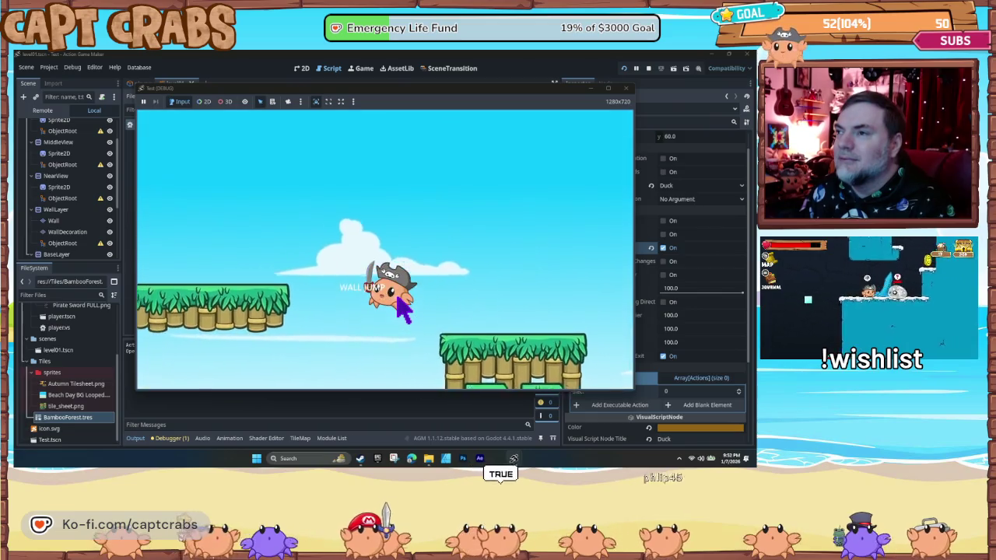
key(space)
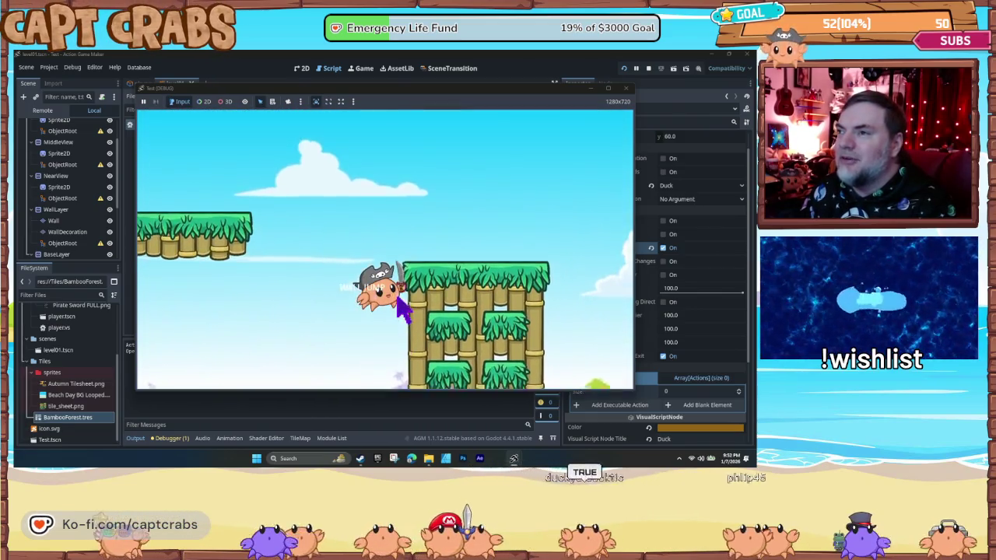
key(space)
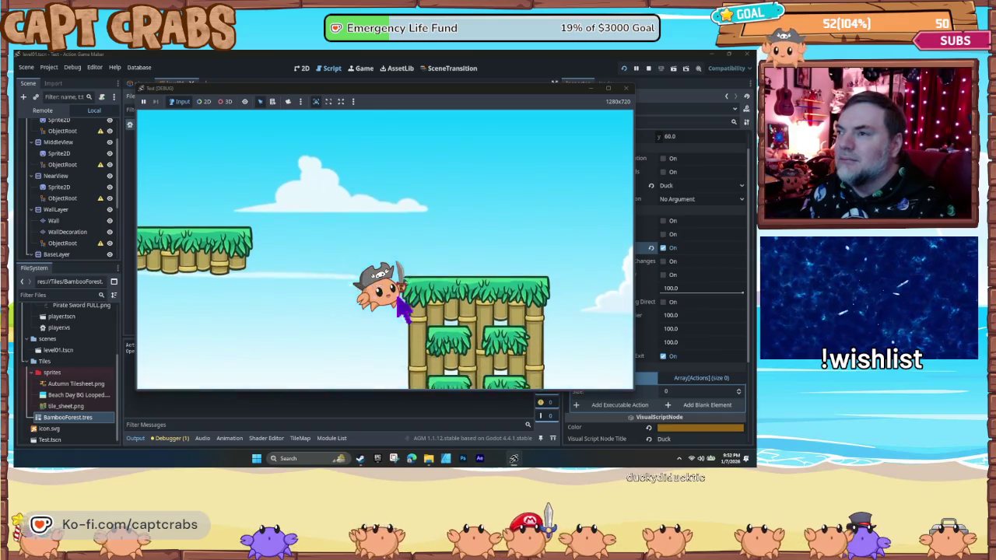
key(space)
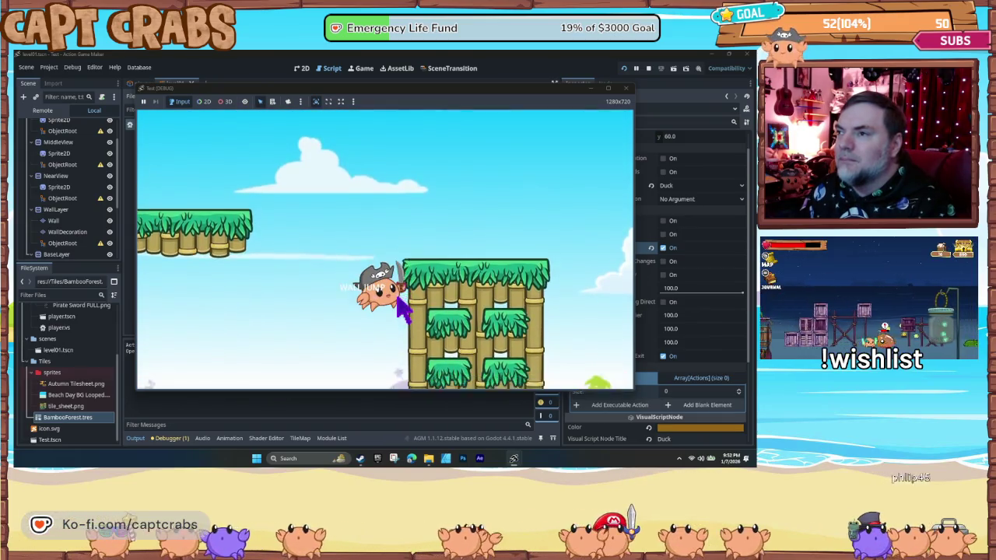
key(space)
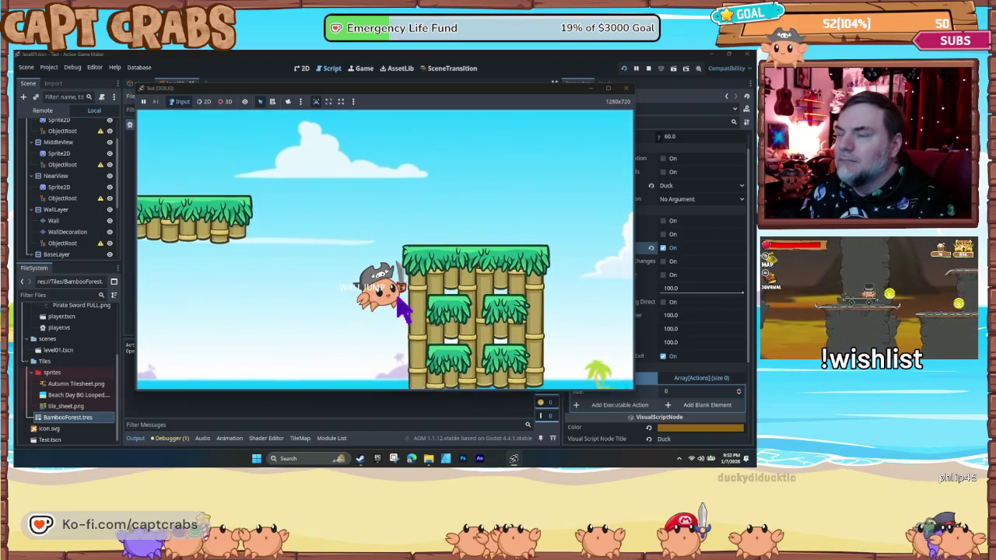
key(Left)
key(space)
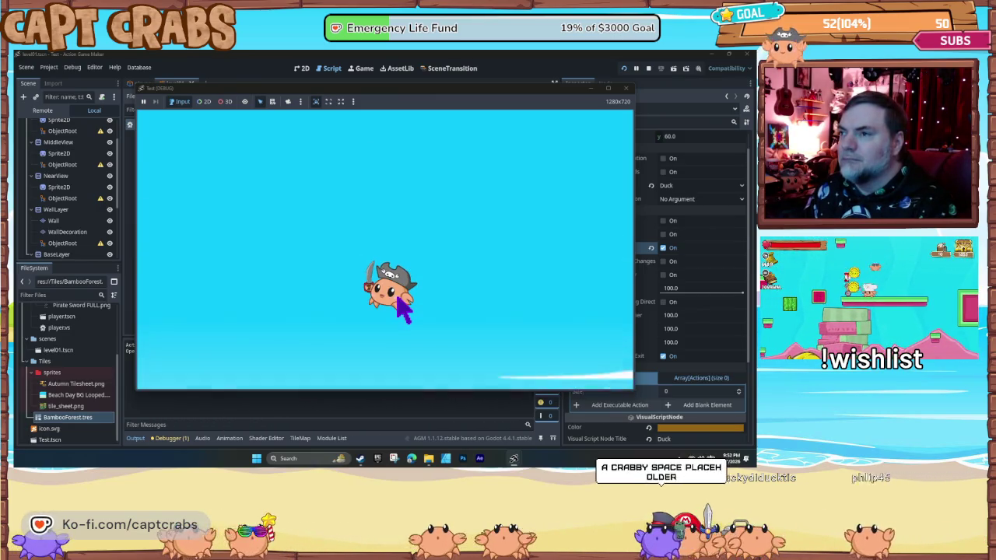
key(space)
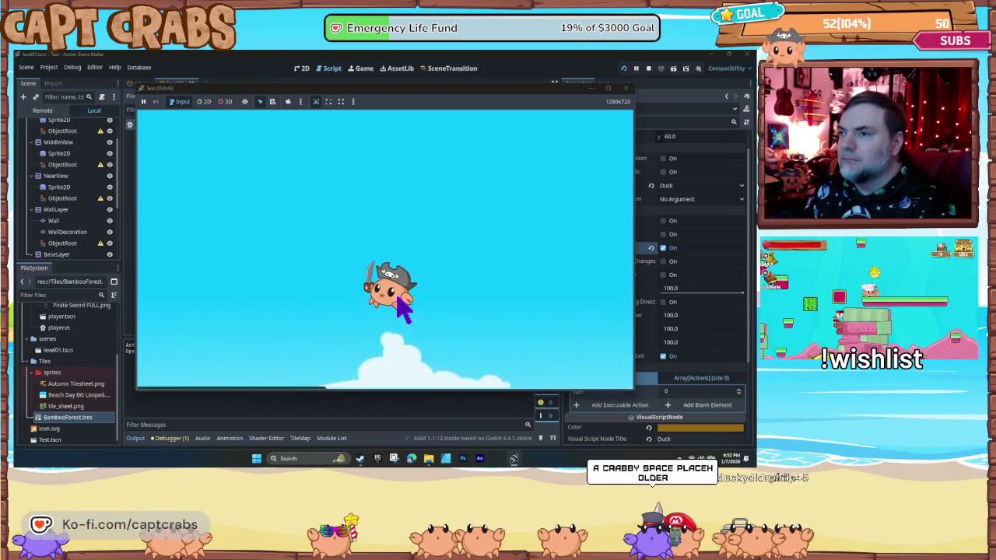
key(Left)
key(Right)
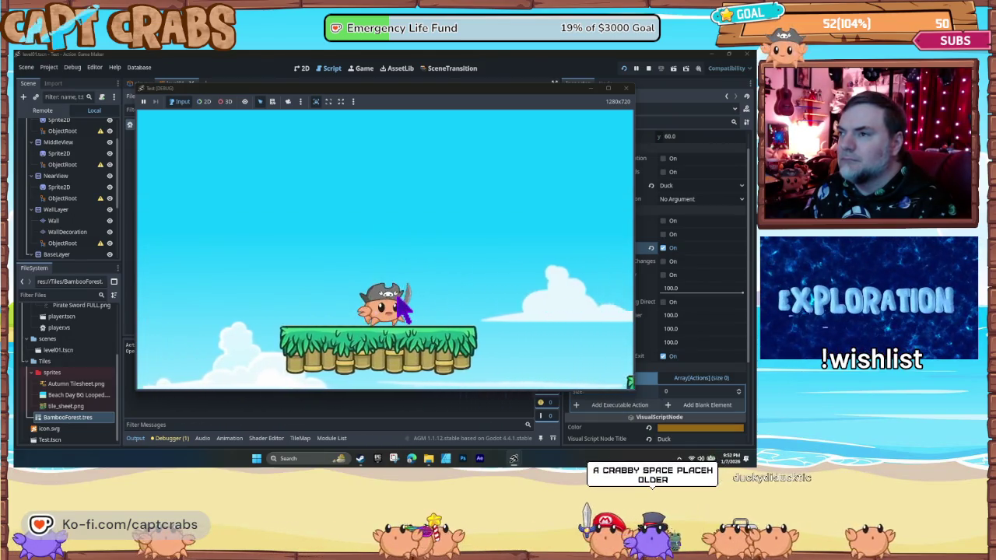
key(space)
key(Left)
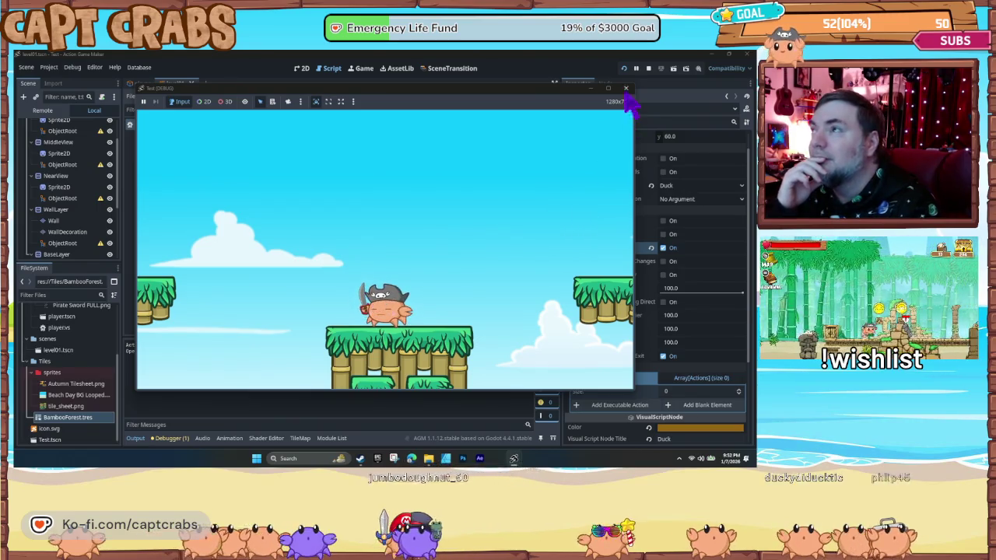
click(626, 89)
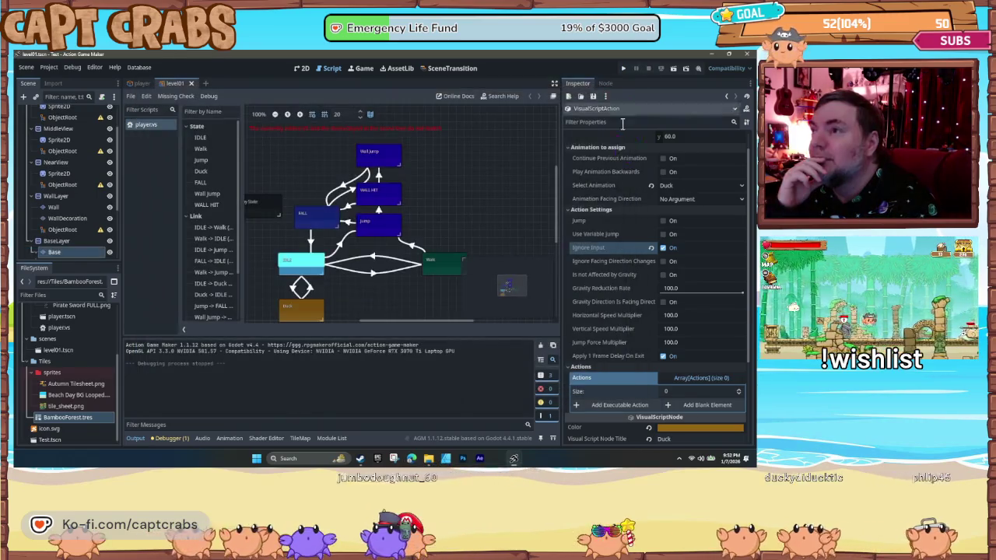
- Review the WALL HIT→Wall Jump link and Wall Jump's settings, then reselect WALL HIT
click(393, 204)
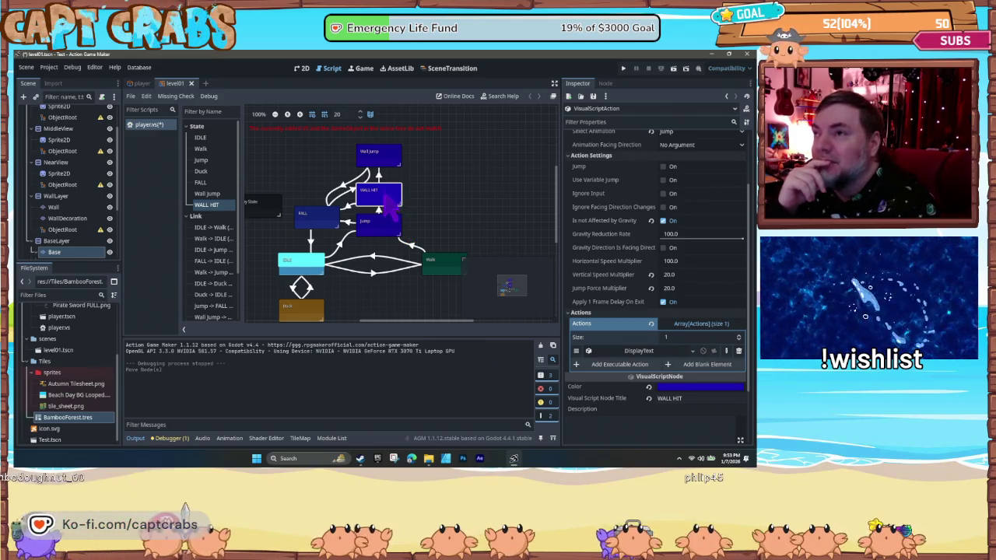
click(380, 178)
click(379, 160)
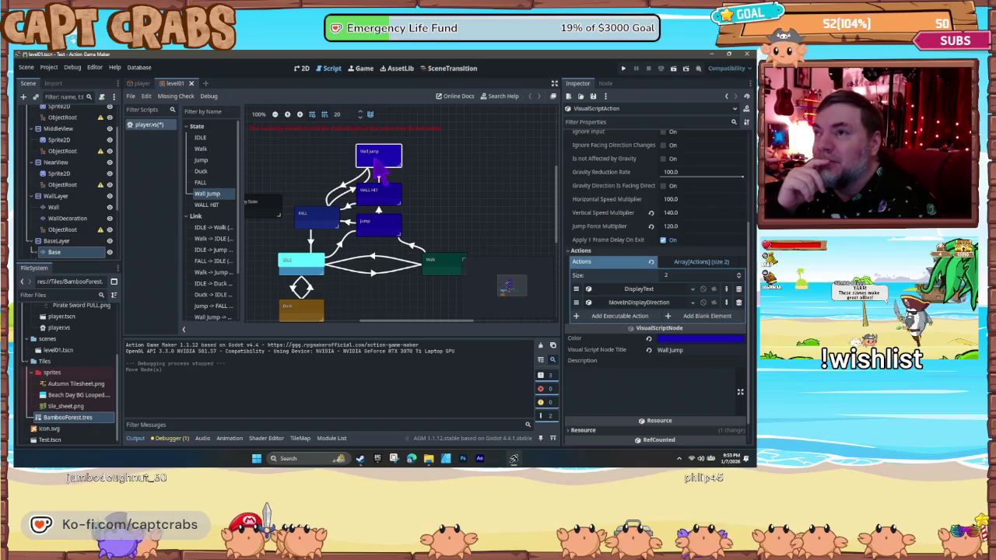
click(380, 178)
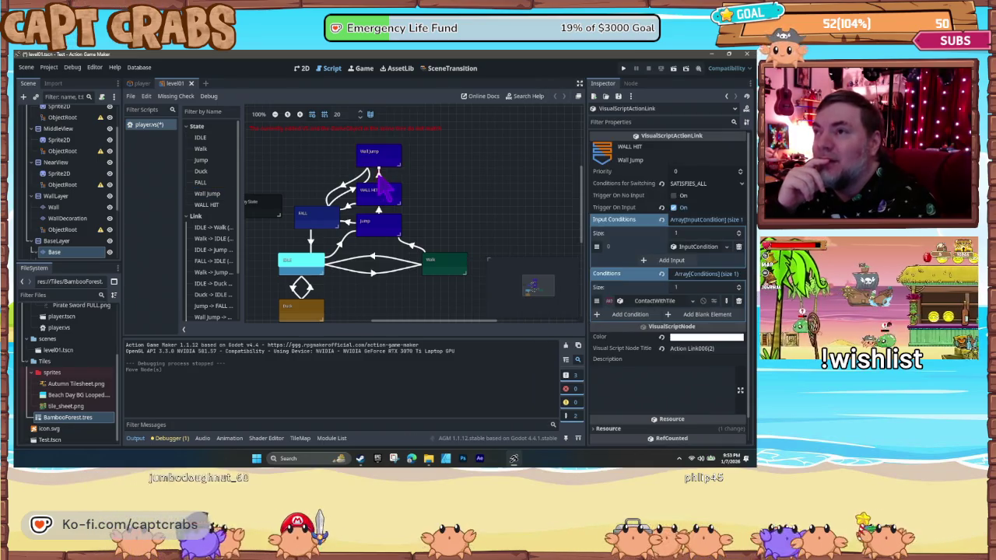
click(385, 188)
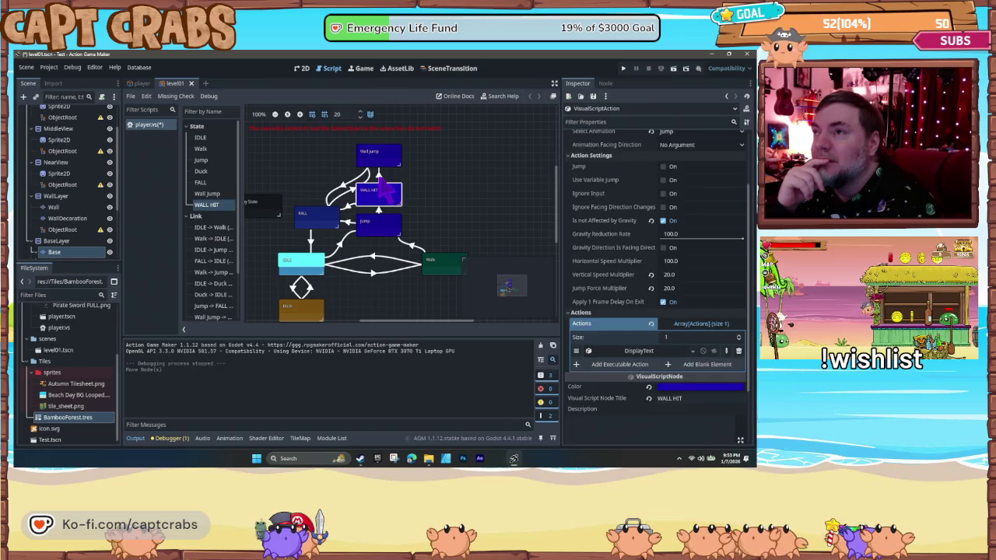
click(379, 178)
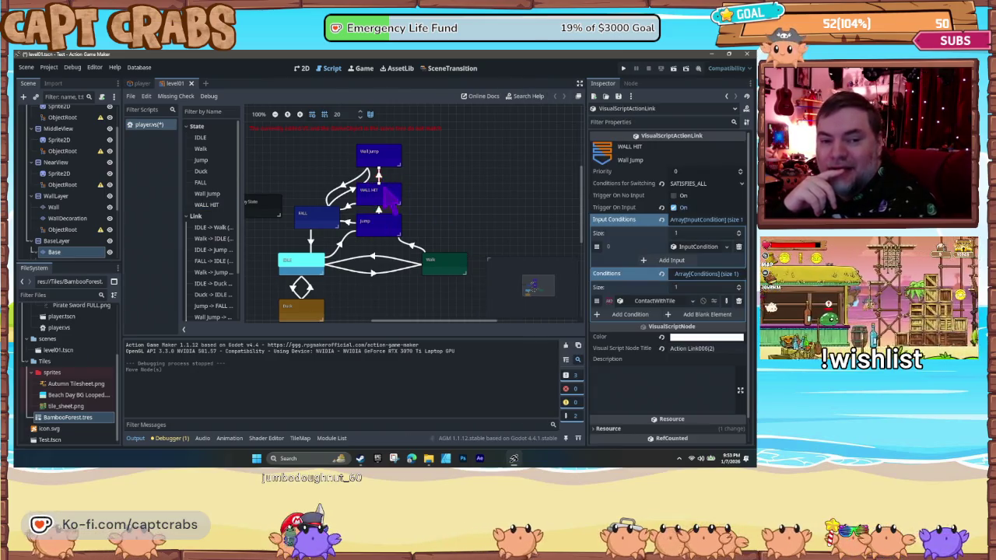
click(389, 196)
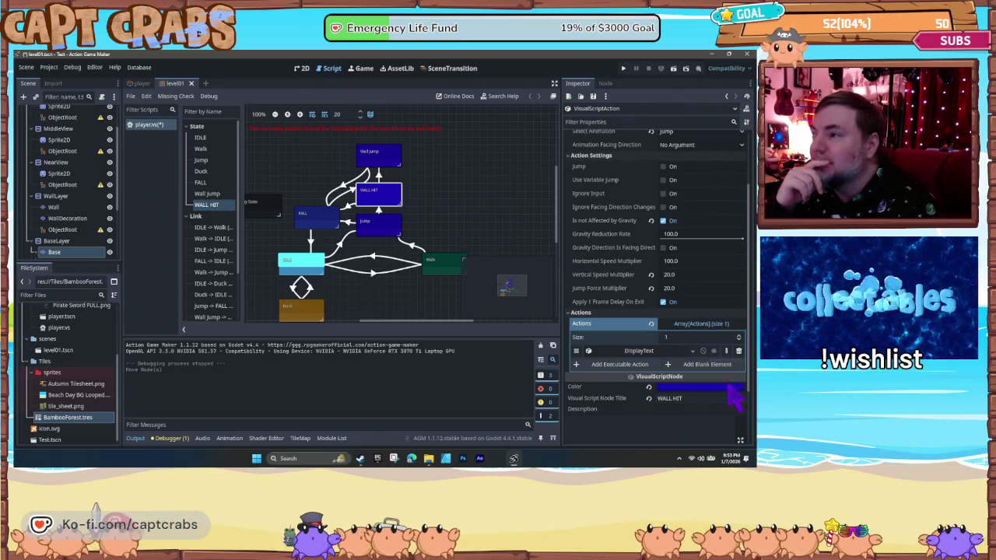
- Change the HIT label's font size to 100 in WALL HIT's DisplayText layout settings
click(638, 352)
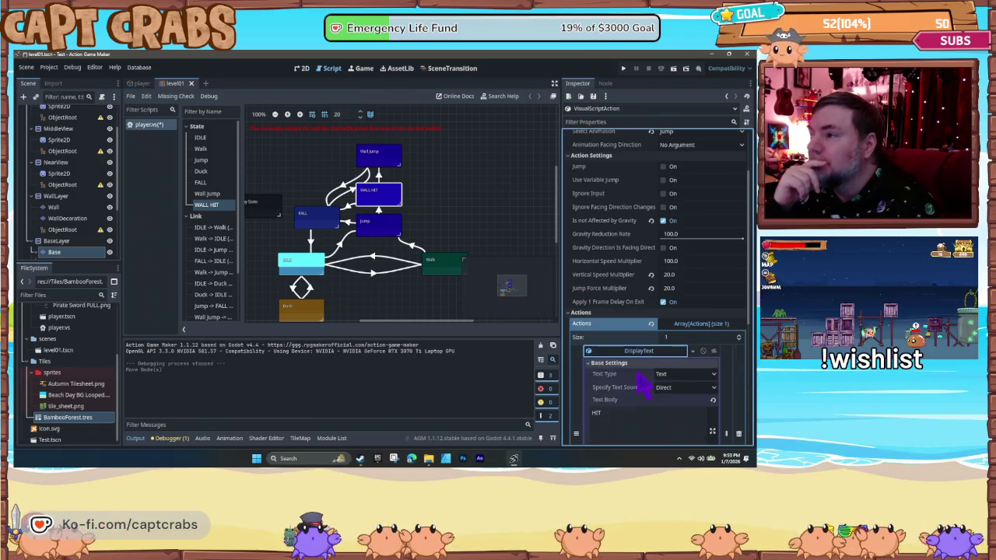
scroll(636, 377, down, 2)
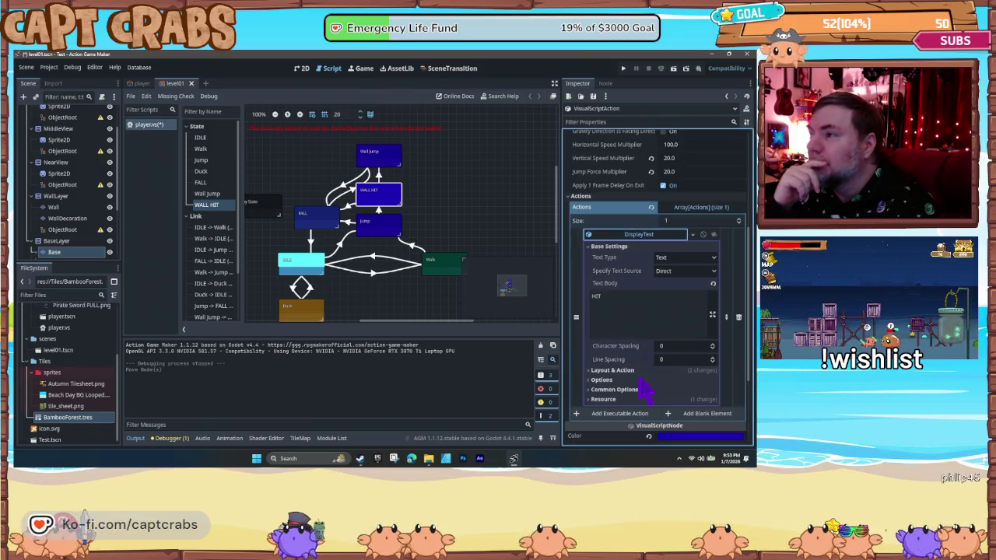
click(593, 372)
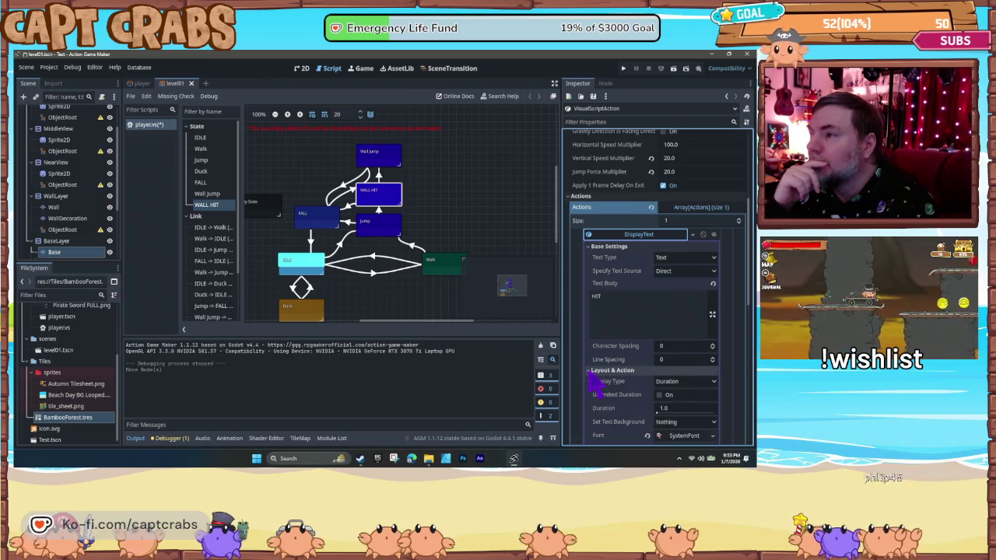
scroll(613, 400, down, 5)
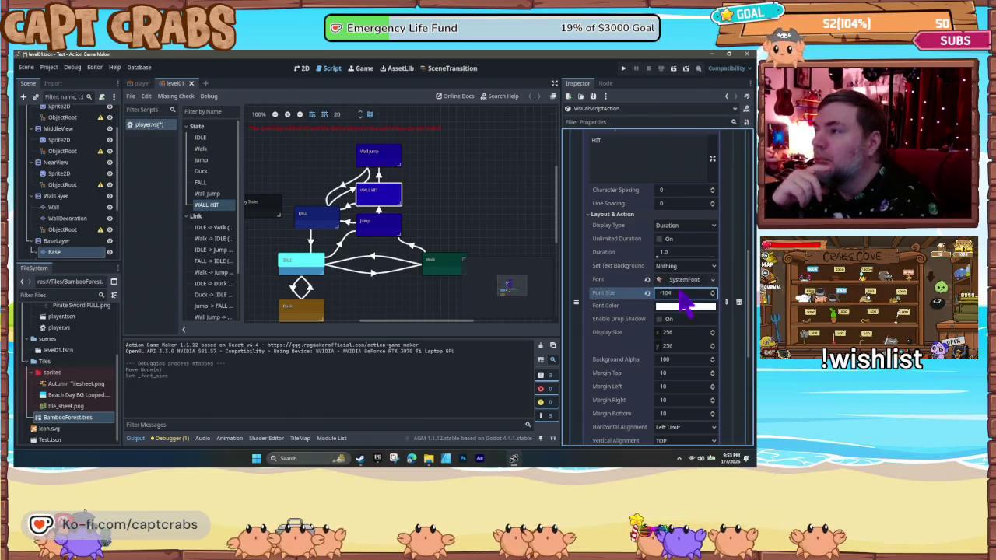
click(681, 294)
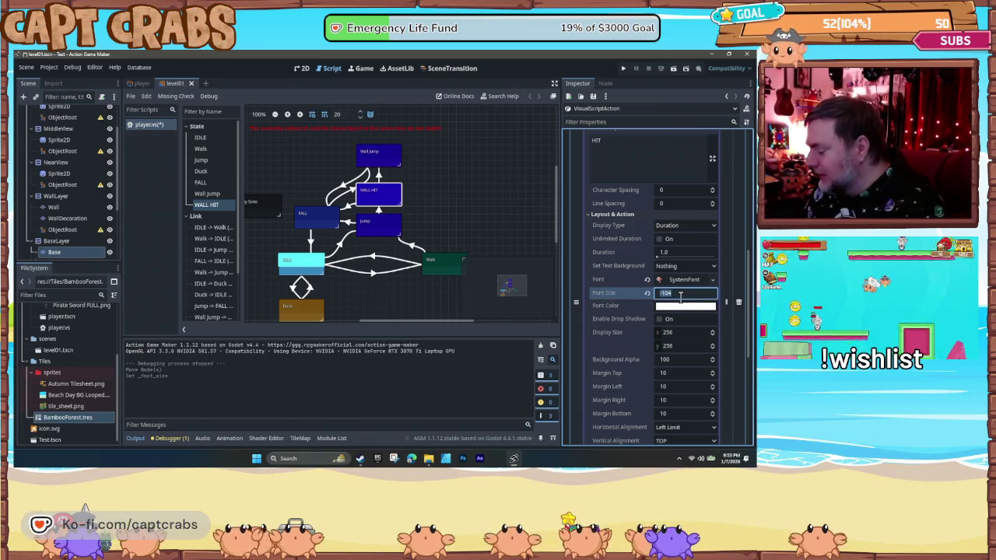
text(100)
key(Return)
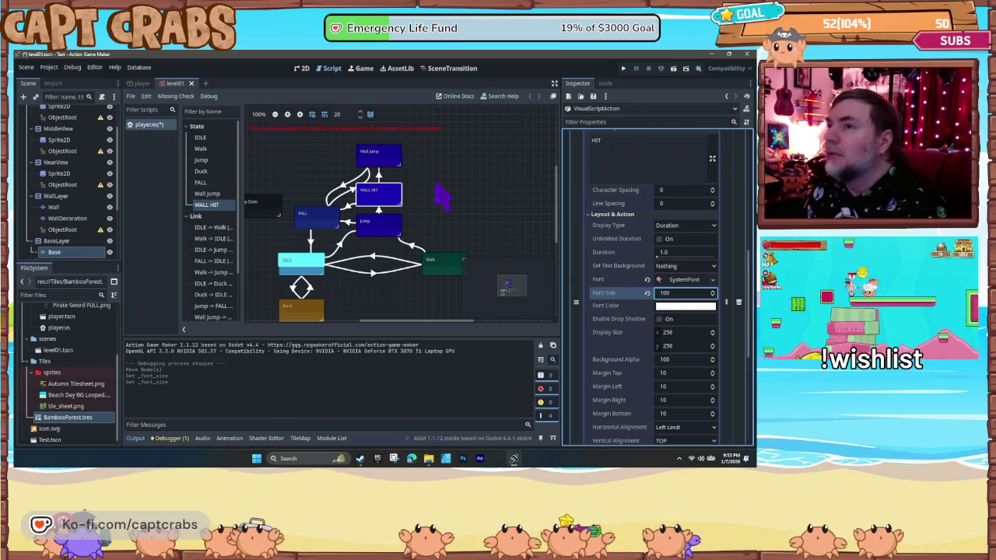
click(381, 160)
click(634, 303)
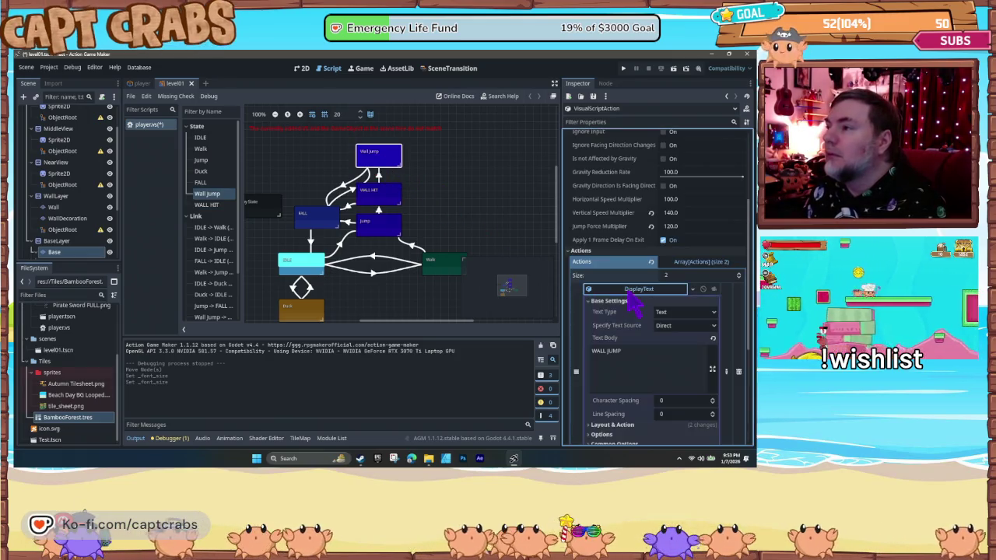
- Give the WALL JUMP label font size 100 and a drop shadow enlarged to size 170, then run
scroll(604, 401, down, 1)
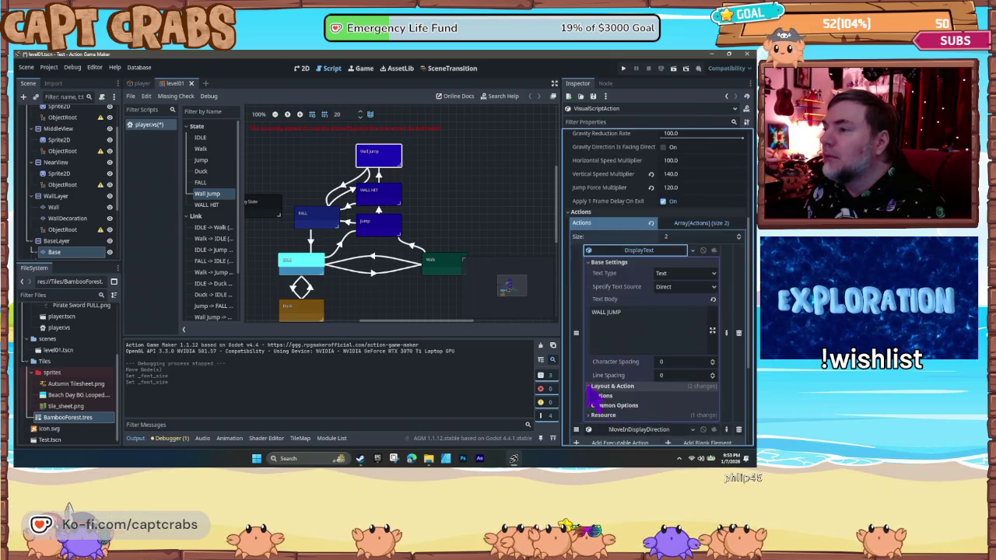
click(595, 387)
scroll(607, 396, down, 3)
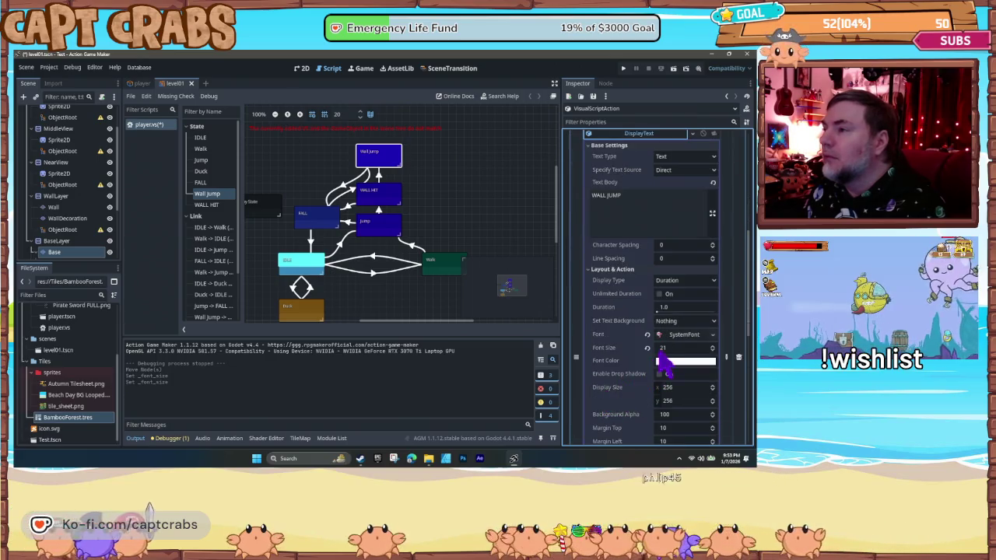
click(661, 348)
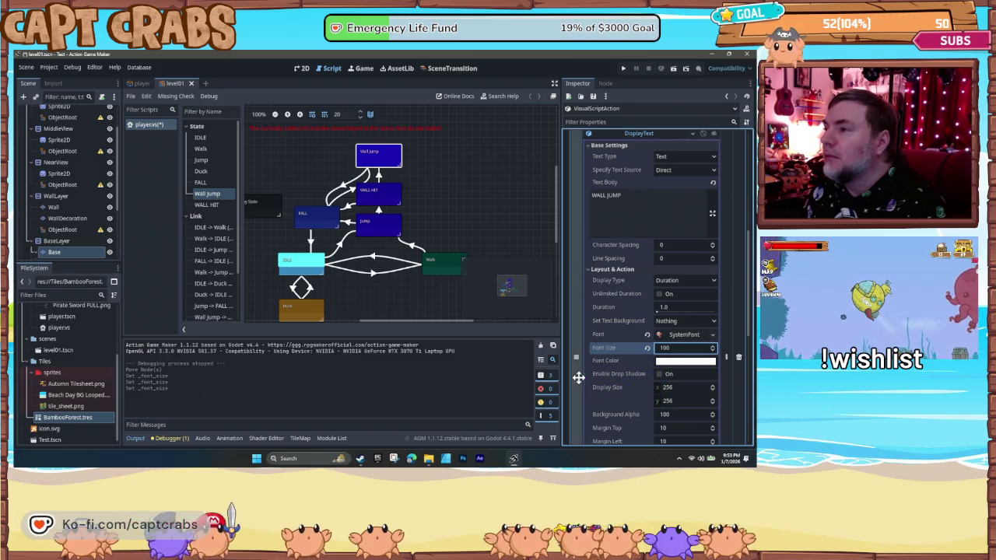
click(660, 374)
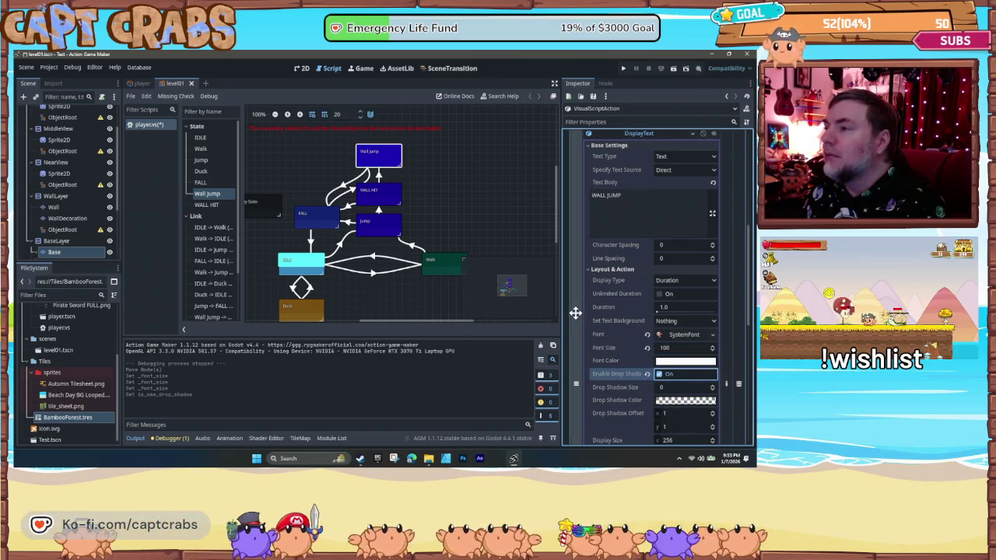
click(668, 402)
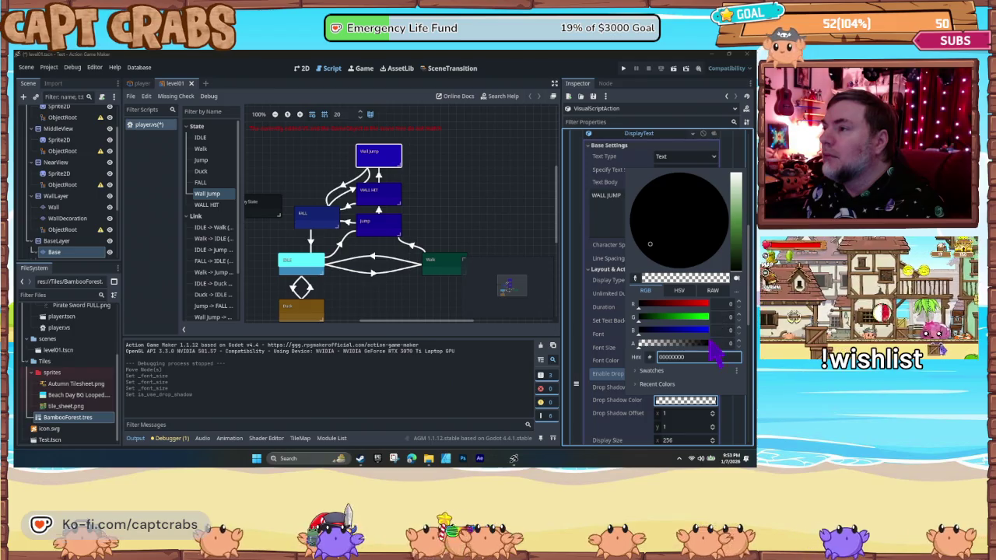
click(622, 408)
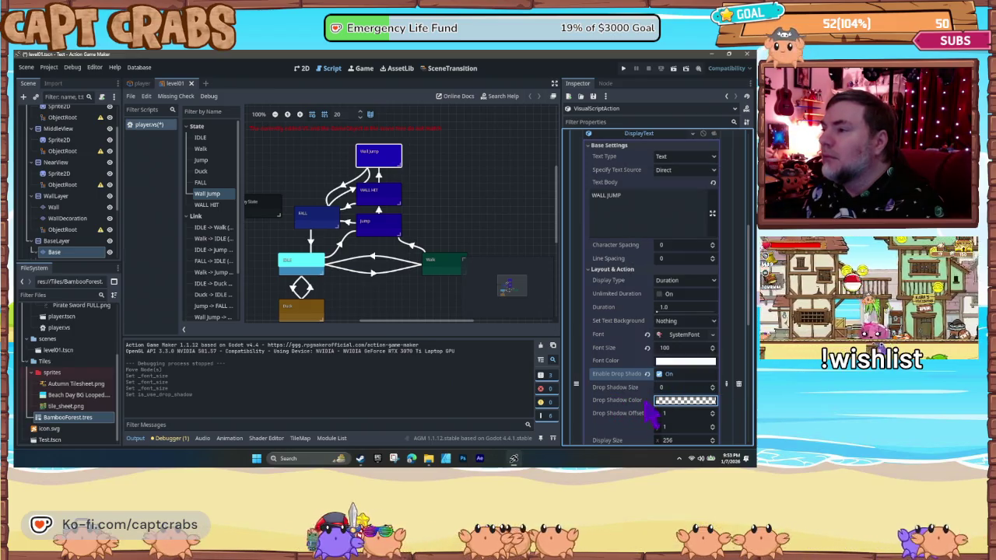
drag(673, 387, 700, 386)
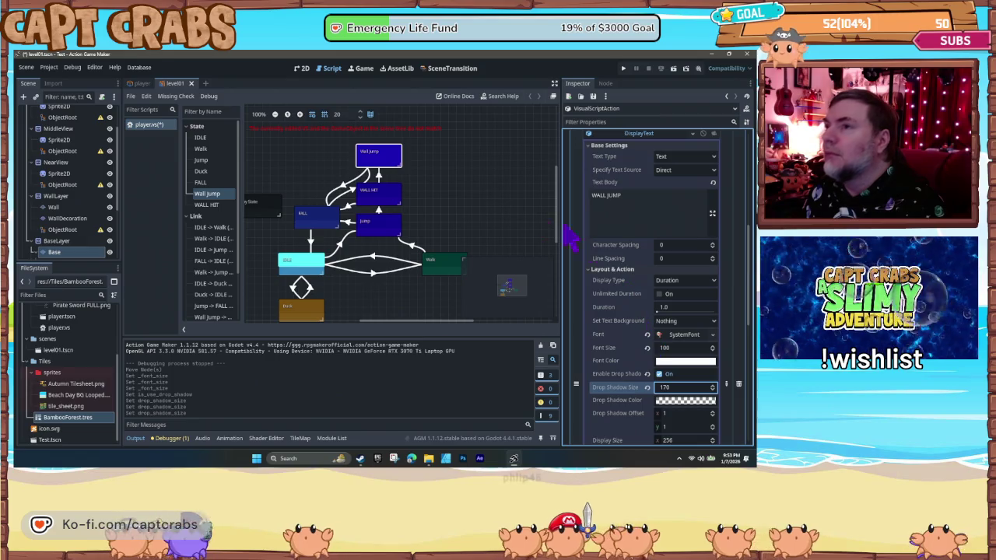
click(387, 190)
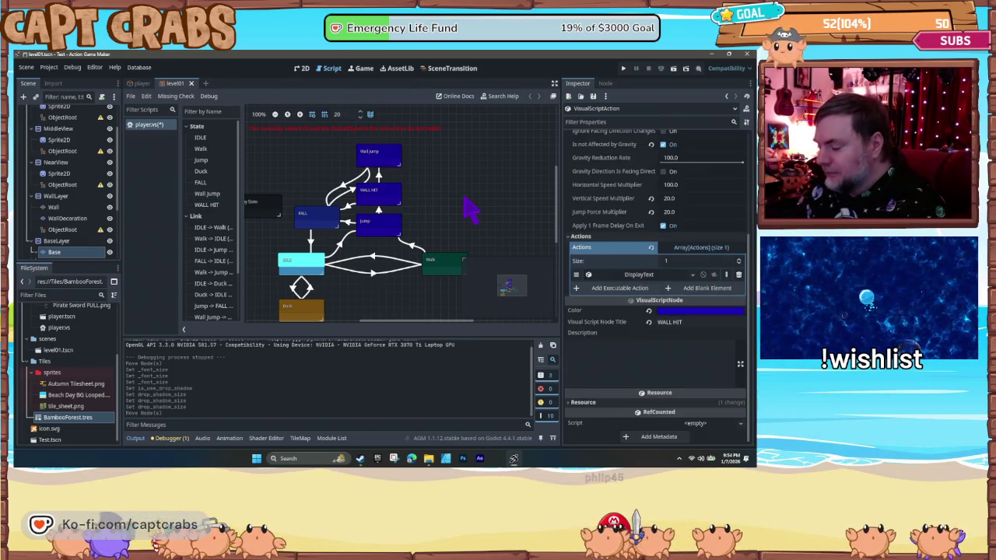
key(F5)
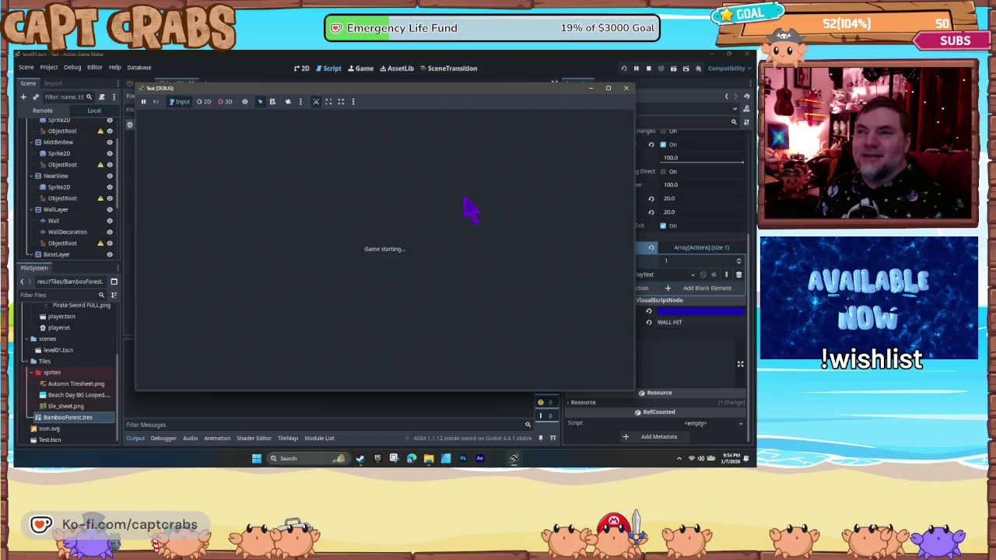
- Walk the crab right across the platforms, jumping into the wall to trigger HIT
key(Right)
key(space)
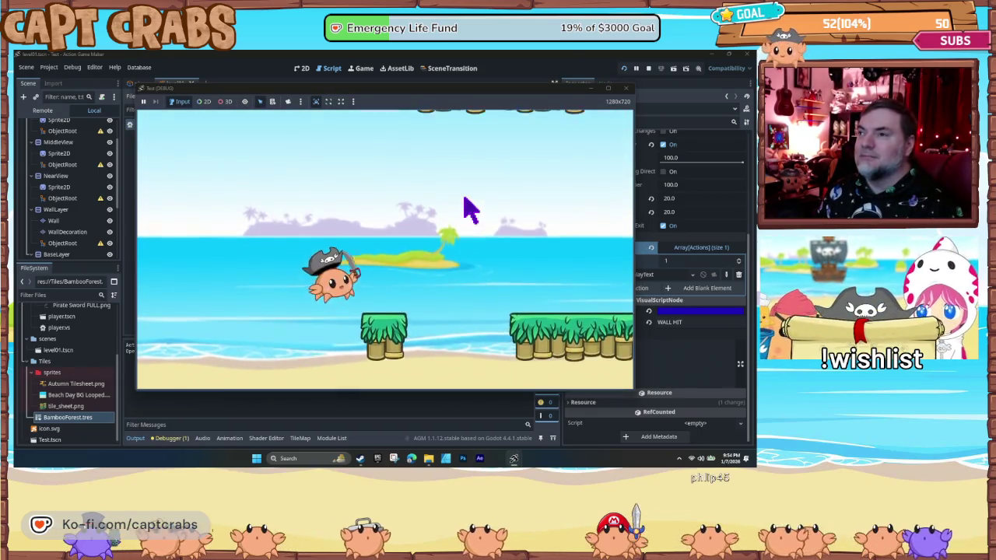
key(Right)
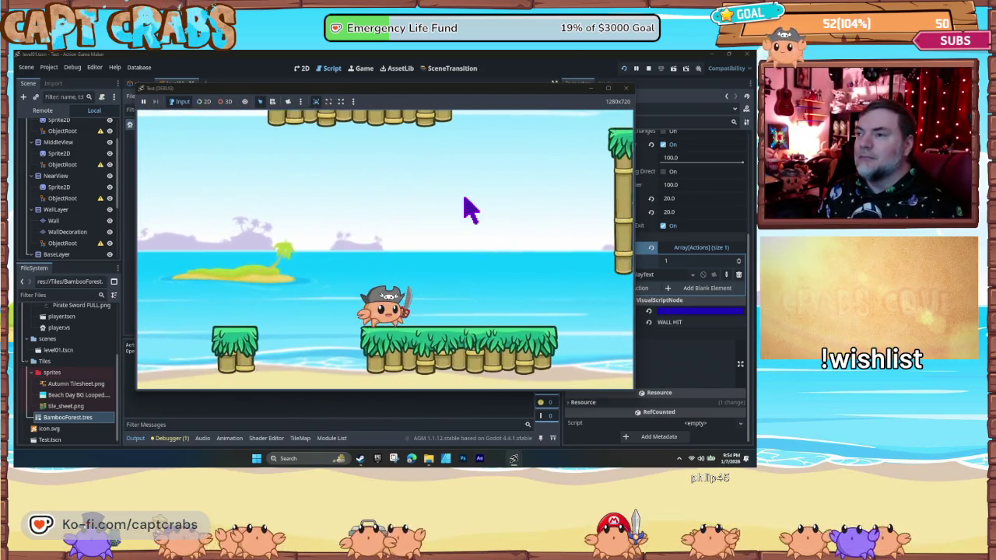
key(space)
key(space)
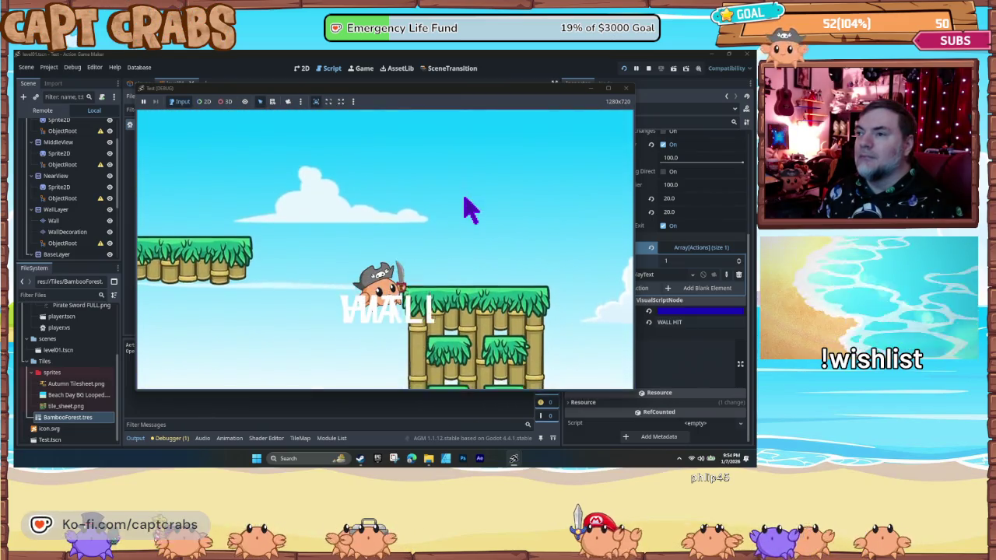
key(Left)
key(Right)
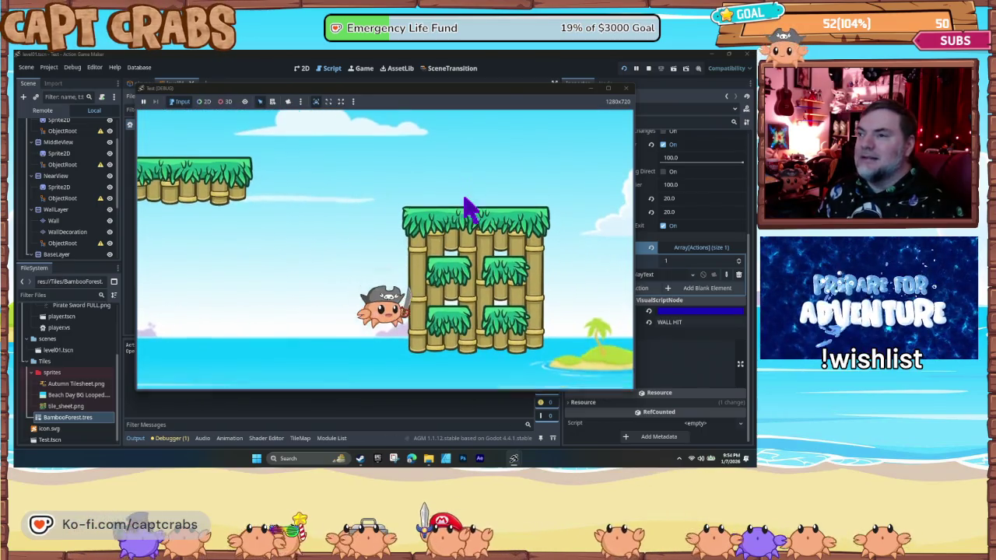
key(Right)
key(space)
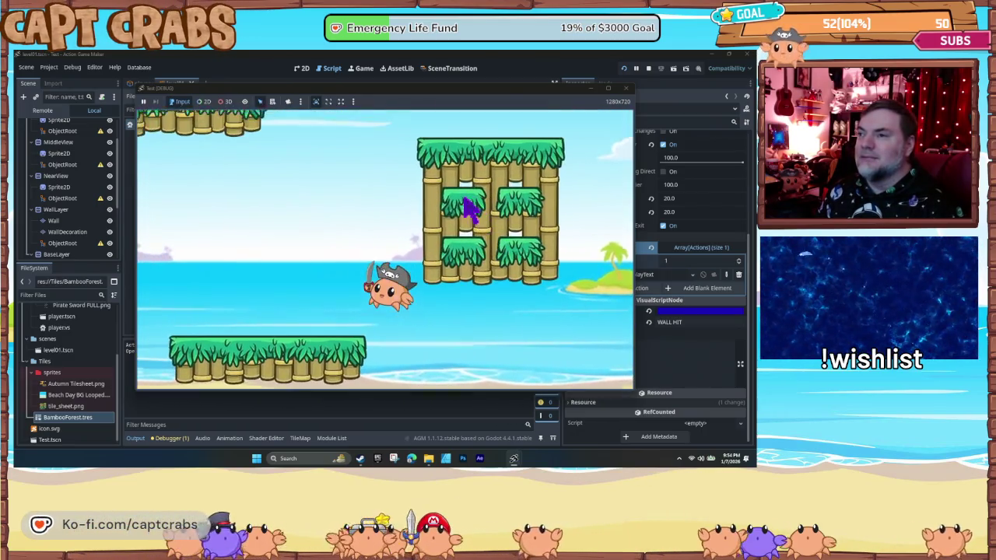
key(space)
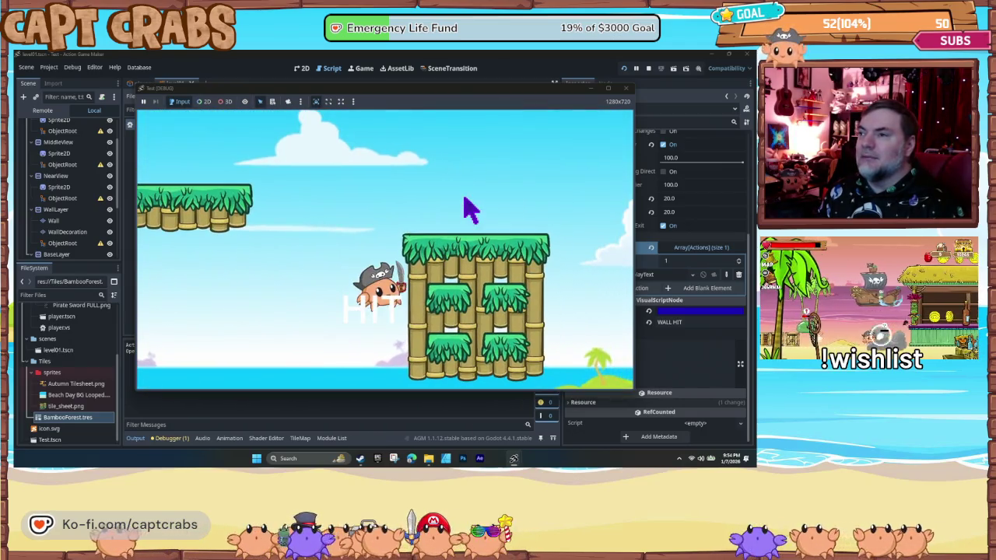
key(Left)
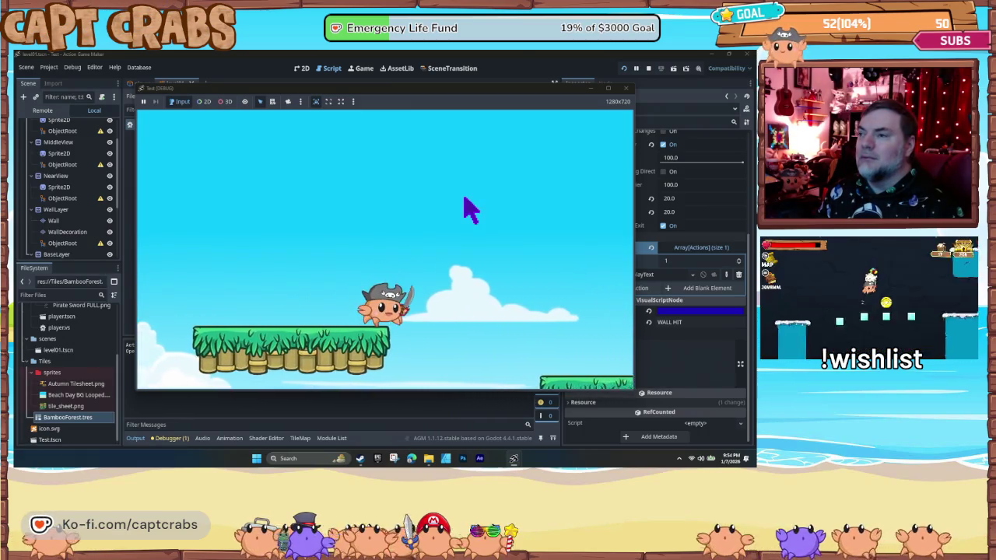
- Move onto the grass platform, jump against the bamboo wall twice, then close the game
key(Right)
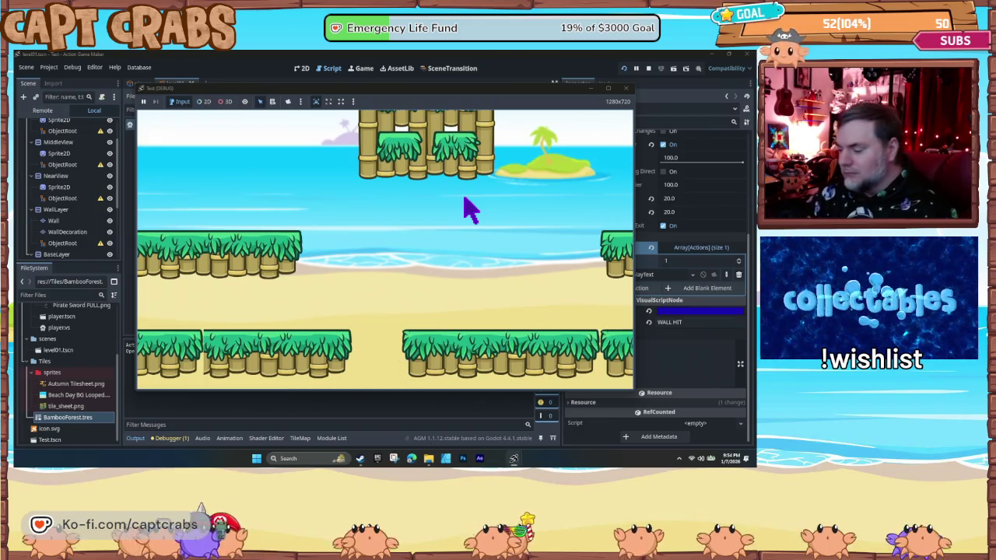
key(Right)
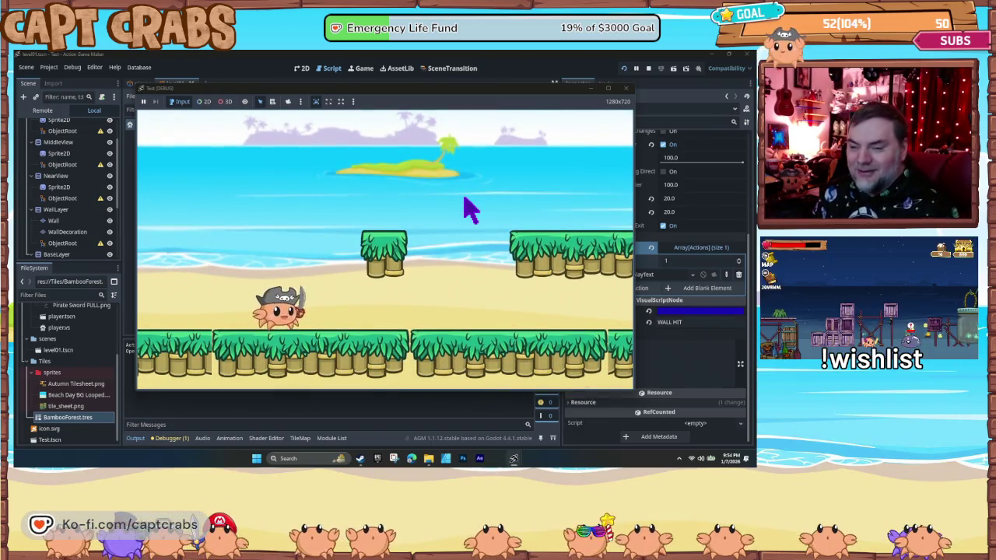
key(space)
key(Right)
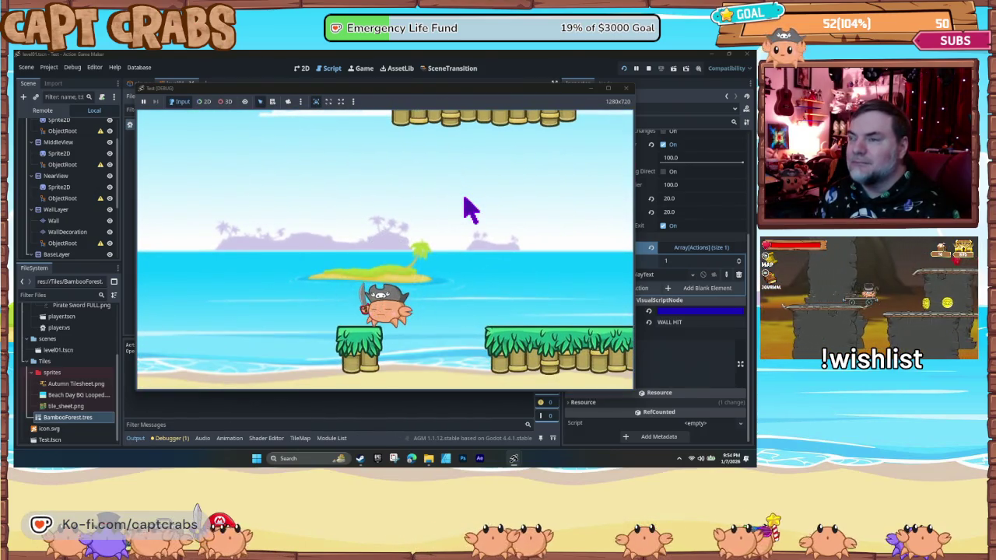
key(Right)
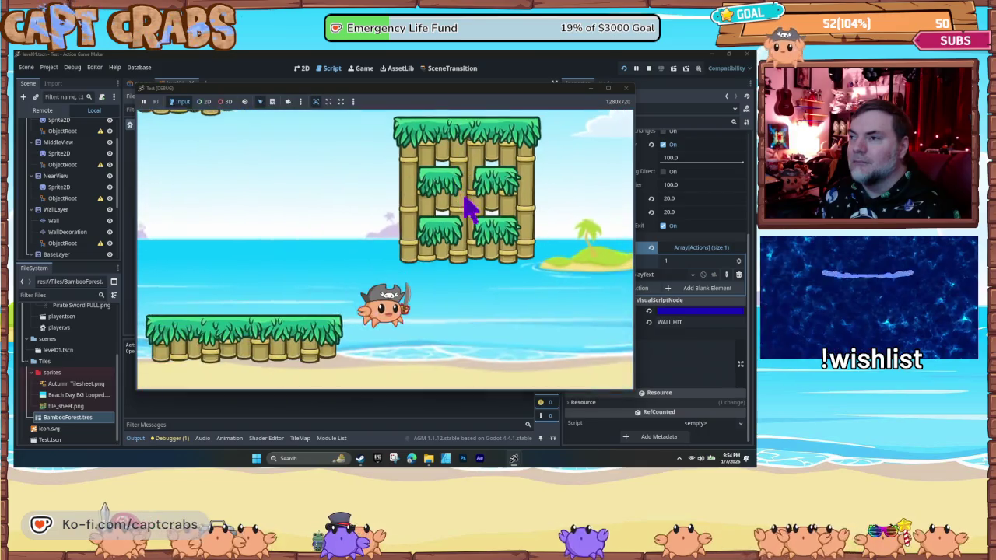
key(space)
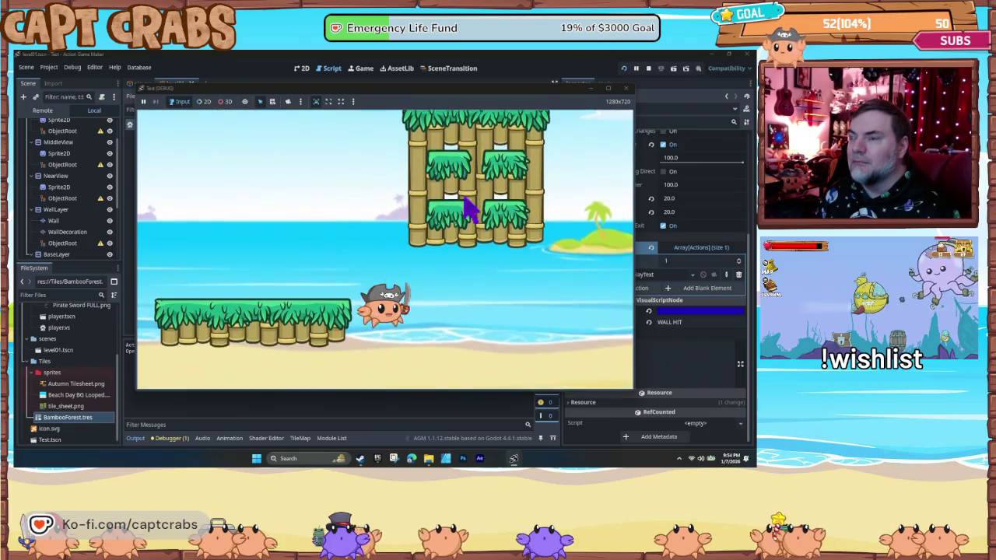
key(Left)
key(space)
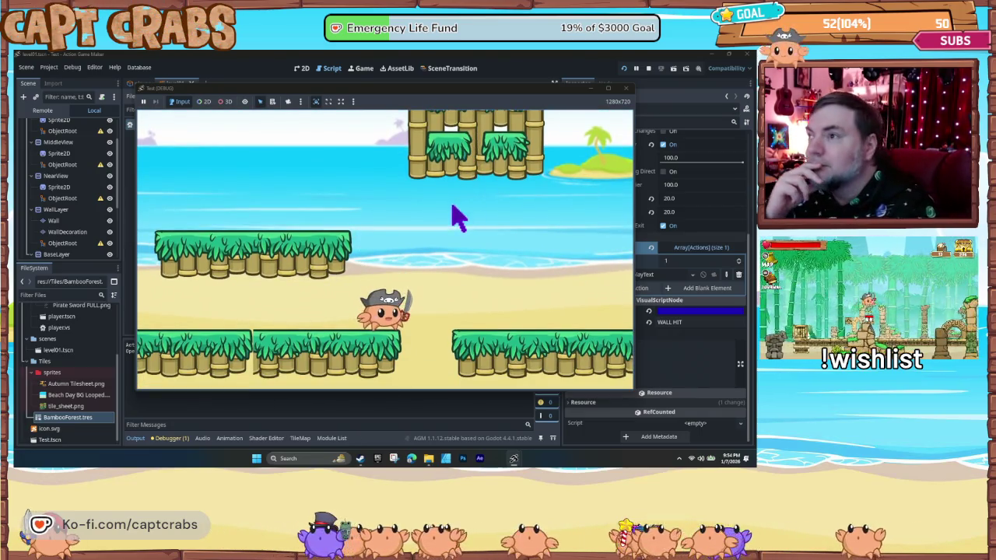
click(627, 88)
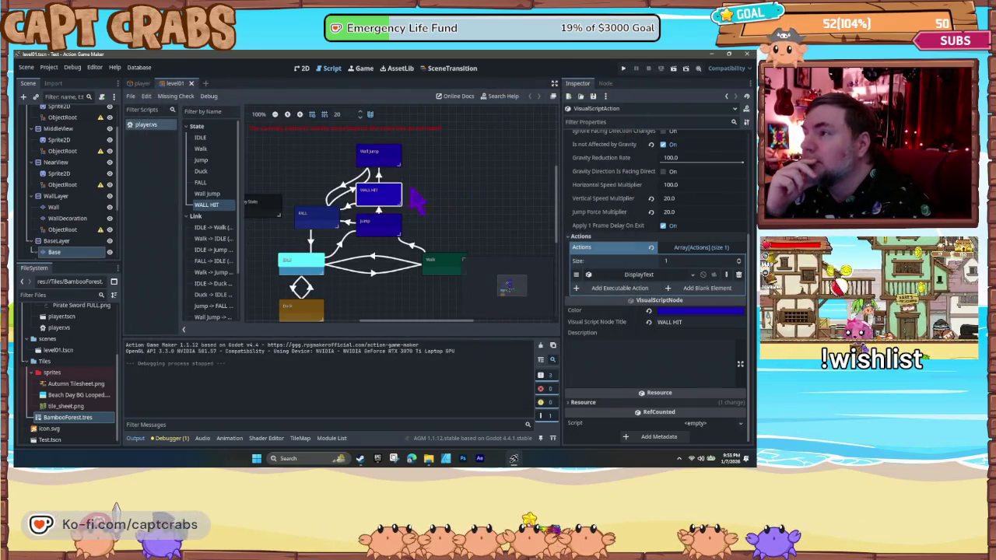
- Toggle WALL HIT's gravity and facing-direction options, adjust its reduction rate, and expand DisplayText
scroll(607, 206, up, 5)
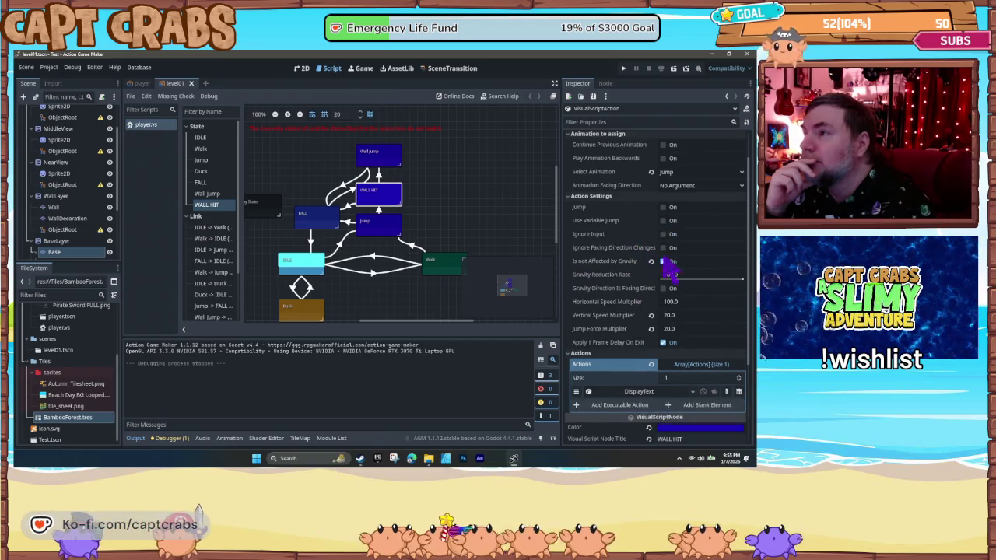
click(663, 261)
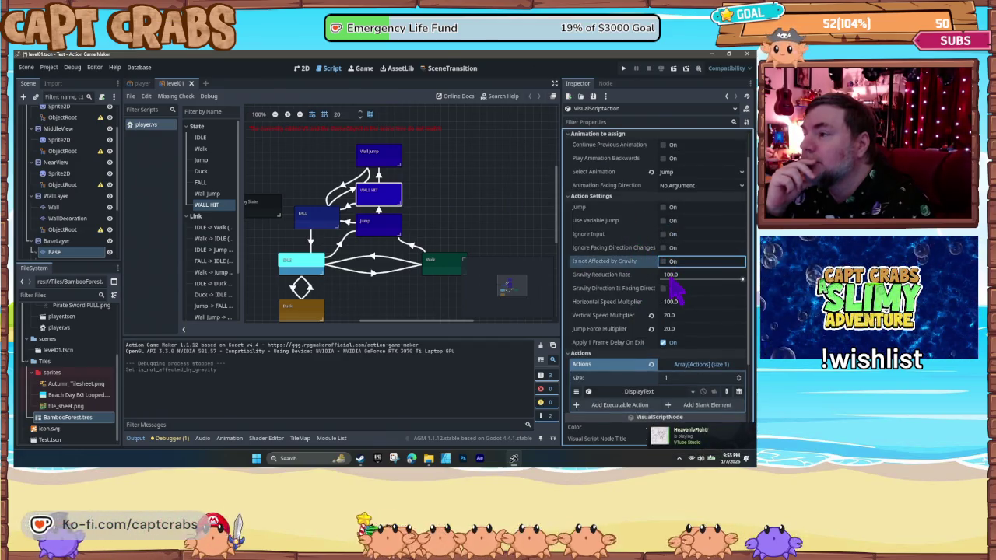
drag(670, 279, 592, 279)
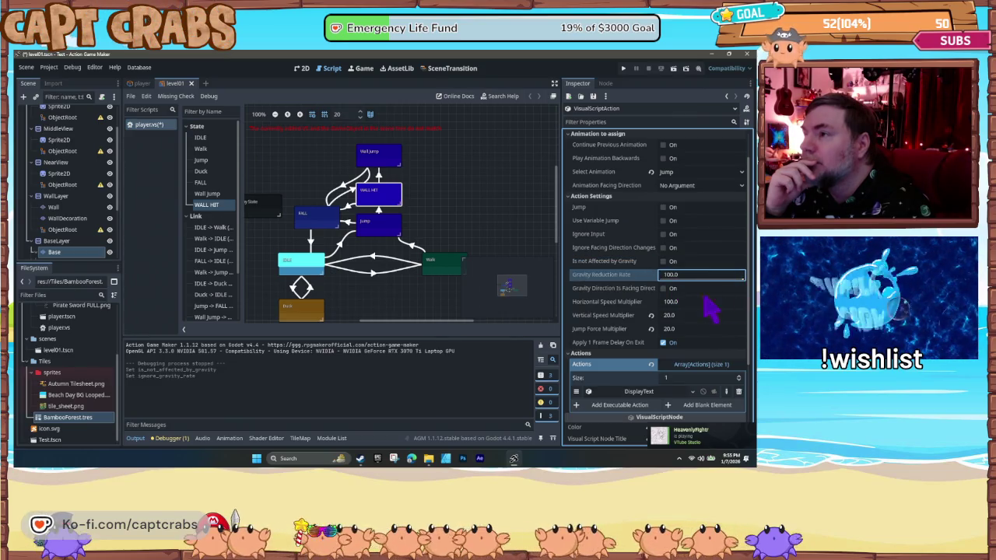
click(664, 288)
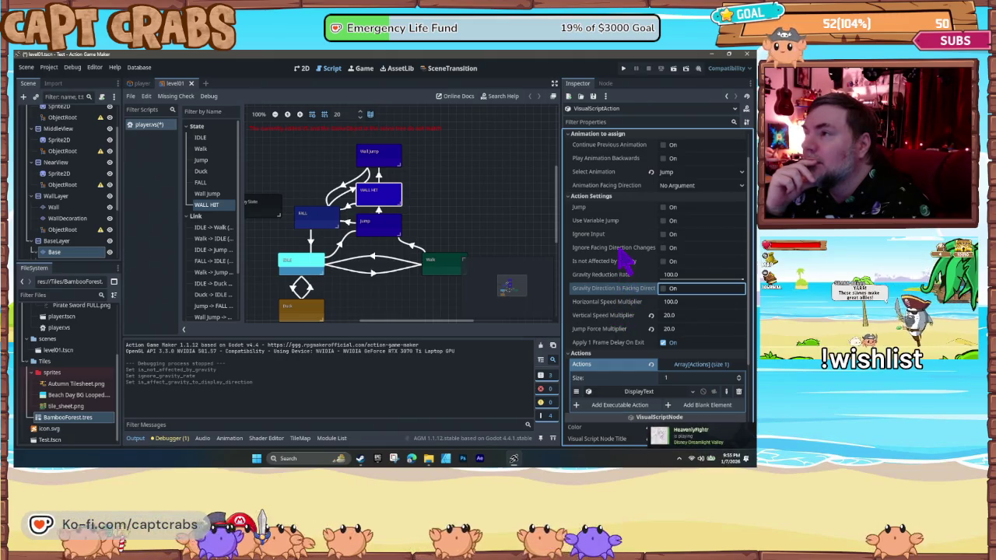
scroll(626, 273, down, 3)
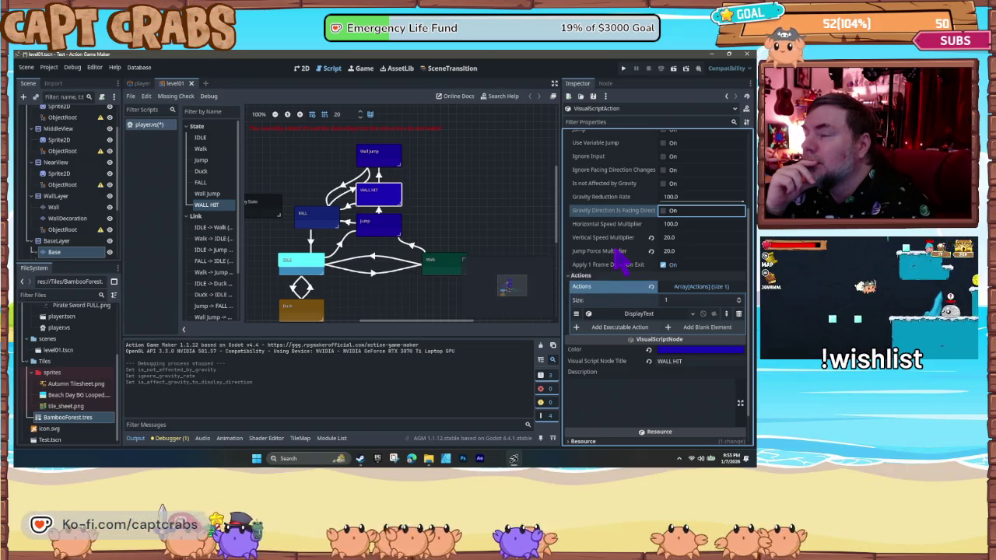
scroll(622, 262, up, 1)
click(643, 355)
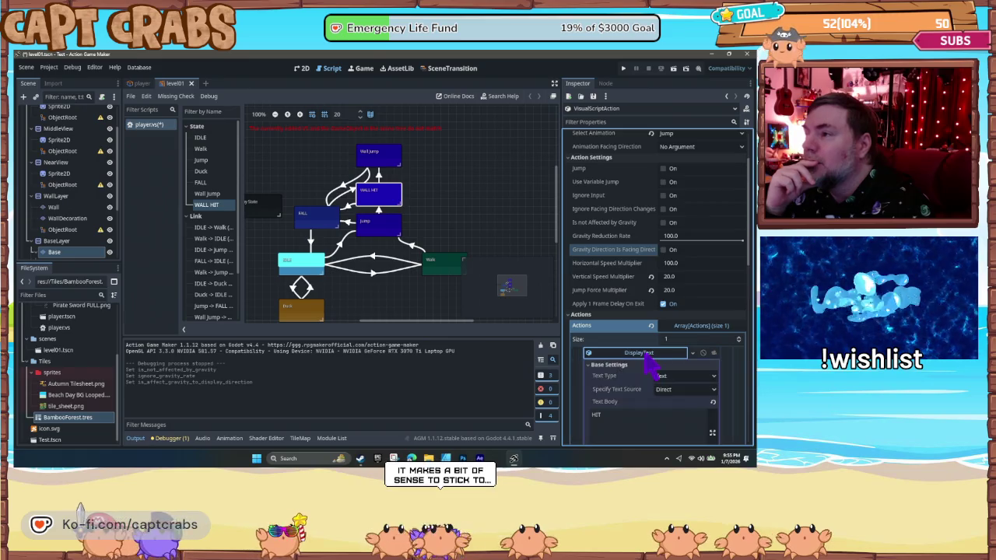
- Change the WALL HIT label's font colour from white to black (000000)
scroll(654, 363, down, 6)
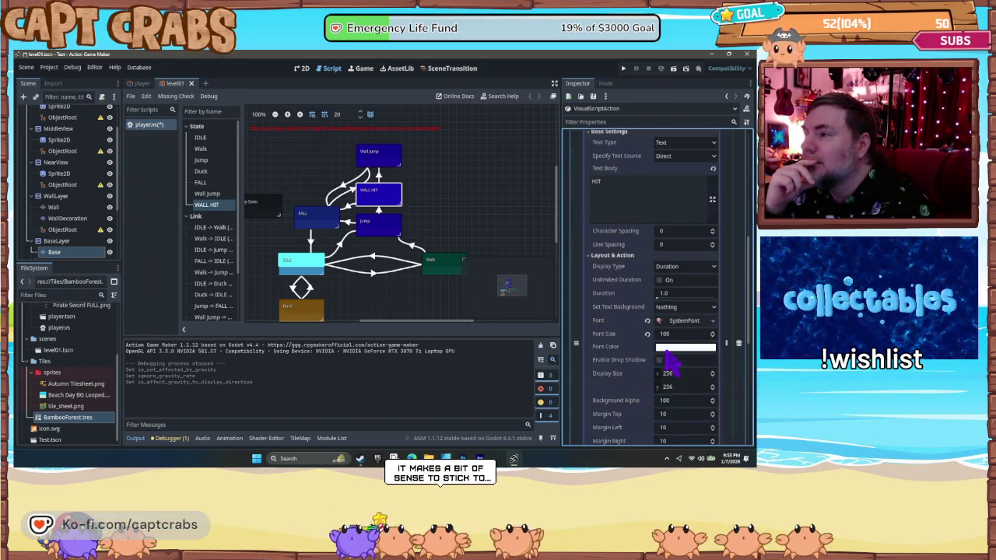
click(667, 351)
drag(737, 226, 739, 237)
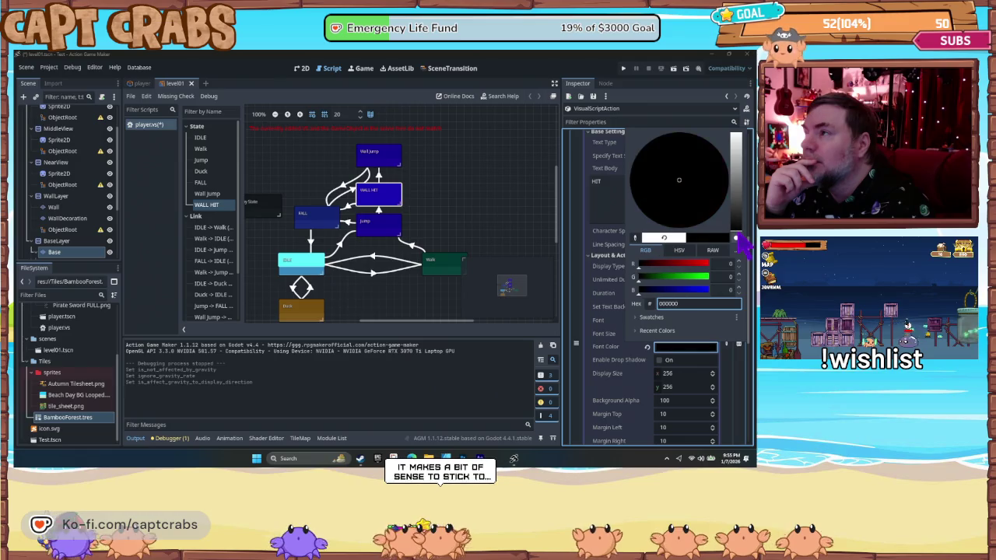
click(627, 357)
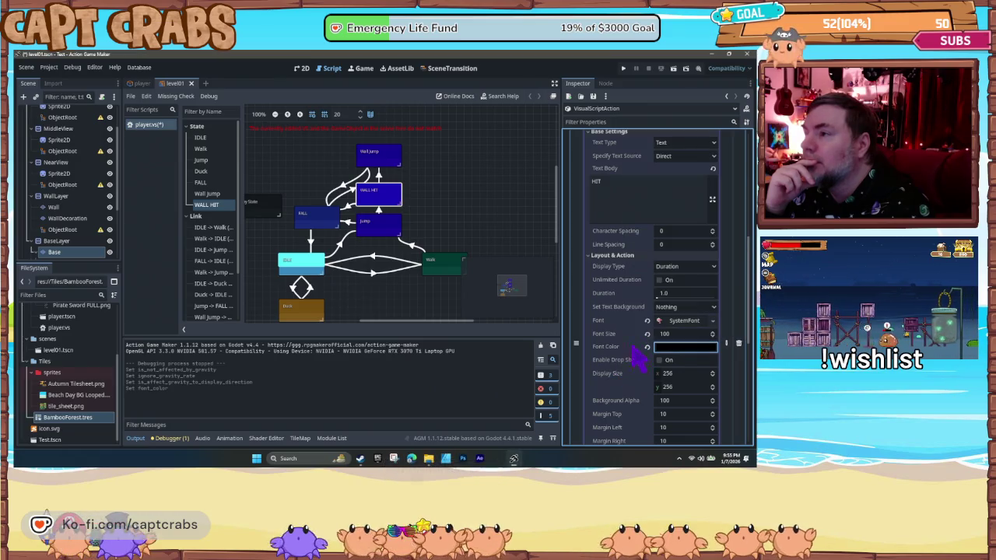
click(483, 232)
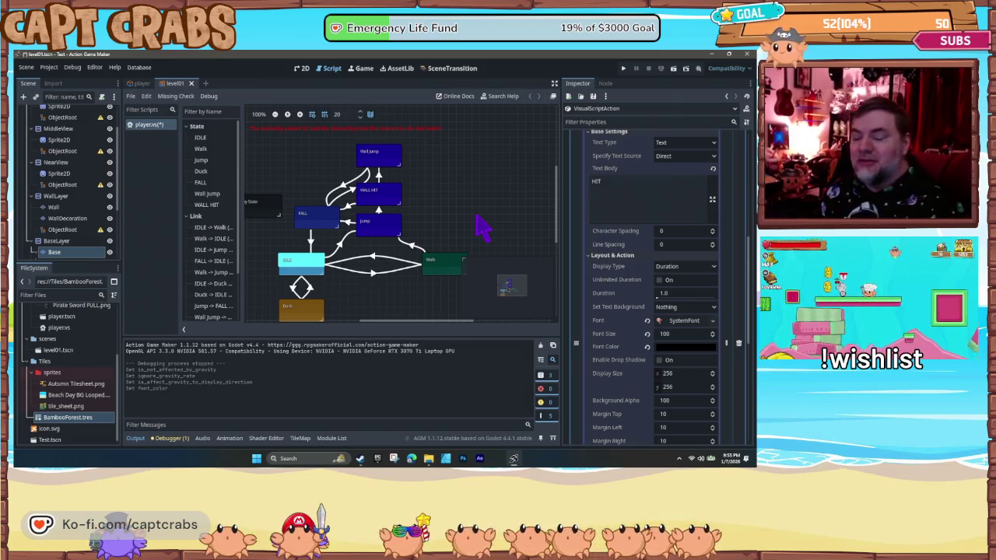
- Run the game, jump the crab up beside the bamboo wall, then close the test window
key(F5)
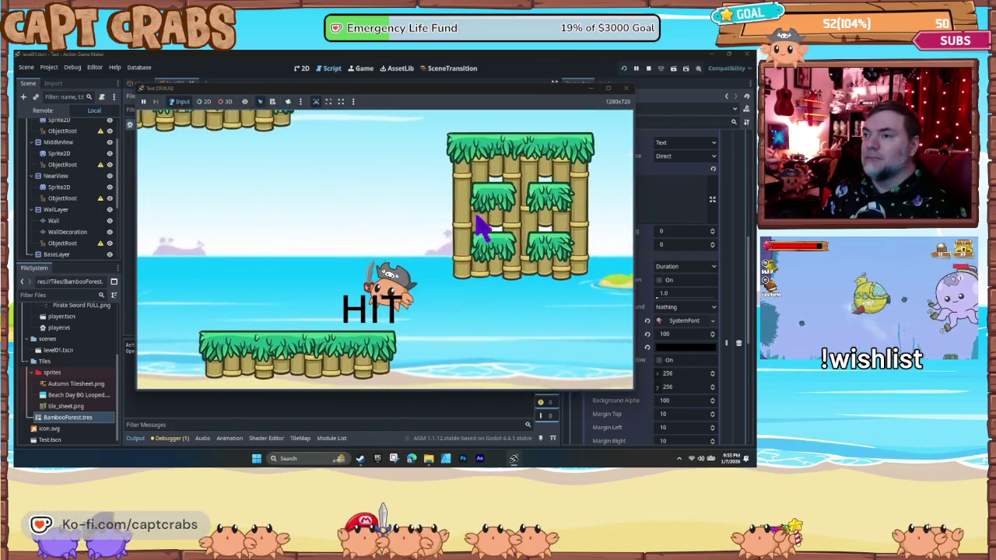
key(space)
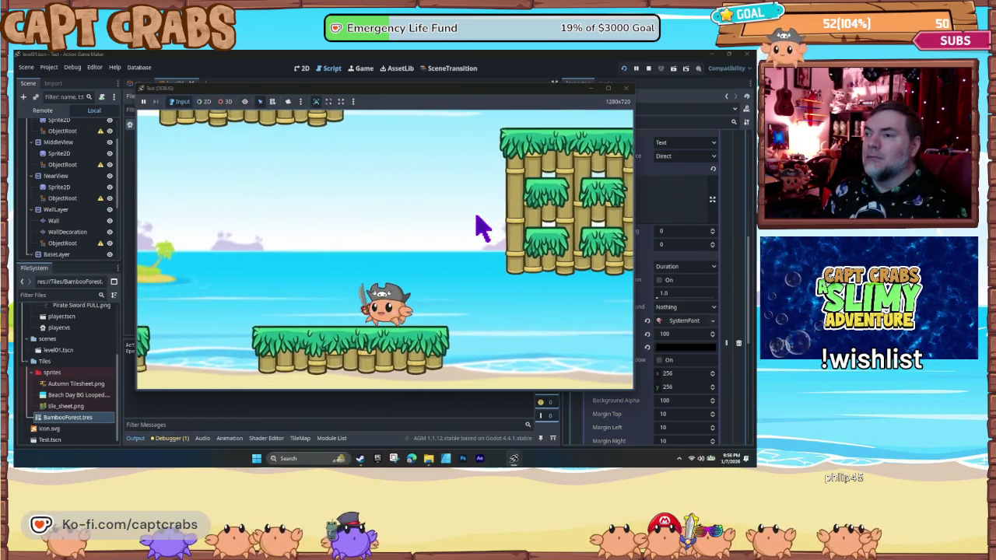
key(space)
key(space)
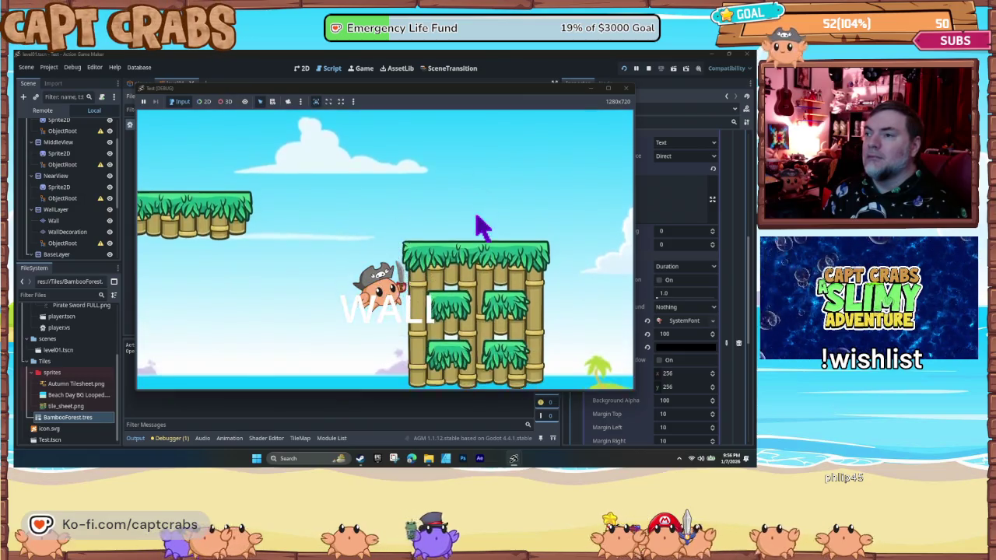
key(space)
key(space)
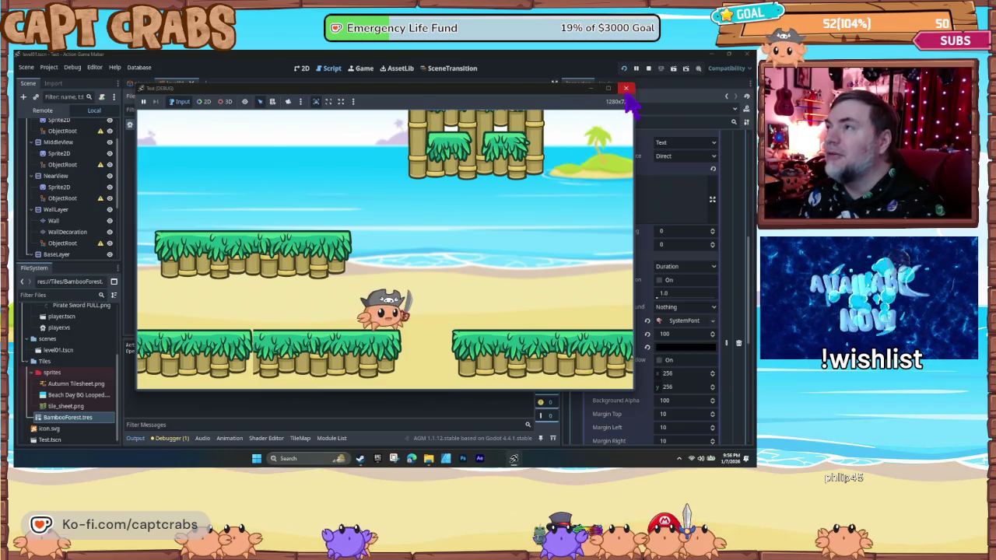
click(628, 90)
- Tick Is not Affected by Gravity for WALL HIT and keep its gravity reduction rate at 100.0
click(379, 202)
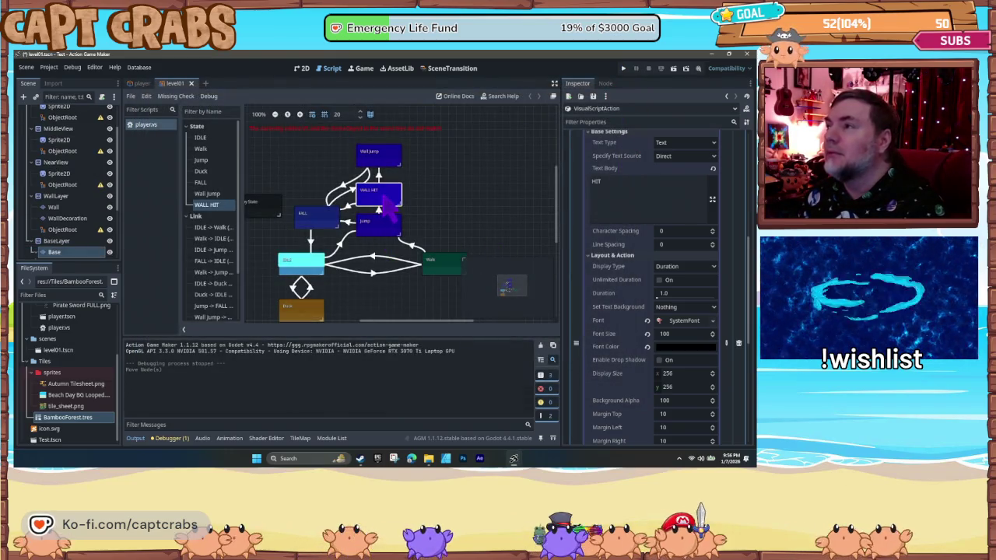
scroll(642, 249, up, 10)
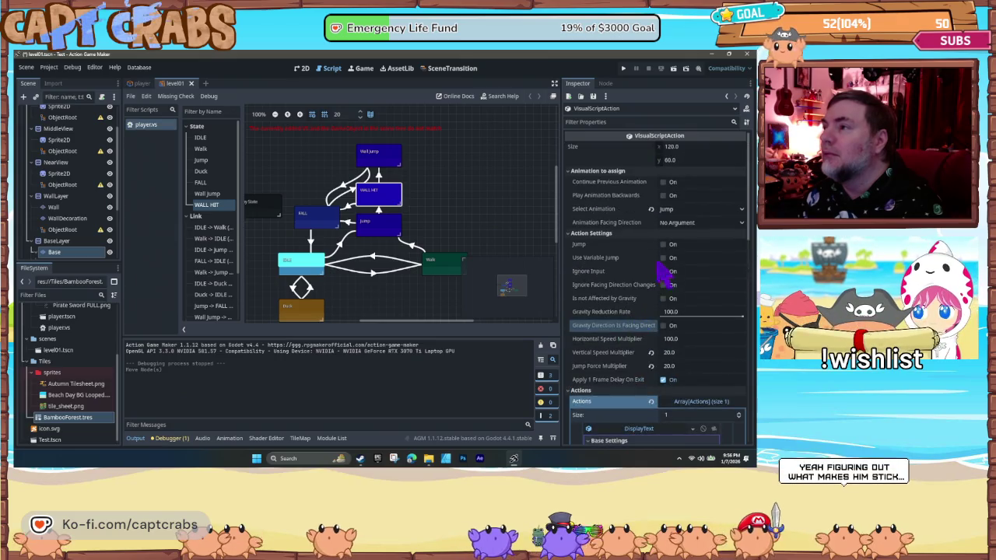
click(663, 299)
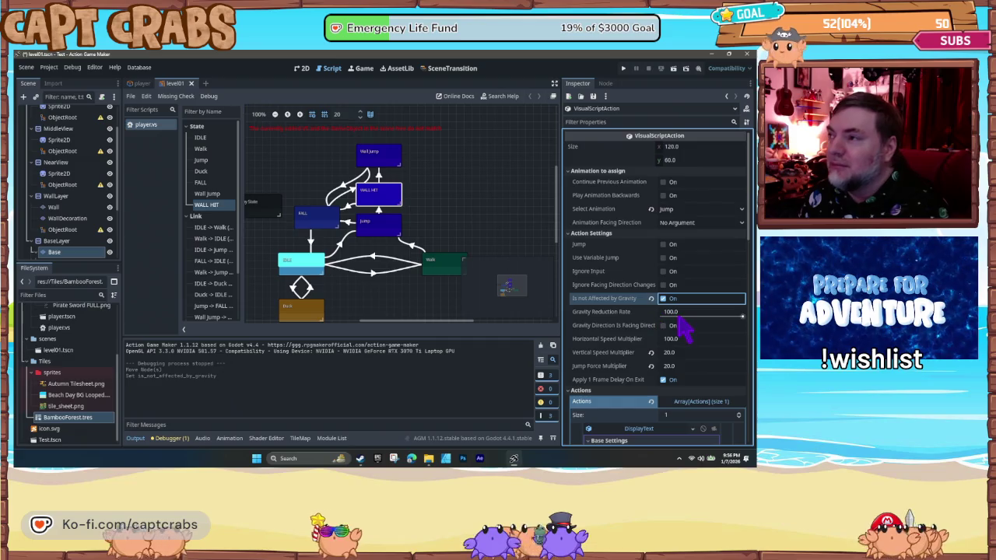
drag(679, 318, 658, 318)
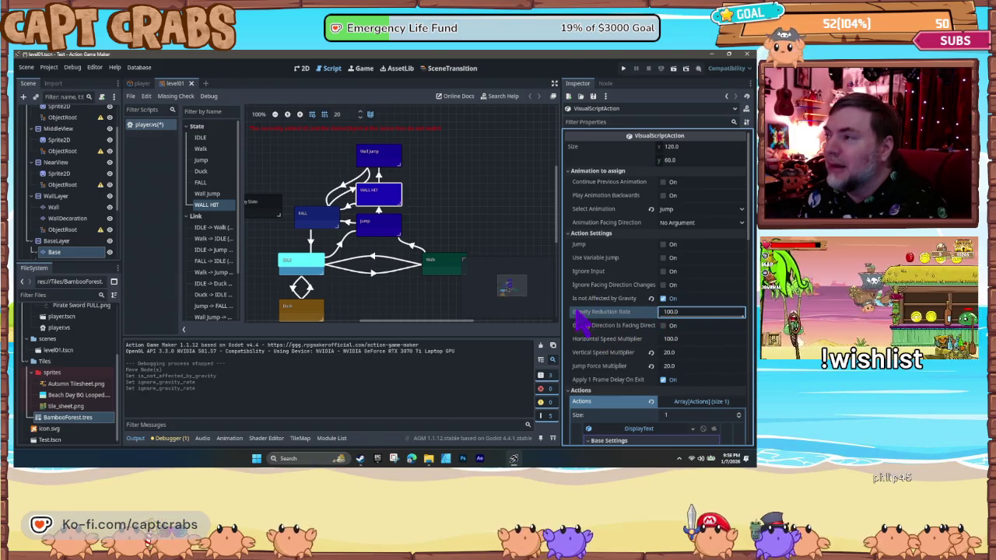
key(Return)
click(382, 164)
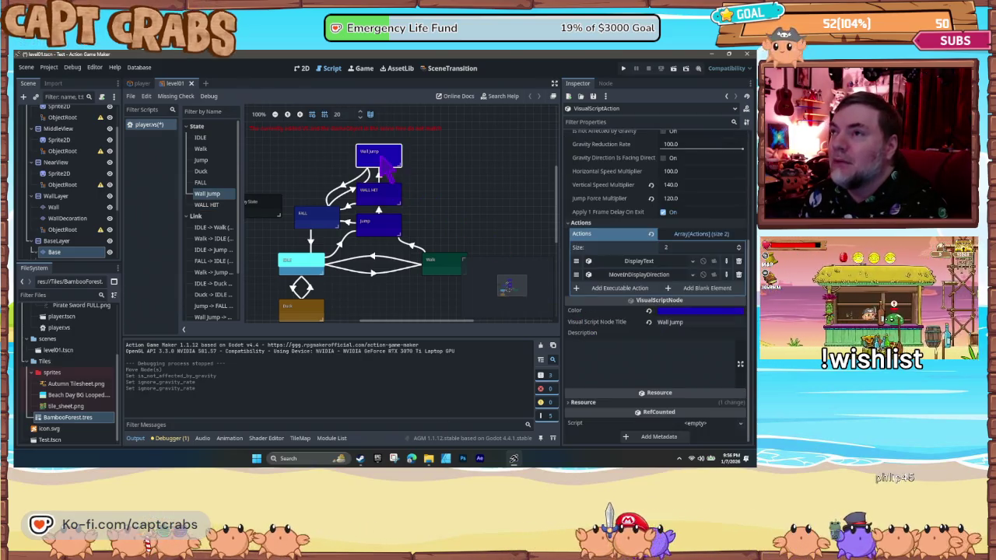
- Set the Wall Jump MoveInDisplayDirection distance to 780 pixels
click(629, 277)
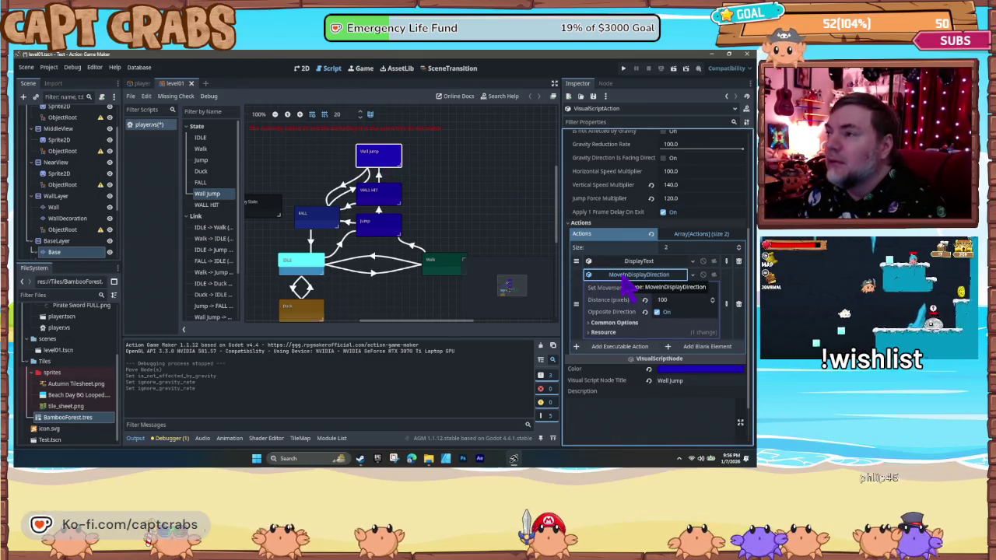
click(677, 300)
text(780)
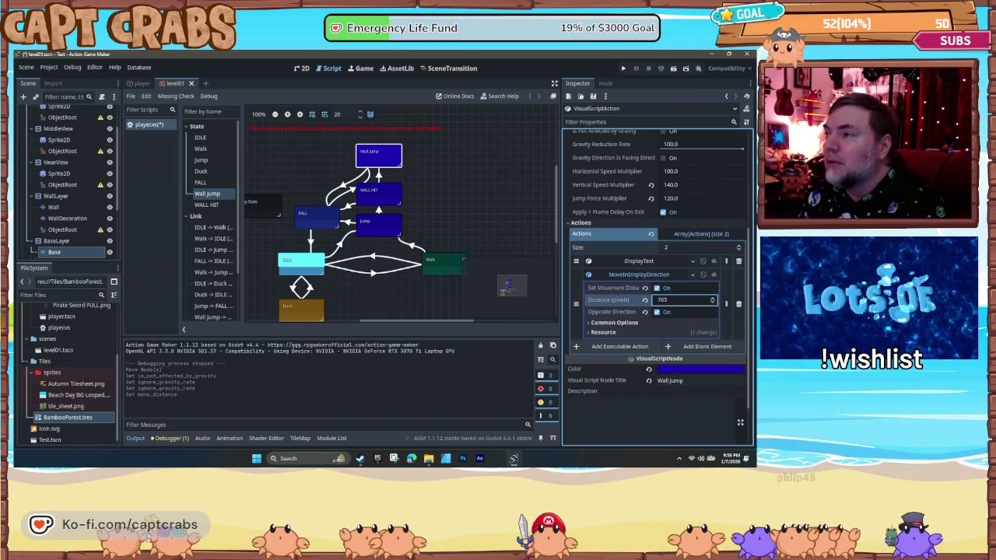
key(Return)
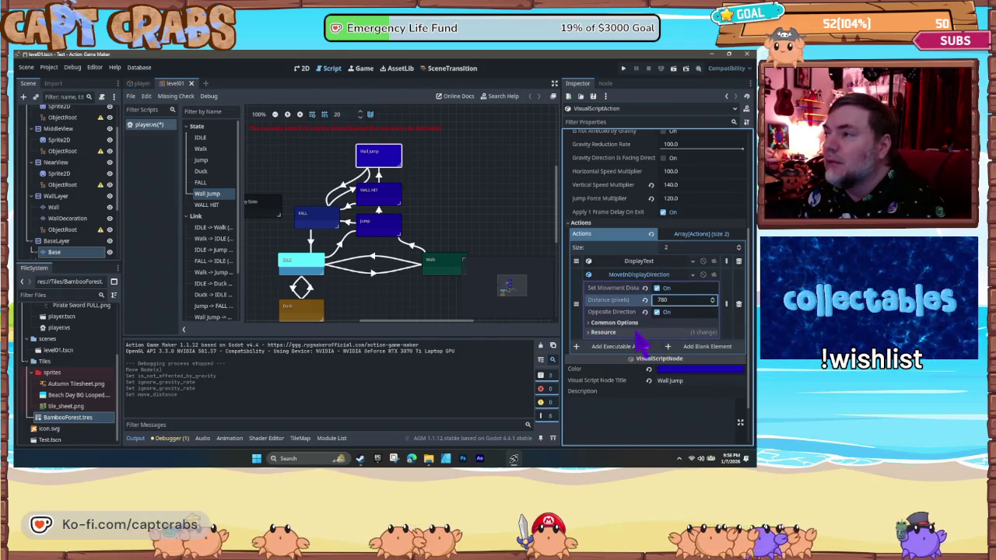
- Review the action's common options and resource details, collapse it, and start a playtest
click(589, 322)
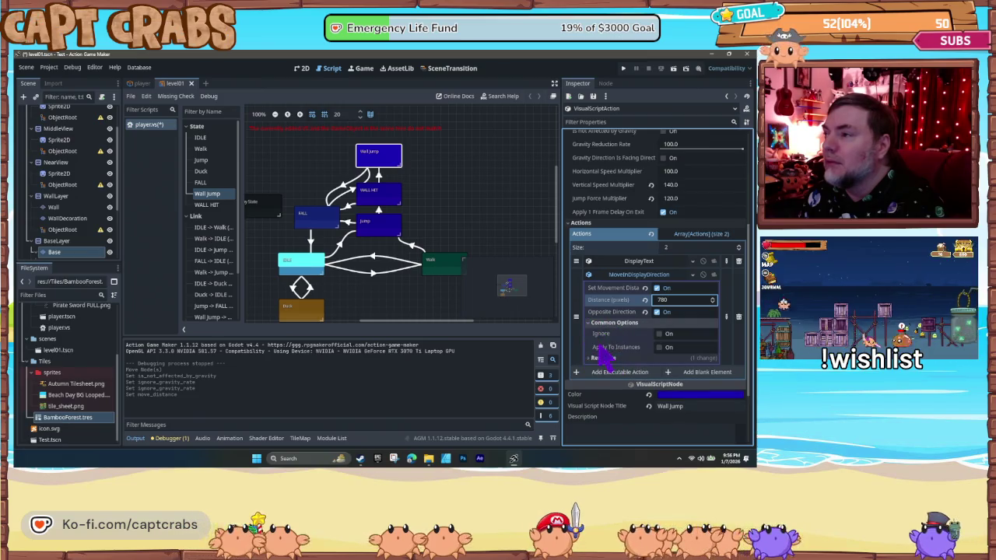
click(593, 358)
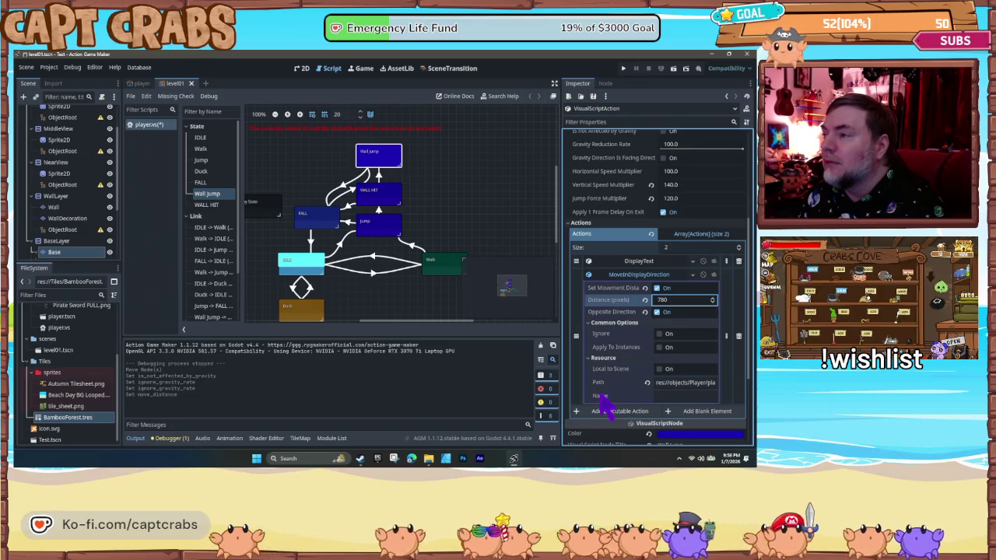
click(634, 274)
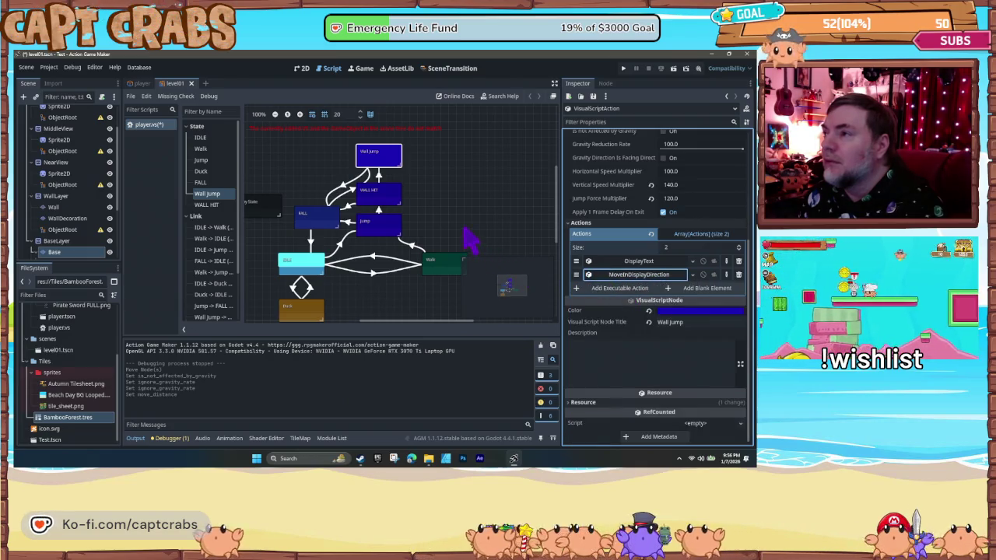
key(F5)
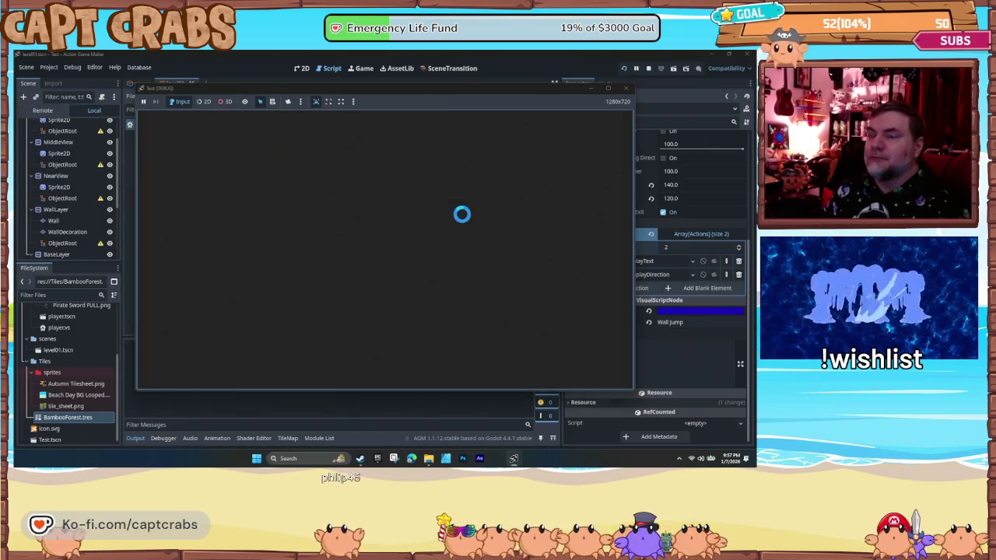
- Run the crab right, jump against the bamboo wall, and wall jump up off it
key(Right)
key(space)
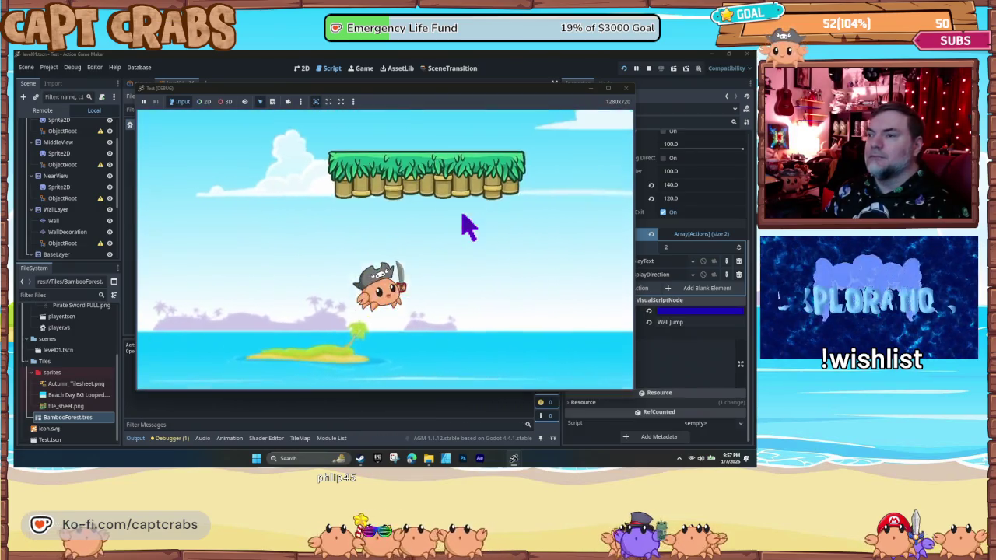
key(Right)
key(space)
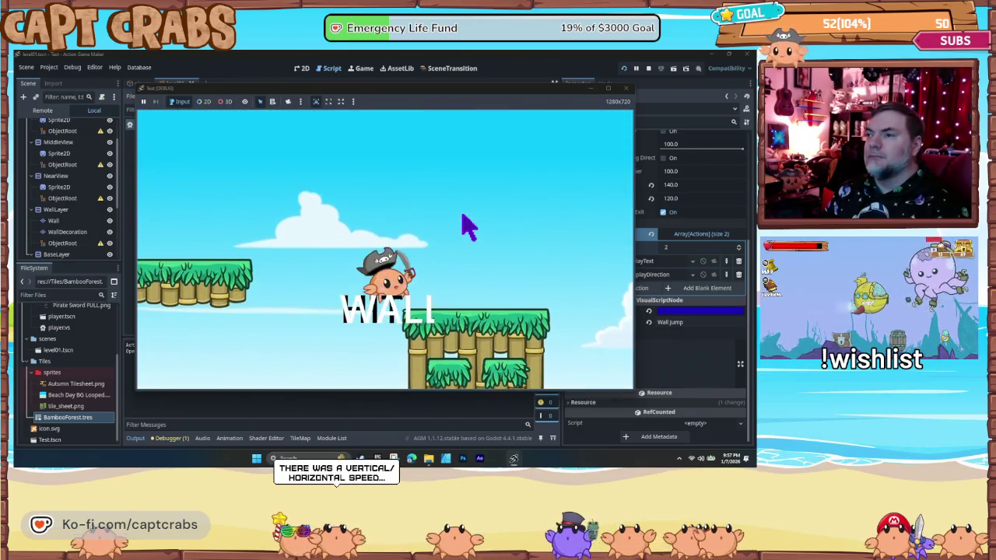
key(space)
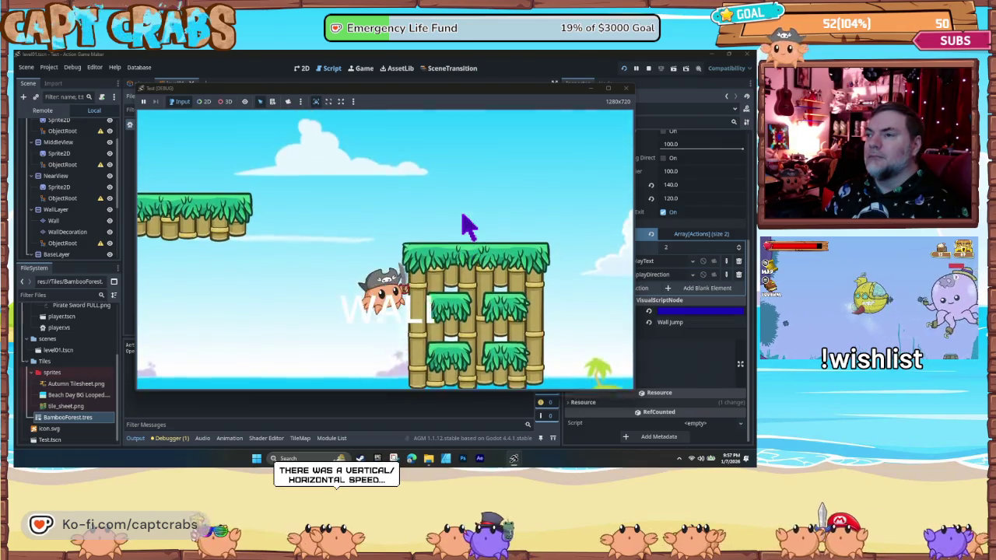